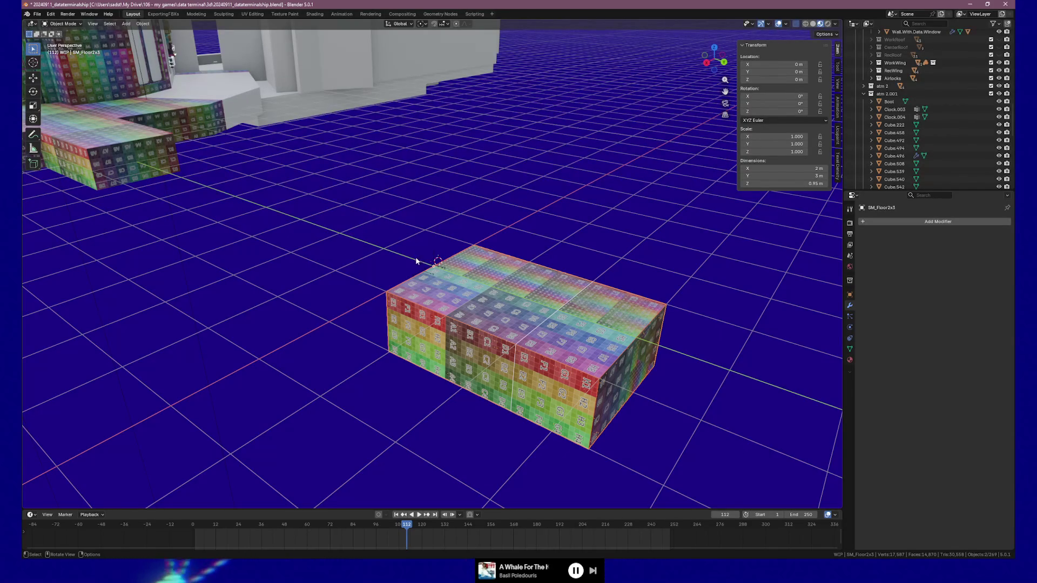
Orbit to a frontal view of the textured building and select Cube.430.
scroll(356, 254, "up", 10)
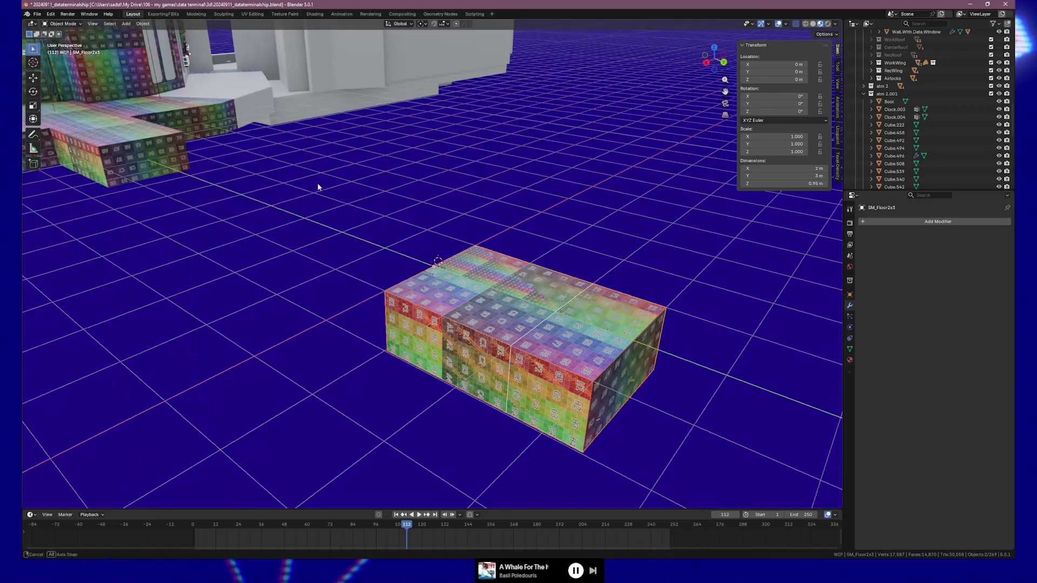
mouse_move(274, 280)
left_mouse_down()
mouse_move(347, 280)
mouse_move(241, 282)
mouse_move(614, 317)
mouse_move(422, 275)
mouse_move(239, 194)
mouse_move(543, 249)
left_mouse_up()
left_click(245, 205)
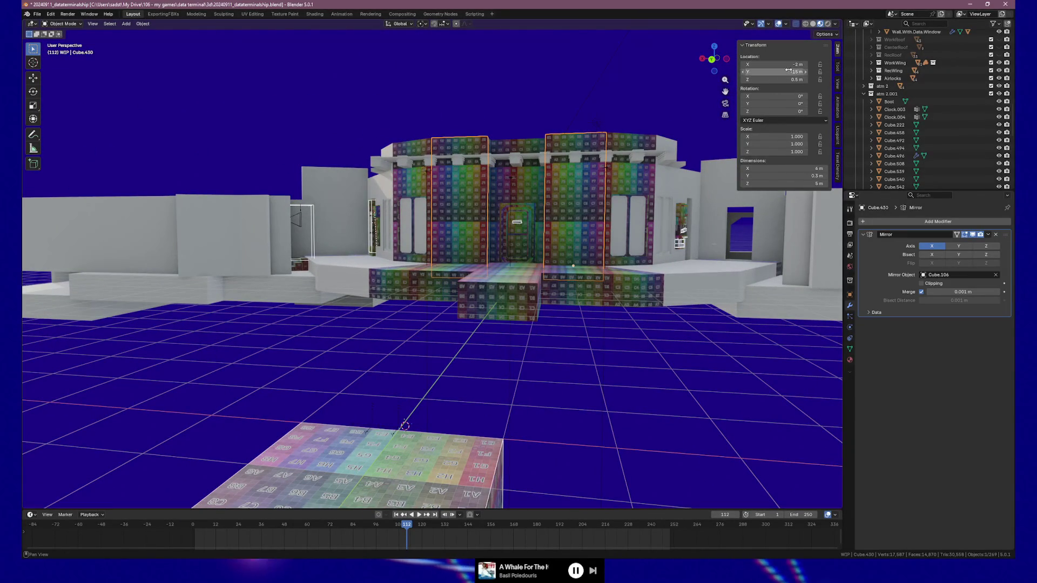
left_click_drag(605, 259, 646, 262)
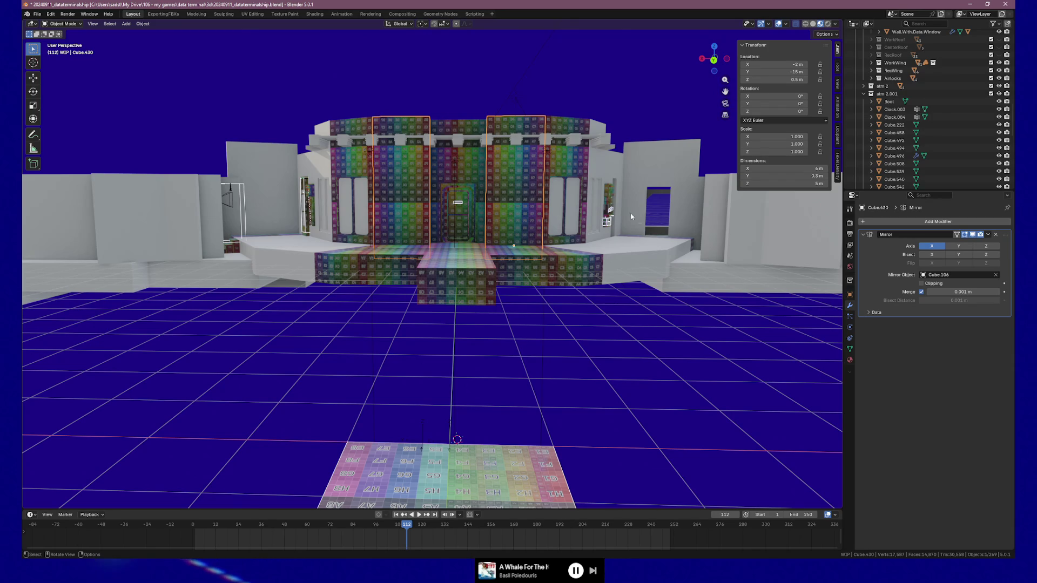
Collapse atm 2.001, Door.WIP.001 and WIP, then expand Exporting.Round02 with AtmIN, InputDeck and AtmOUT collapsed.
scroll(631, 217, "up", 4)
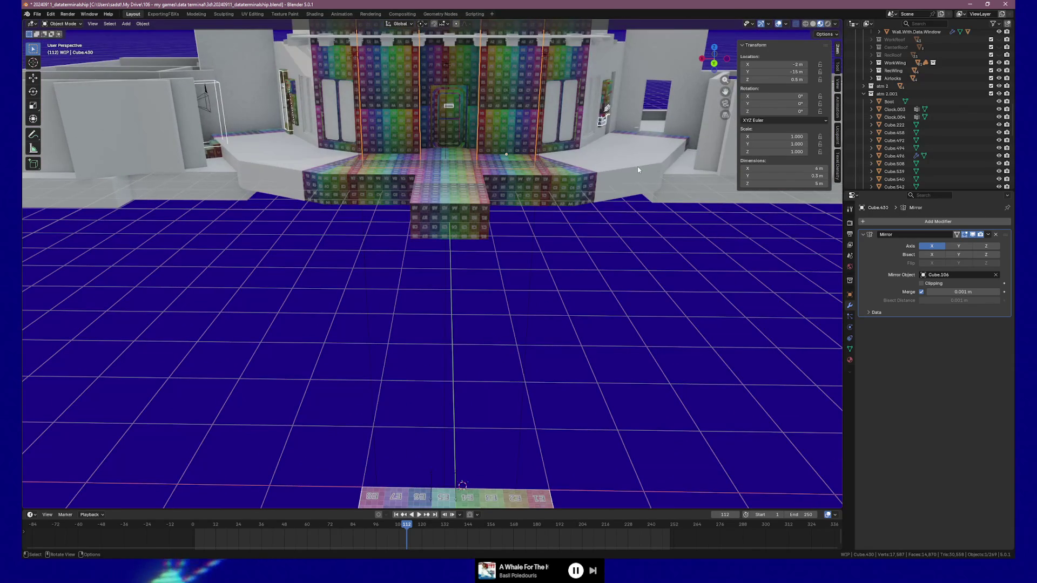
left_click(865, 93)
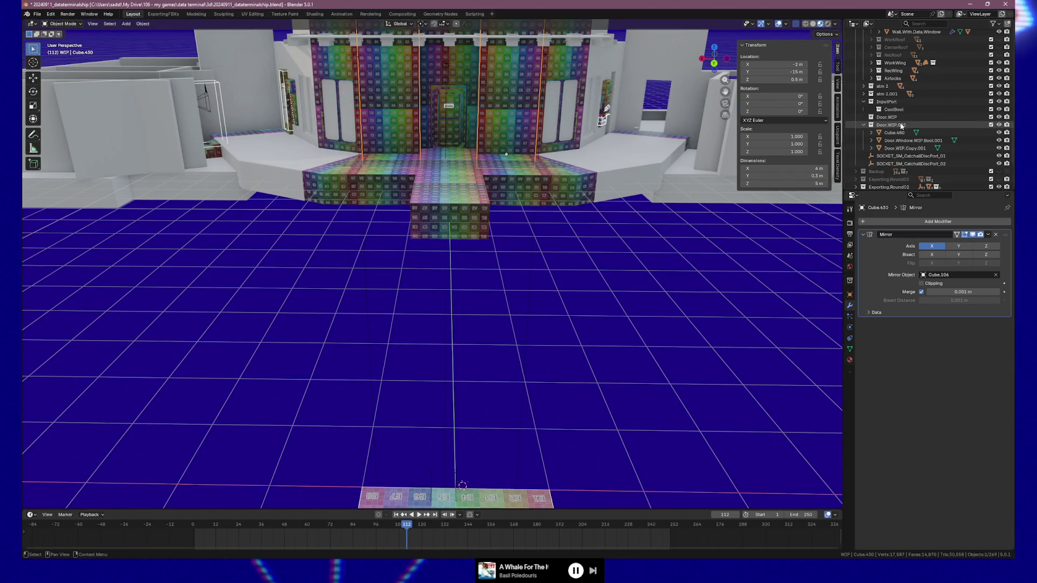
left_click(863, 125)
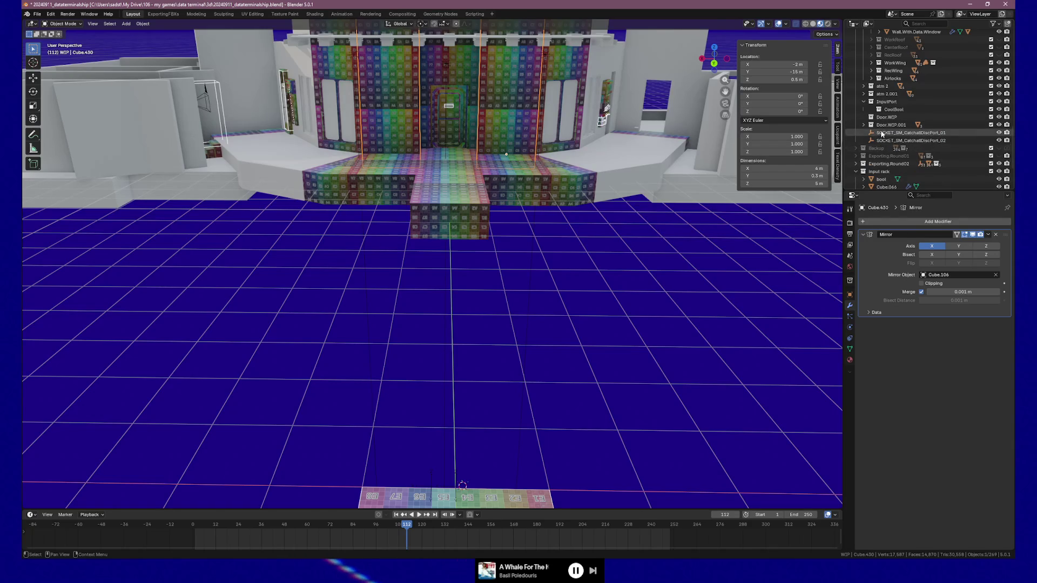
scroll(903, 92, "up", 5)
scroll(903, 92, "up", 10)
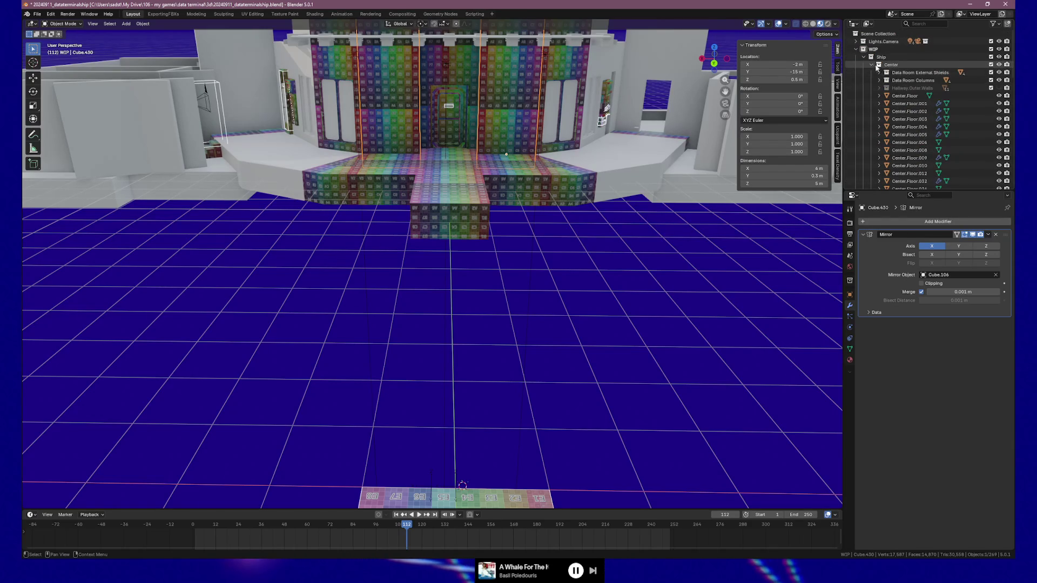
left_click(857, 49)
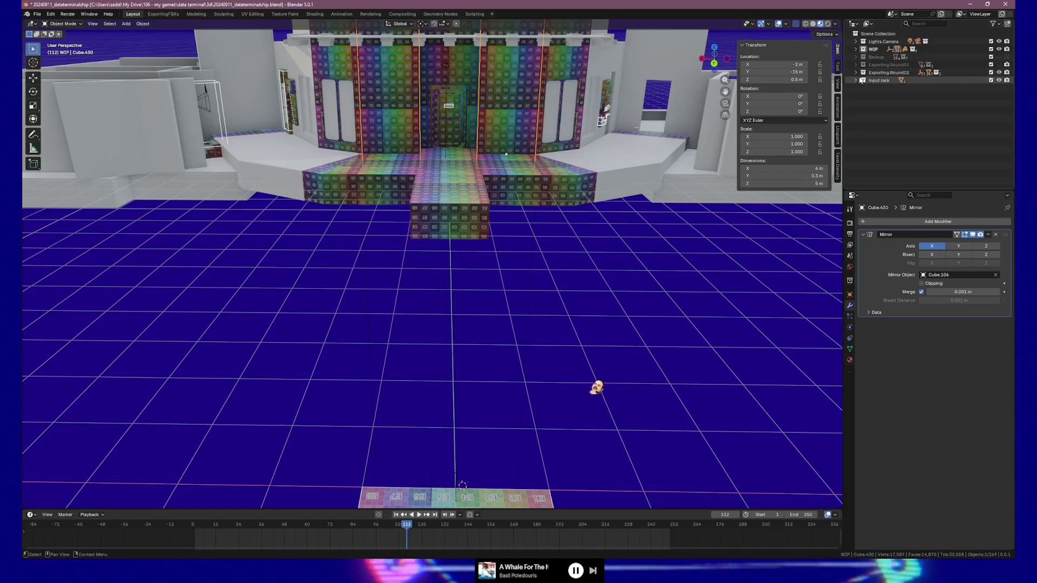
left_click(857, 72)
left_click(864, 80)
left_click(863, 88)
left_click(864, 96)
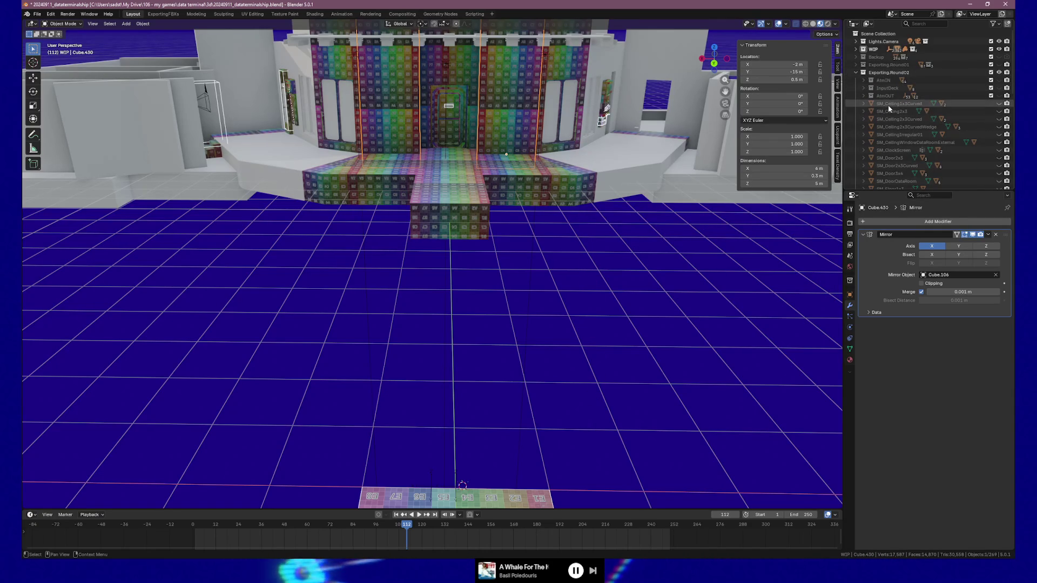
left_click(918, 24)
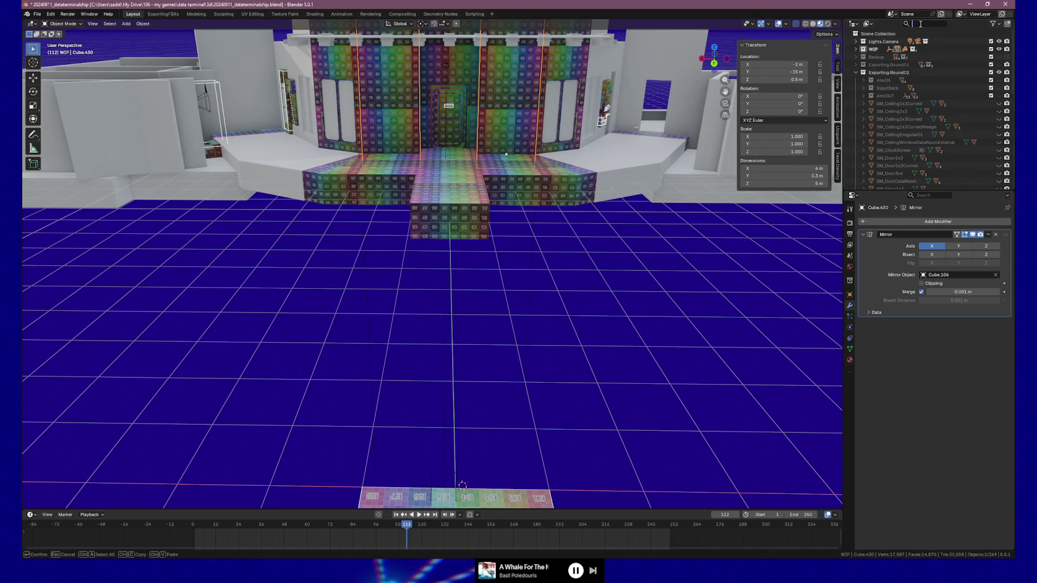
Filter the outliner by 'wall' to list the wall objects, then clear the filter.
type("wall")
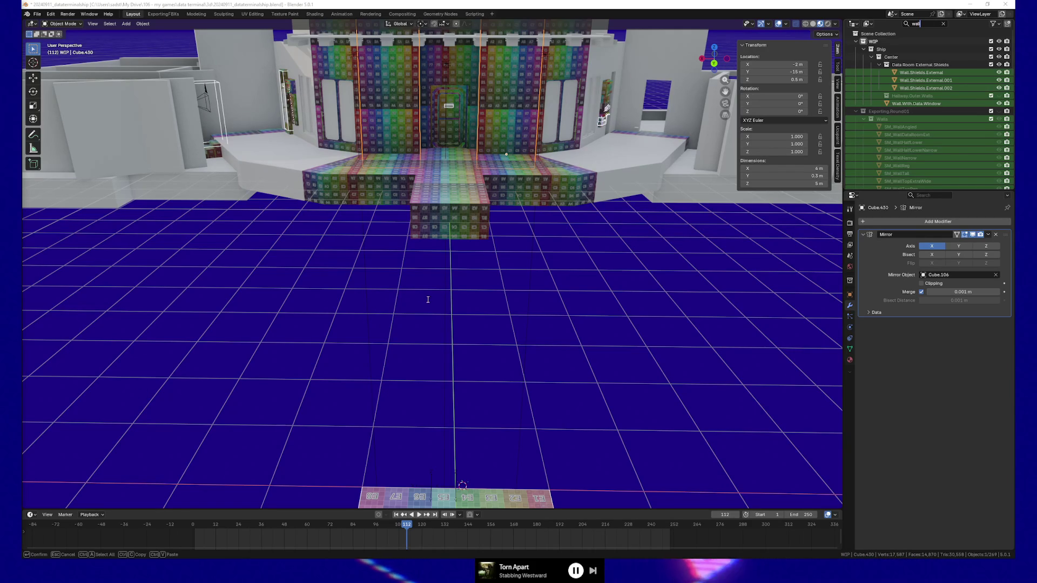
key("Escape")
Re-filter the outliner by 'wa' and select the SM_Wall2x3 mesh.
mouse_move(401, 284)
left_mouse_down()
mouse_move(436, 308)
mouse_move(540, 313)
mouse_move(439, 296)
mouse_move(449, 297)
left_mouse_up()
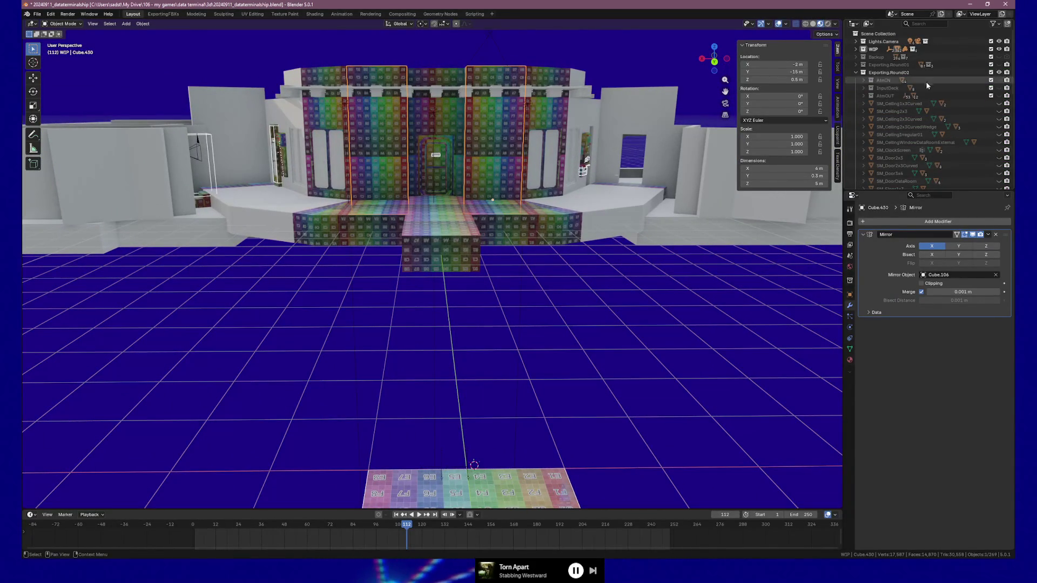
left_click(923, 23)
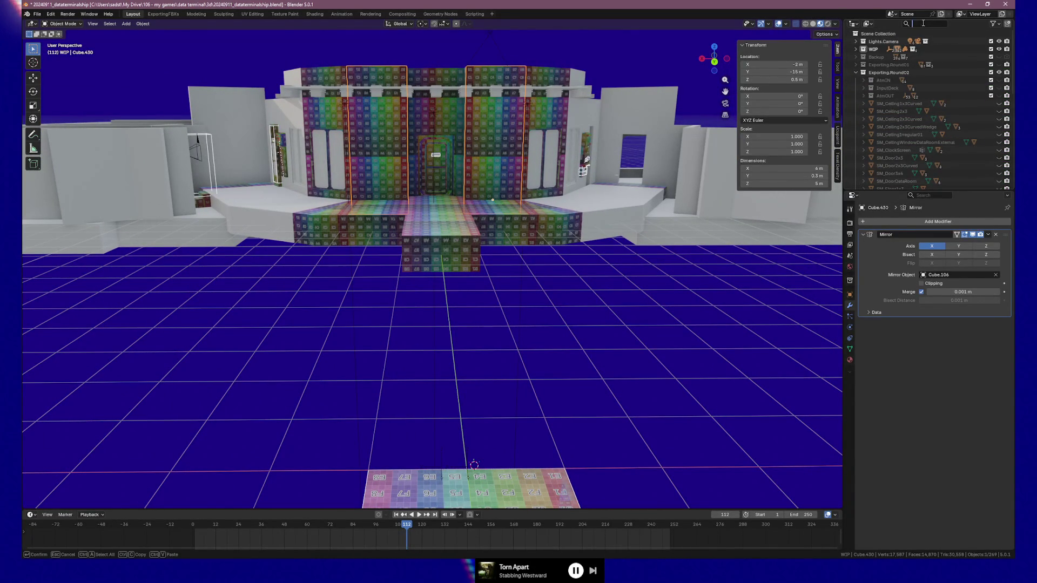
type("wall")
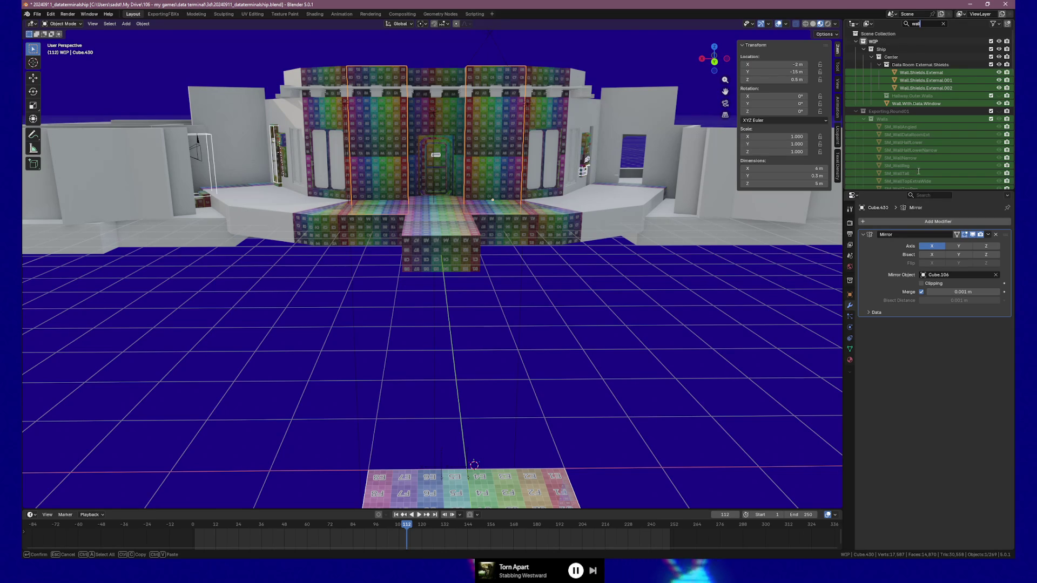
scroll(902, 173, "down", 3)
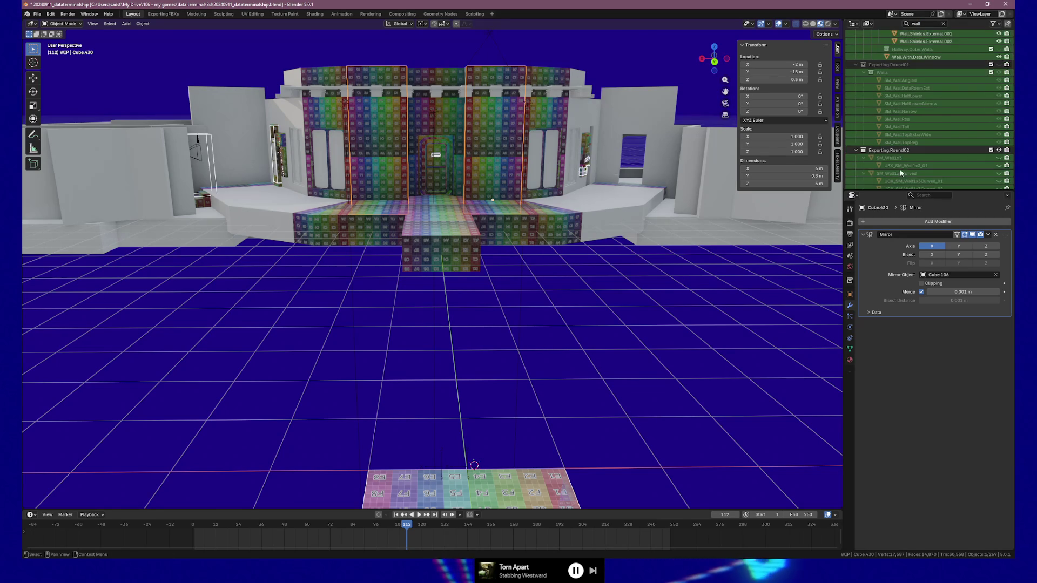
scroll(893, 154, "down", 3)
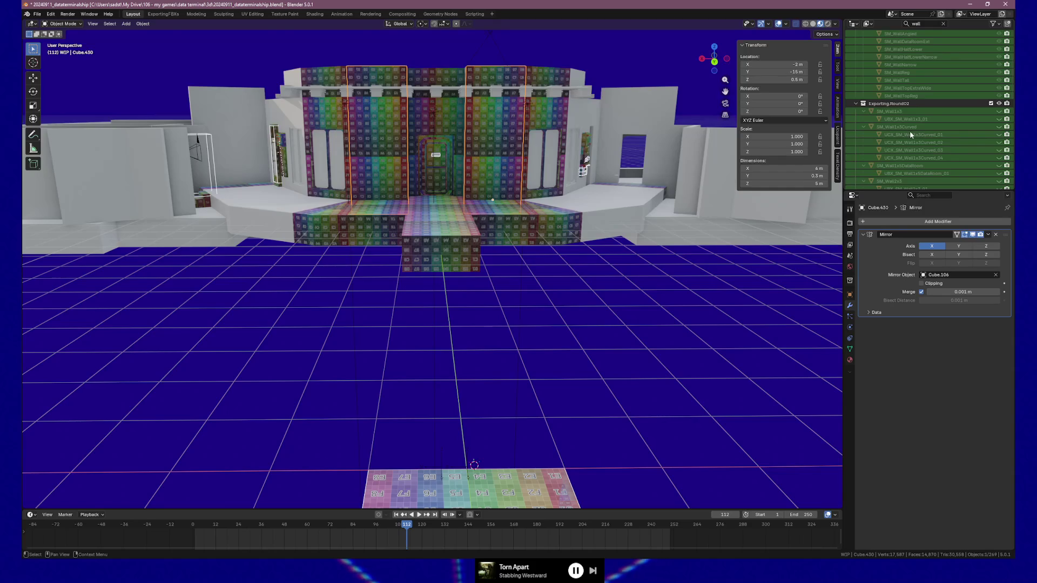
scroll(915, 173, "down", 2)
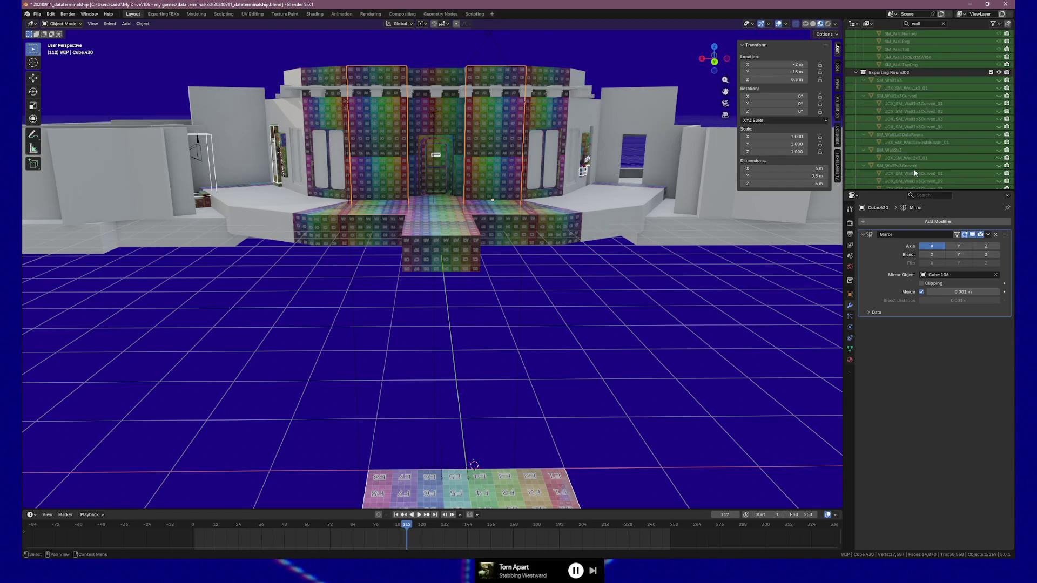
left_click(893, 150)
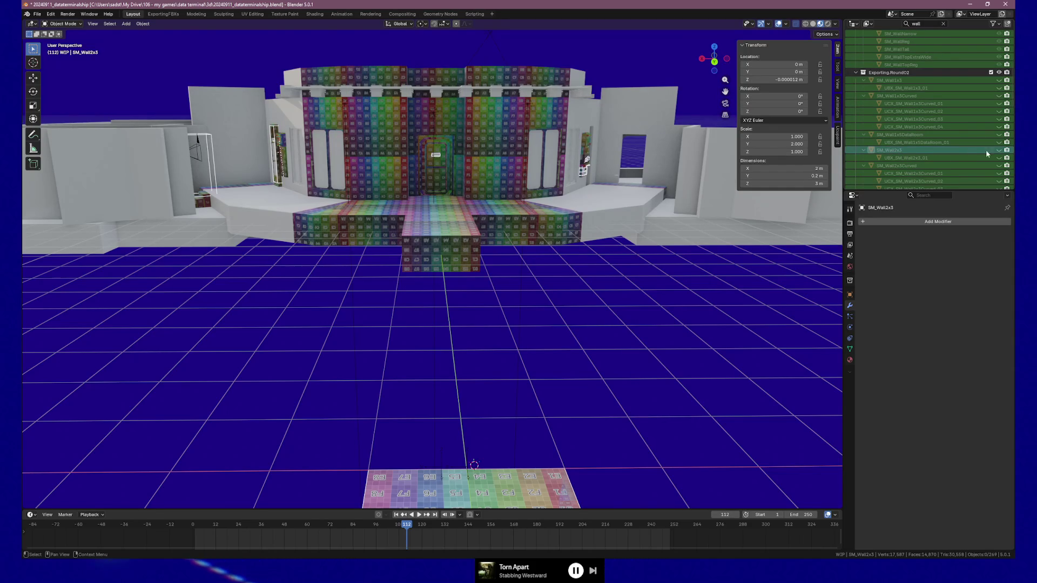
Unhide SM_Wall2x3, clear the filter, frame the wall and select its UBX_SM_Wall2x3_01 collision box.
left_click(999, 150)
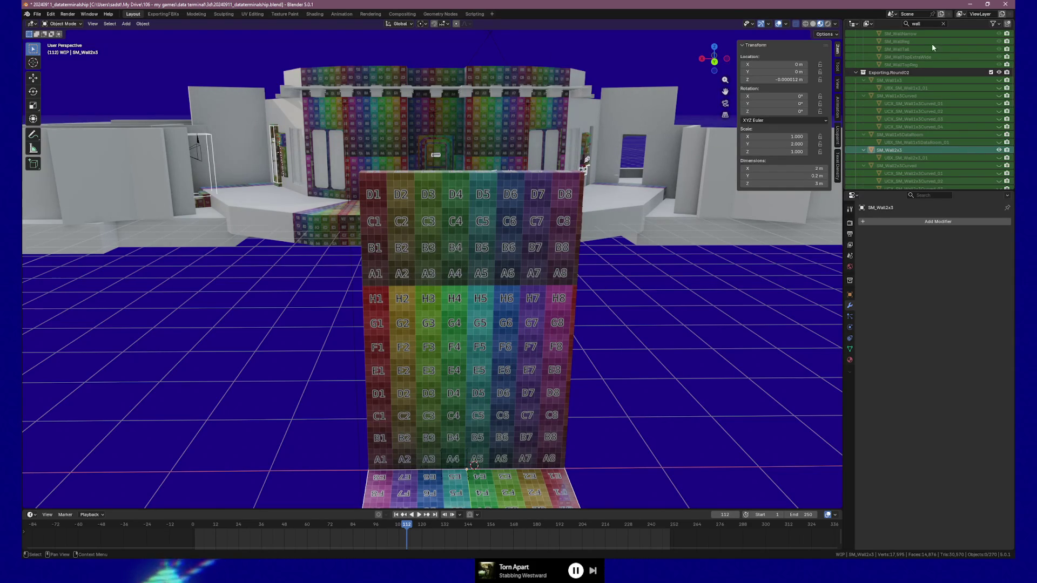
left_click(943, 23)
key("KP_Decimal")
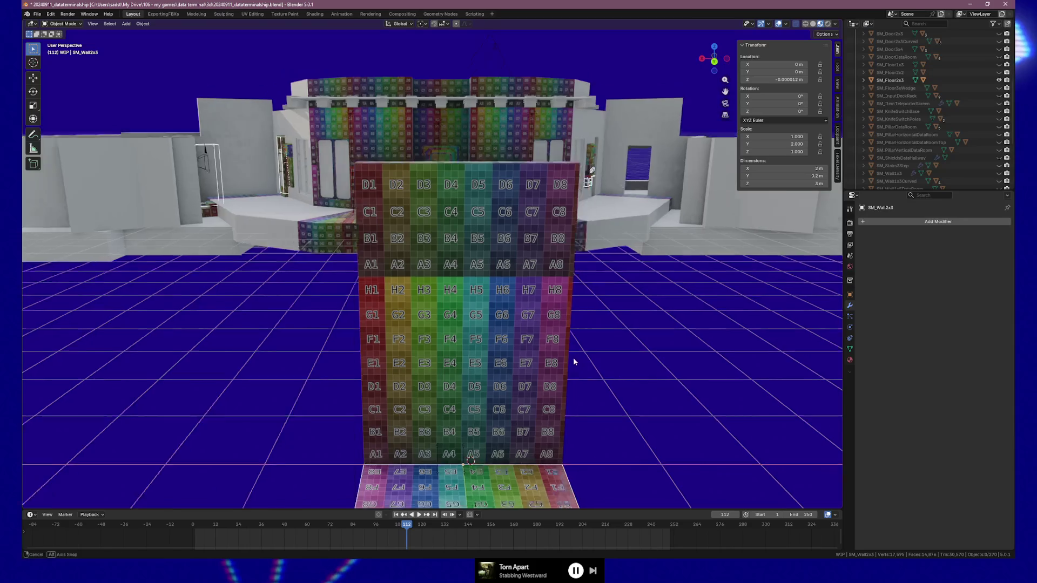
scroll(903, 81, "down", 5)
left_click(889, 103)
left_click(864, 103)
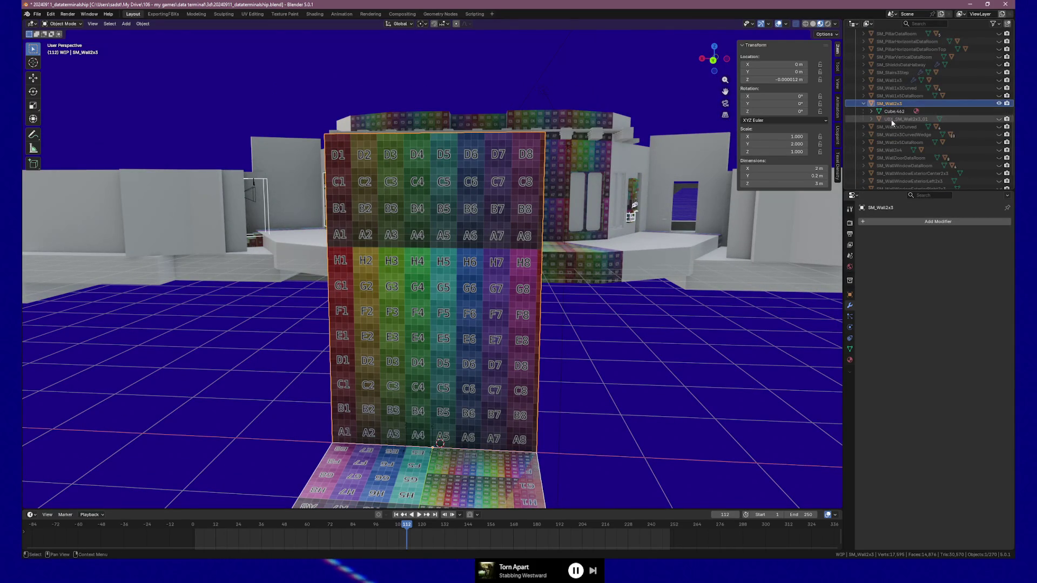
left_click(892, 120)
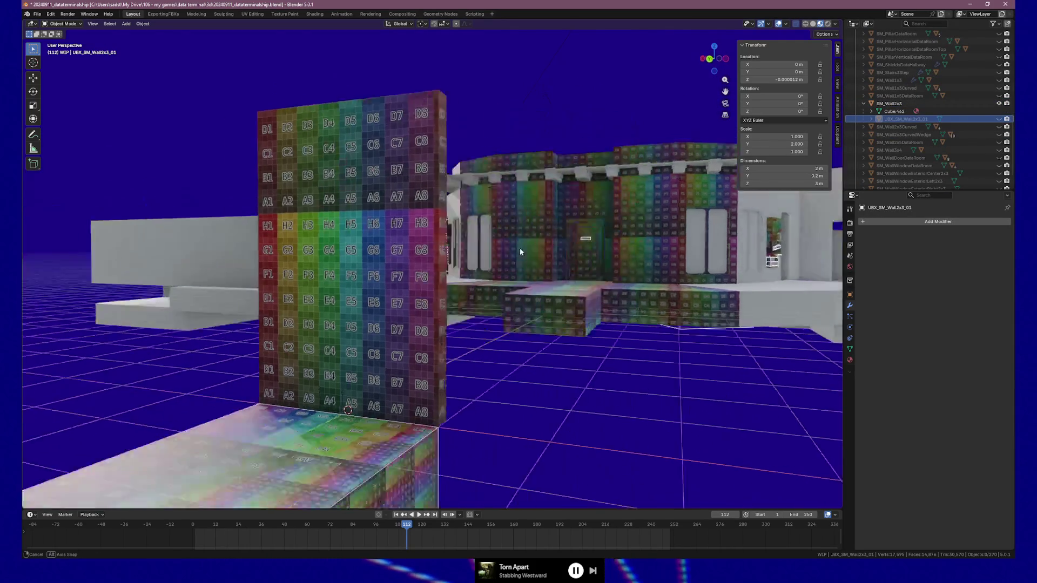
Hide the SM_Floor2x3 floor block and select the UBX_SM_Floor1x3_01 piece.
mouse_move(520, 248)
left_mouse_down()
mouse_move(416, 257)
mouse_move(514, 244)
mouse_move(336, 437)
left_mouse_up()
left_click(336, 438)
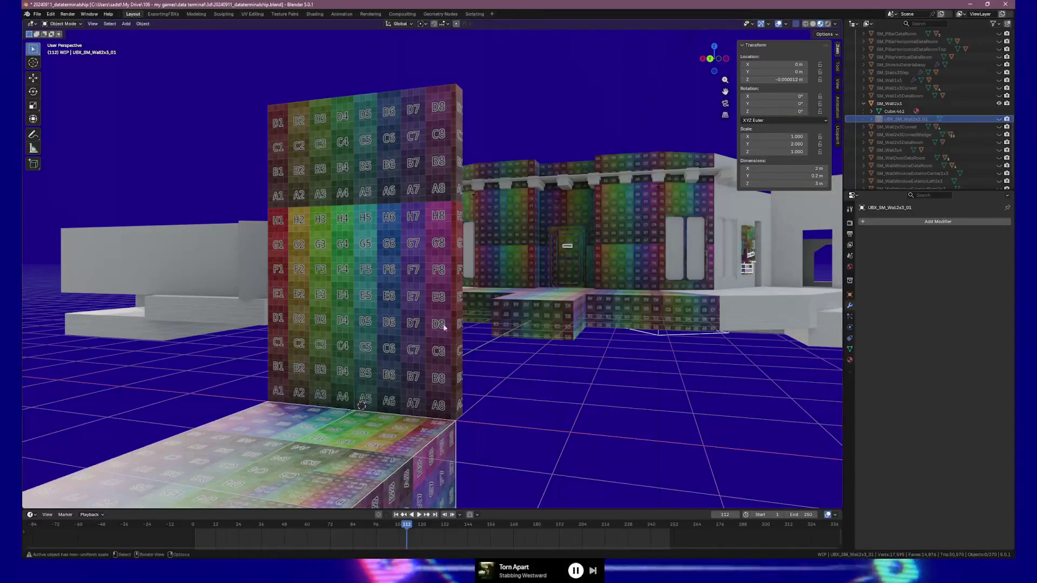
scroll(959, 114, "up", 5)
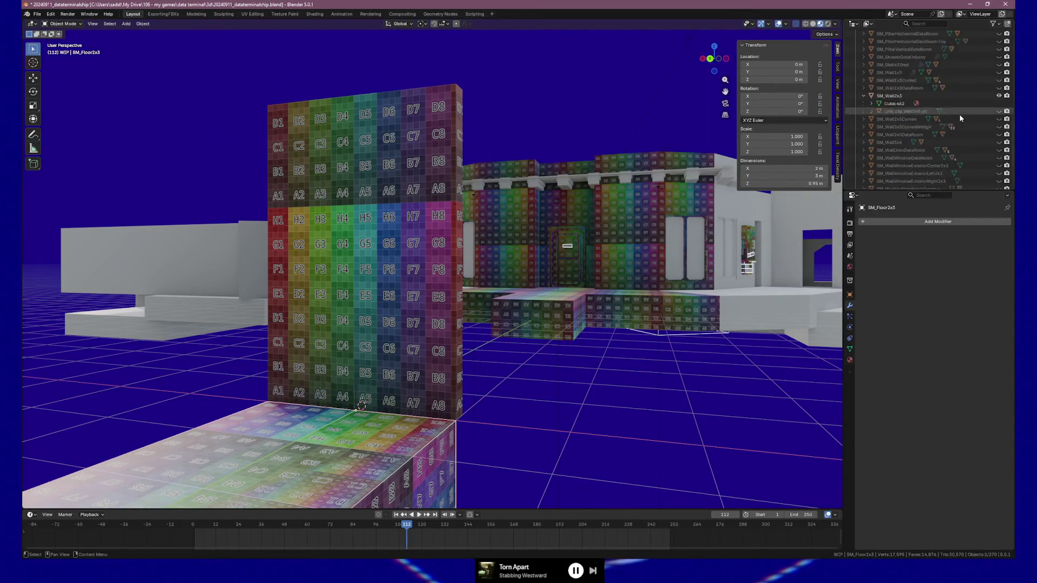
scroll(959, 114, "up", 5)
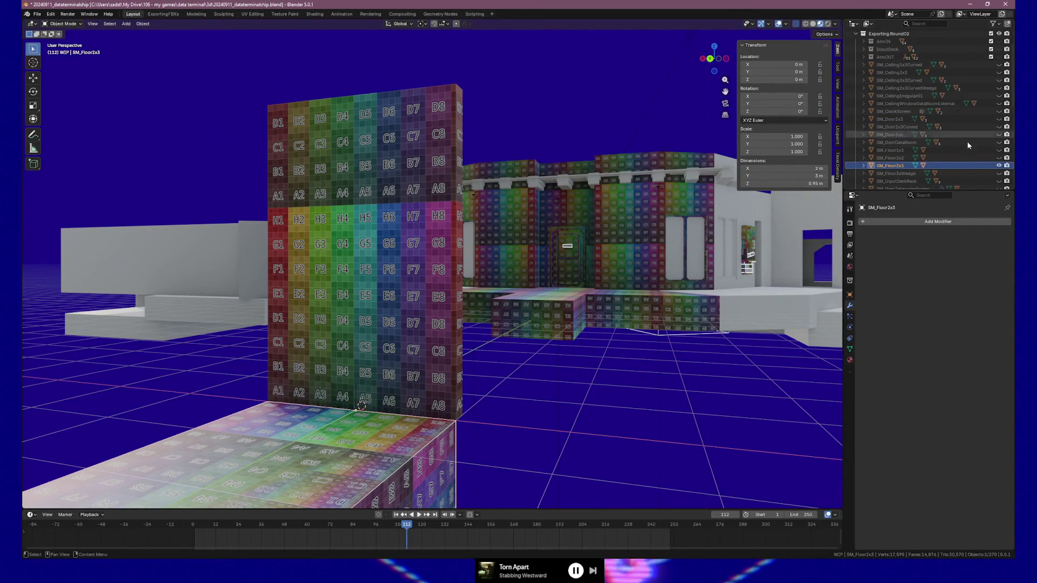
left_click(998, 166)
mouse_move(621, 243)
left_mouse_down()
mouse_move(556, 305)
mouse_move(477, 424)
left_mouse_up()
scroll(336, 485, "down", 4)
left_click(404, 413)
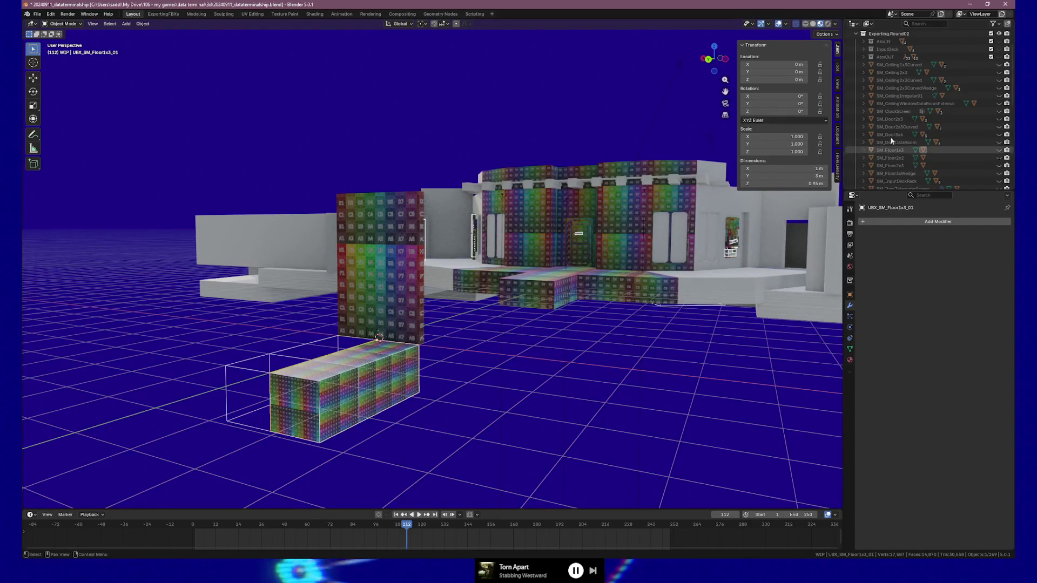
Hide the UBX_SM_Floor1x3_01 collision box under SM_Floor1x3.
left_click(864, 150)
scroll(929, 150, "down", 1)
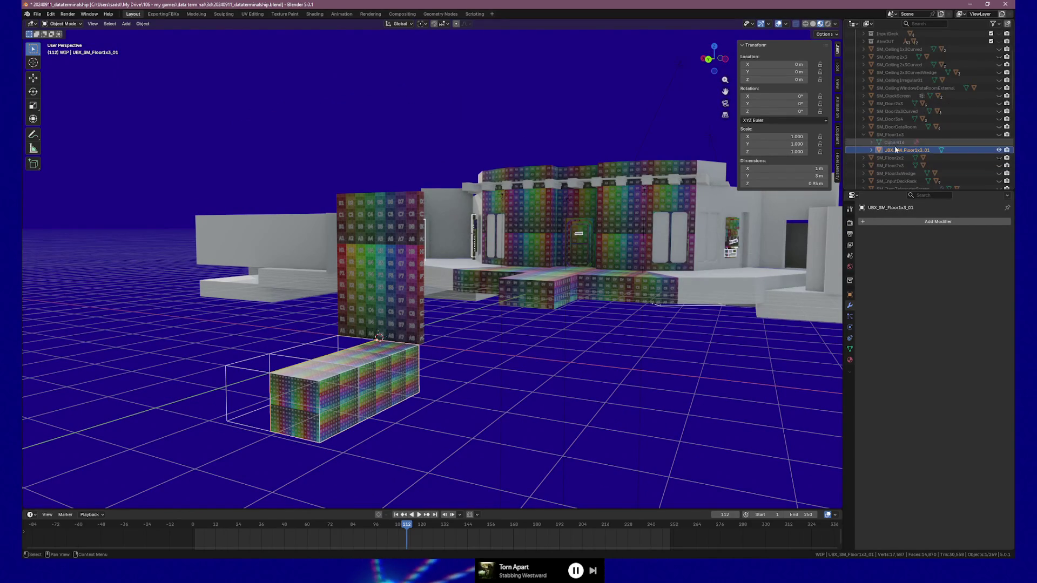
left_click(999, 150)
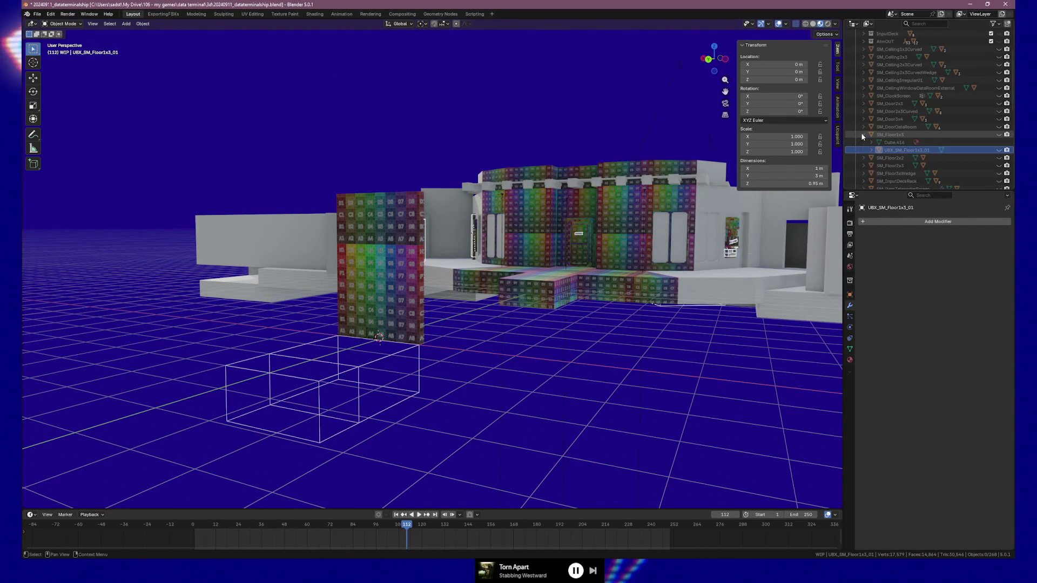
left_click(864, 135)
Select and remove the UBX_SM_Floor2x2 collision box under SM_Floor2x2.
left_click(371, 362)
left_click(864, 143)
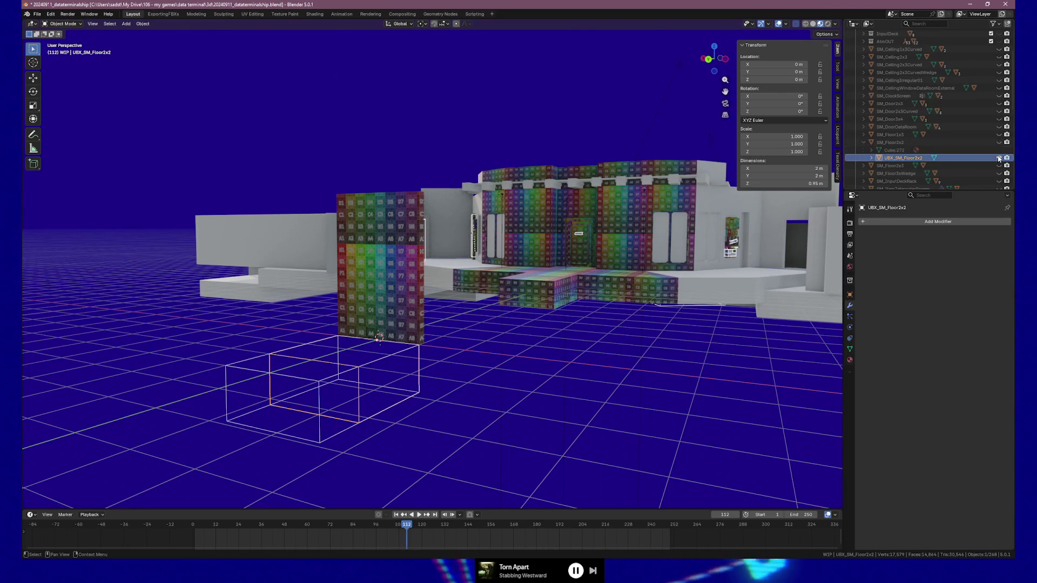
left_click(999, 157)
left_click(865, 143)
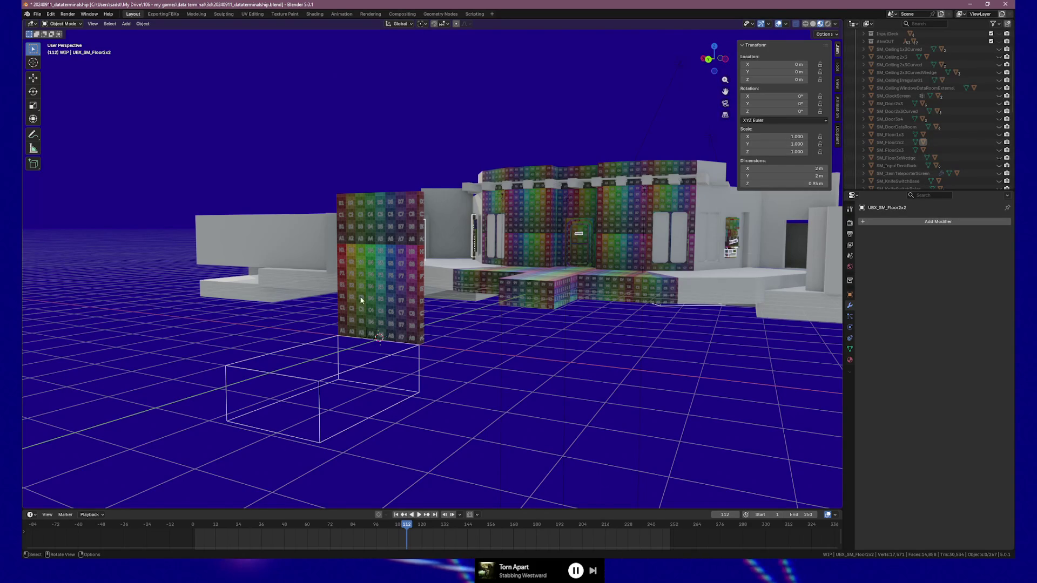
Delete the UBX_SM_Floor2x3 collision box from SM_Floor2x3.
mouse_move(440, 300)
left_mouse_down()
mouse_move(557, 305)
mouse_move(584, 371)
left_mouse_up()
left_click(586, 367)
scroll(940, 122, "down", 5)
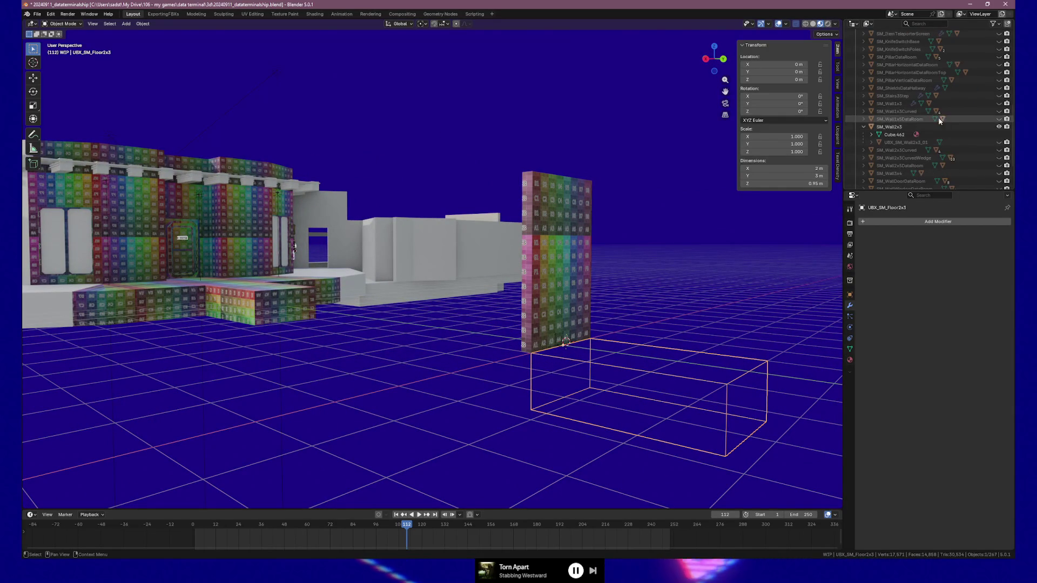
scroll(940, 125, "up", 8)
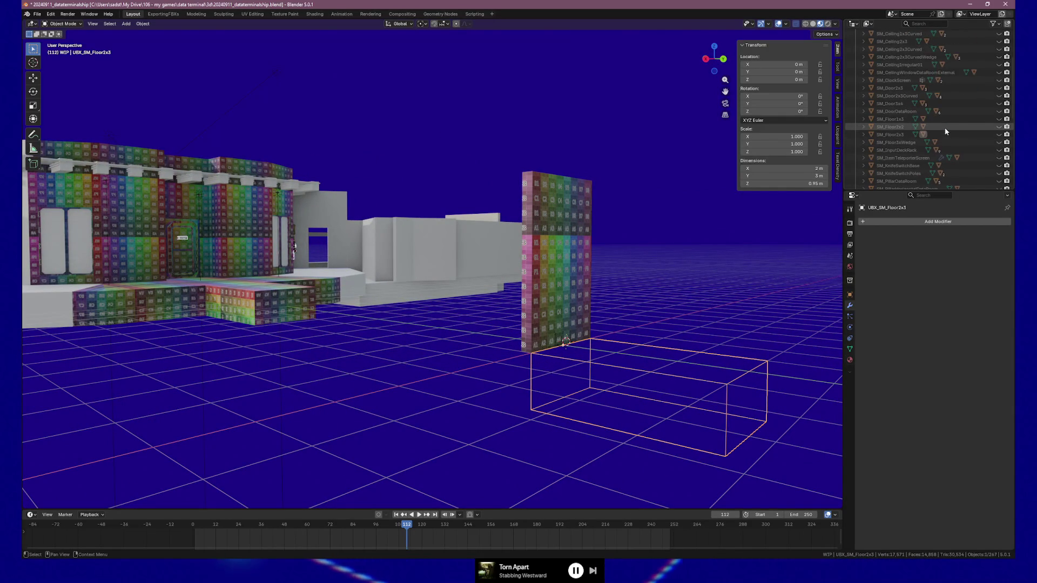
left_click(864, 134)
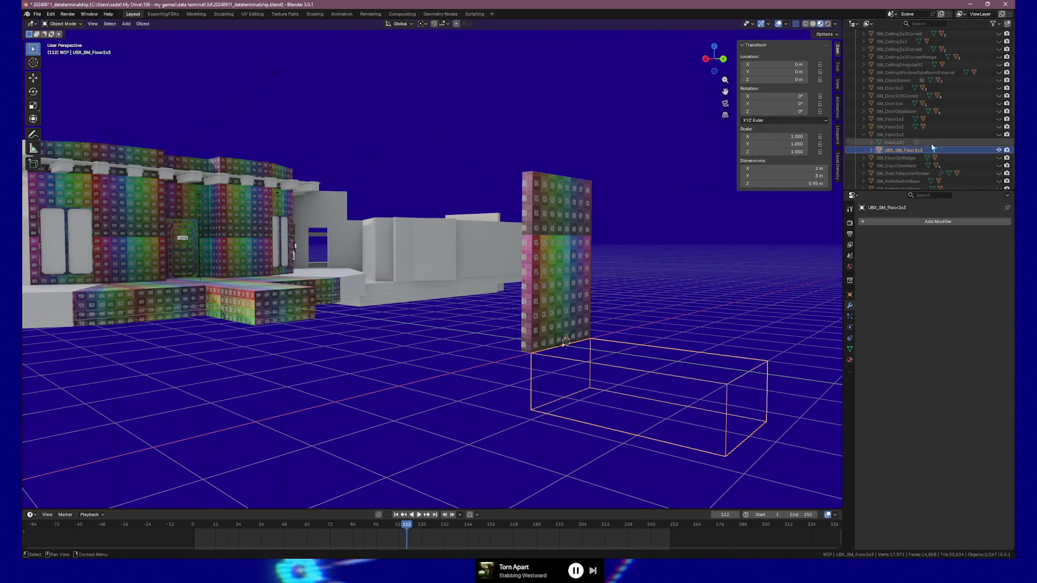
key("Delete")
left_click(864, 135)
Select the SM_Wall2x3 wall and zoom in close to it.
left_click(561, 259)
scroll(644, 331, "up", 5)
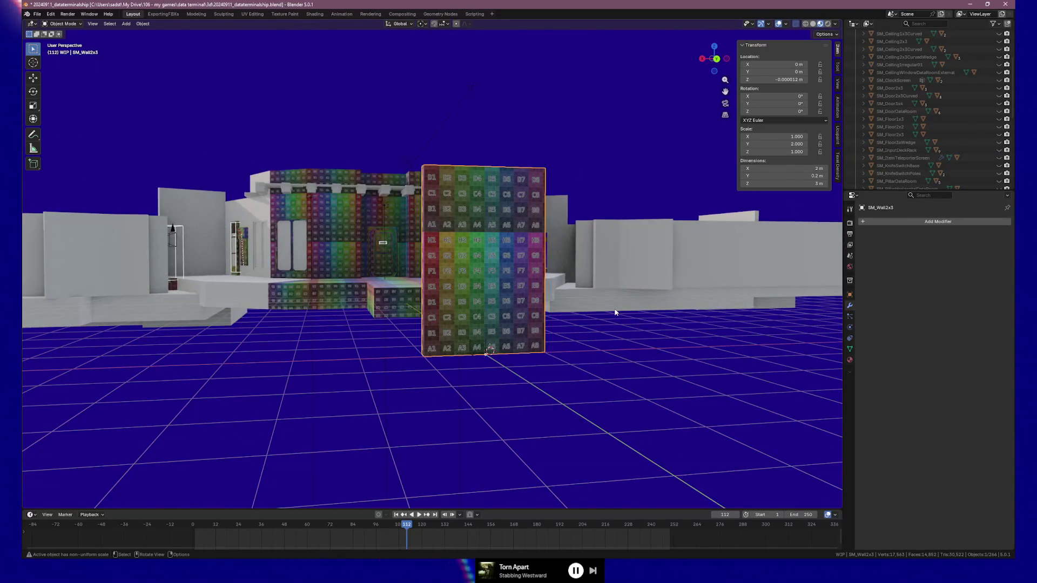
scroll(552, 364, "up", 3)
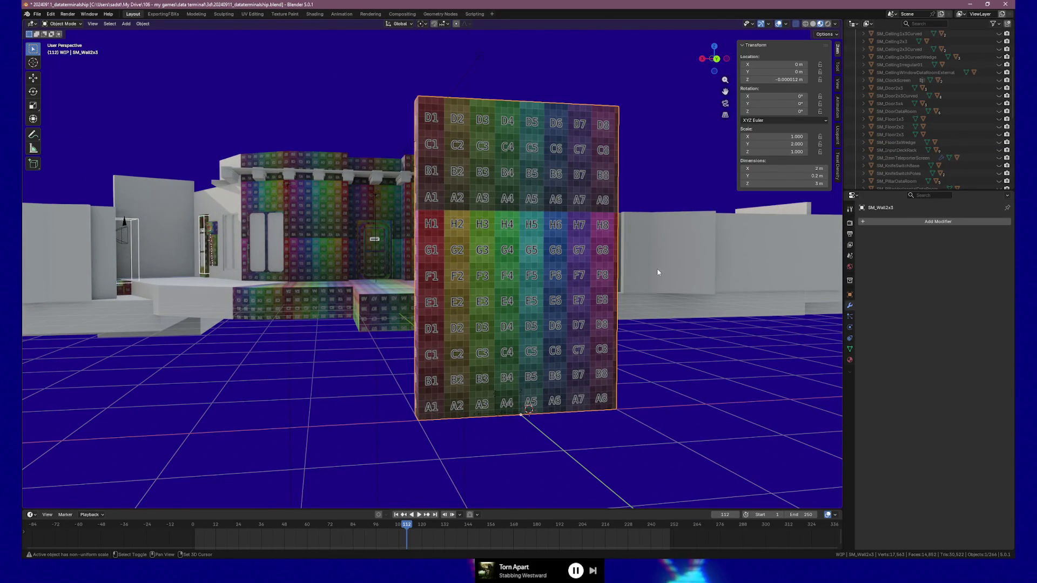
scroll(656, 267, "up", 4)
Apply the 10.24 px/cm texel density preset to SM_Wall2x3 and inspect the checker grid.
key("KP_Decimal")
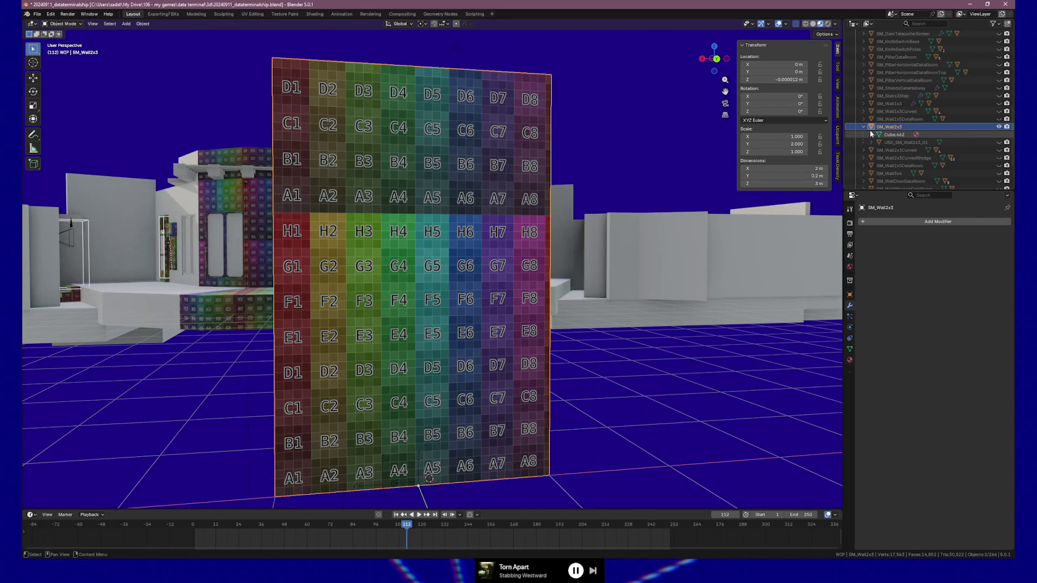
key("Tab")
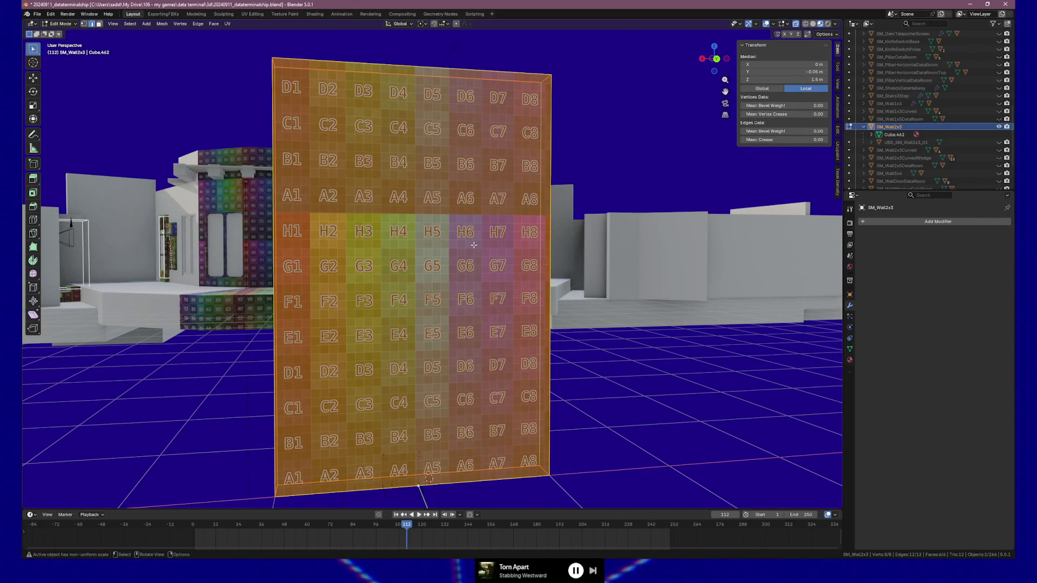
key("Tab")
left_click(839, 170)
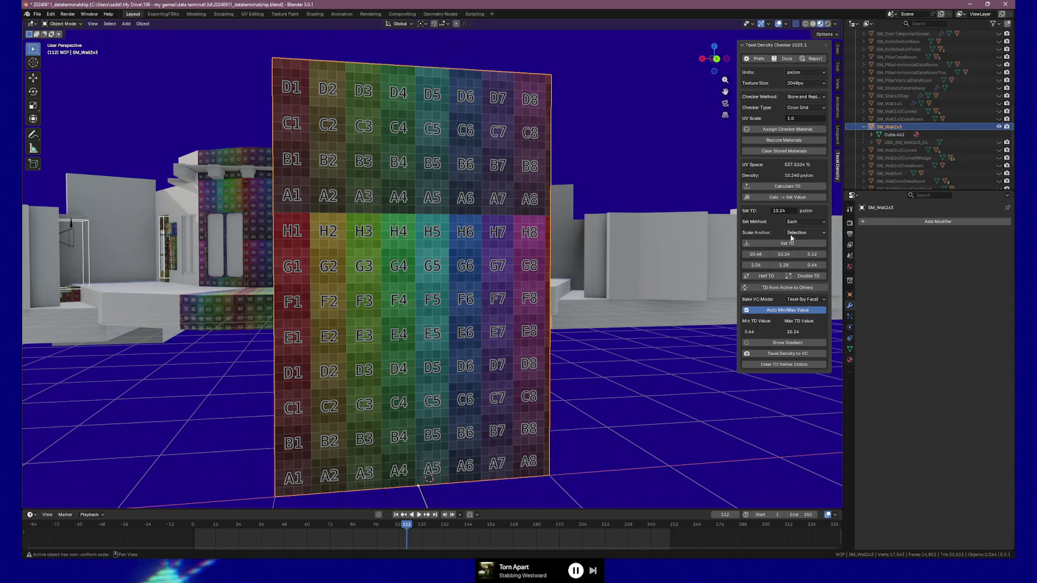
left_click(787, 255)
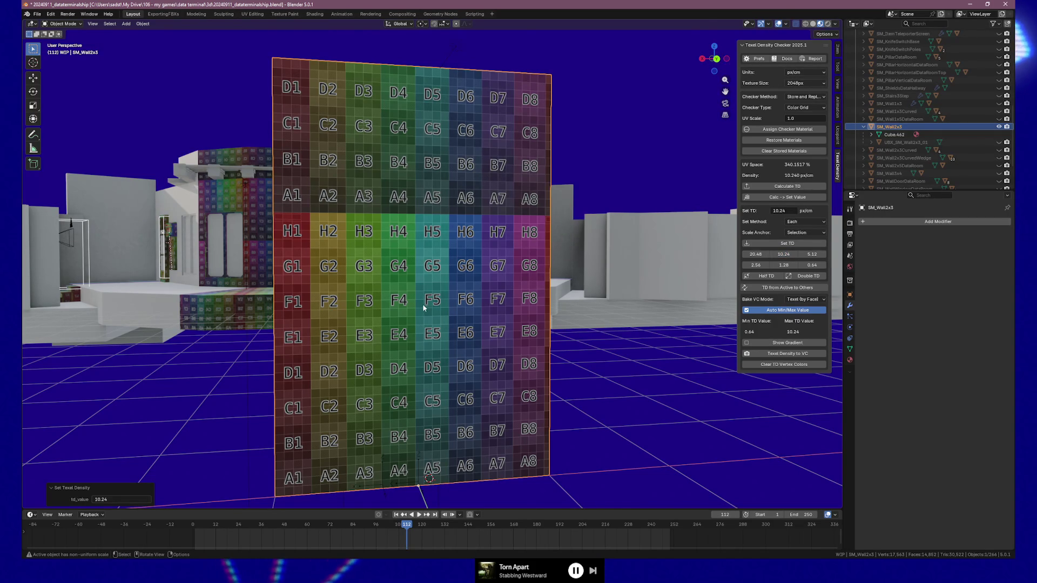
left_click_drag(527, 278, 503, 277)
mouse_move(340, 316)
left_mouse_down()
mouse_move(553, 319)
mouse_move(403, 320)
left_mouse_up()
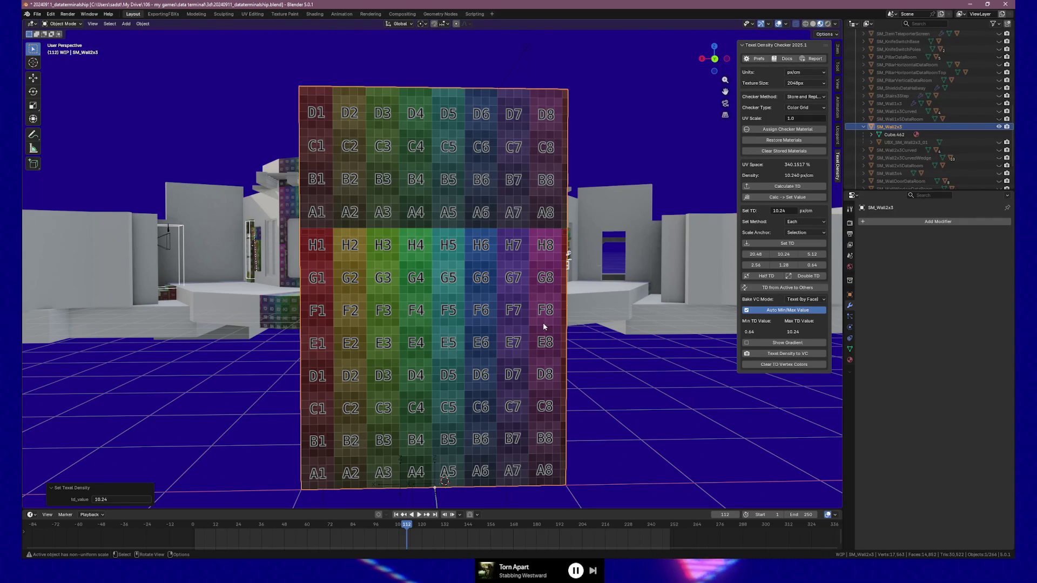
scroll(543, 323, "down", 2)
scroll(542, 327, "up", 2)
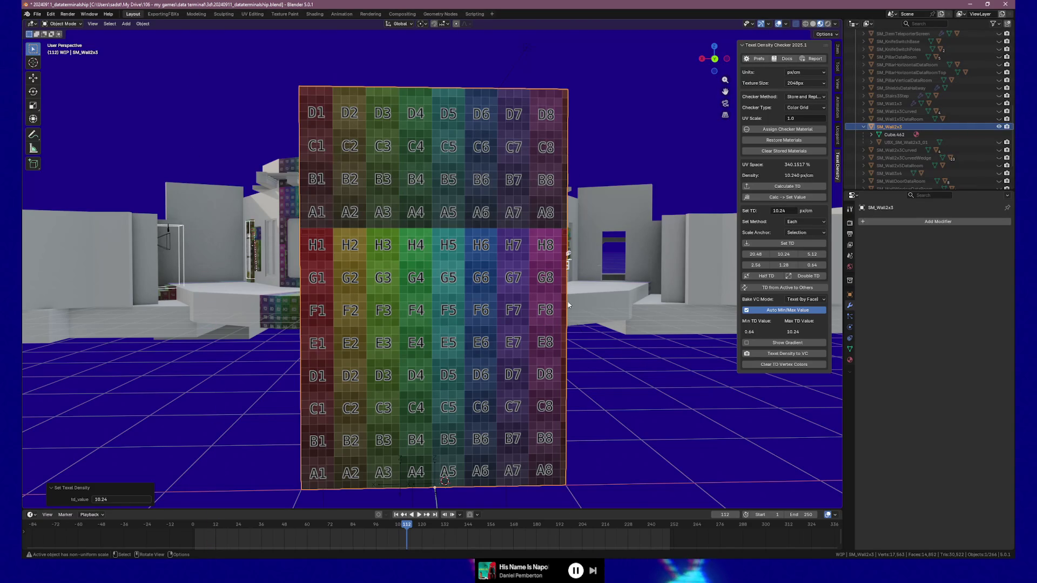
left_click_drag(582, 312, 551, 309)
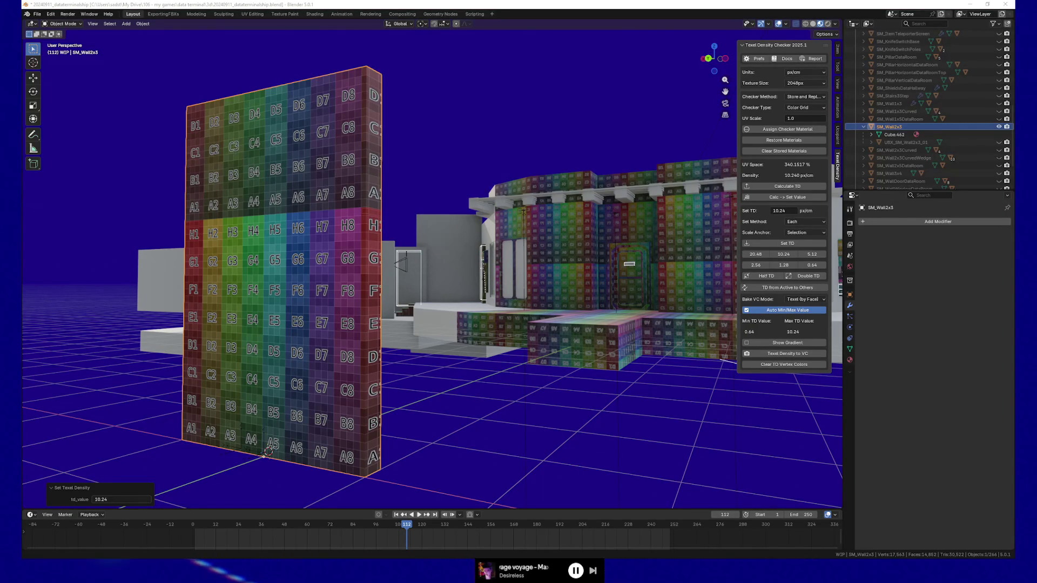
In Edit Mode, select the wall's front face and switch to Right Orthographic view.
mouse_move(378, 254)
left_mouse_down()
mouse_move(254, 257)
mouse_move(384, 271)
mouse_move(378, 241)
mouse_move(396, 258)
mouse_move(365, 251)
left_mouse_up()
key("Tab")
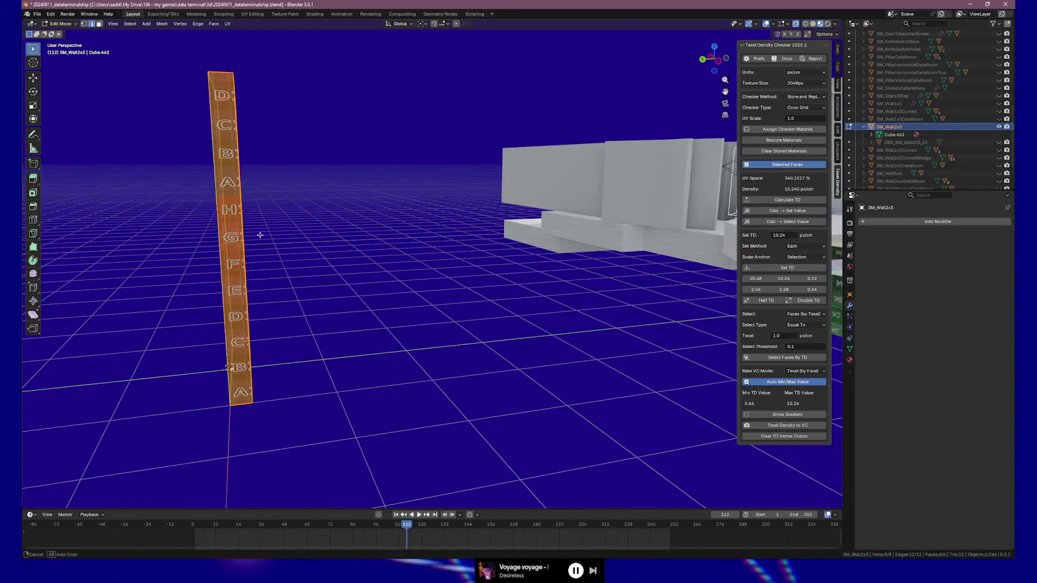
left_click_drag(259, 234, 230, 189)
left_click(236, 127)
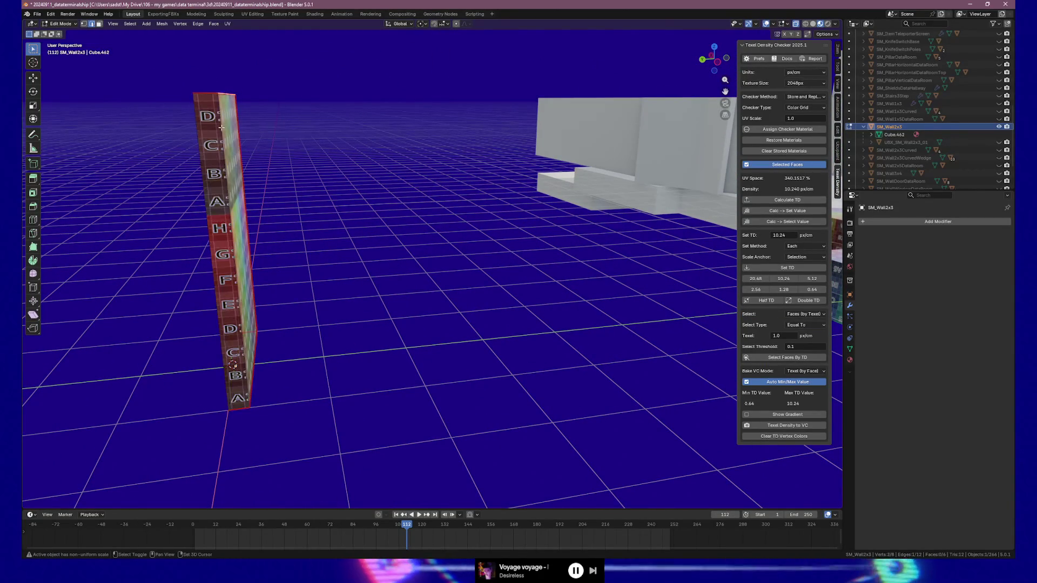
mouse_move(236, 127)
left_mouse_down()
mouse_move(209, 166)
mouse_move(253, 315)
left_mouse_up()
left_click(241, 307, "shift")
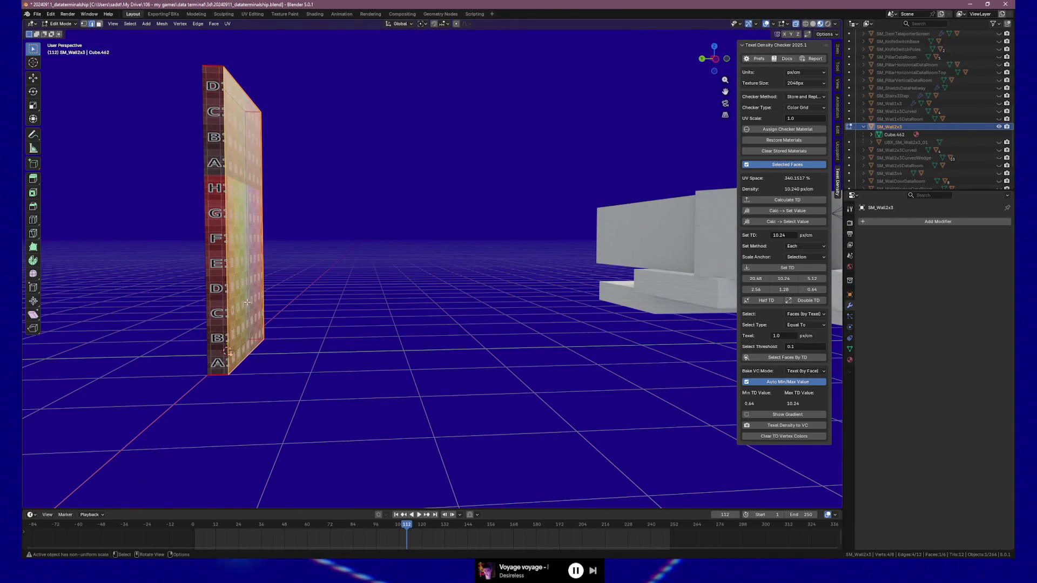
key("KP_3")
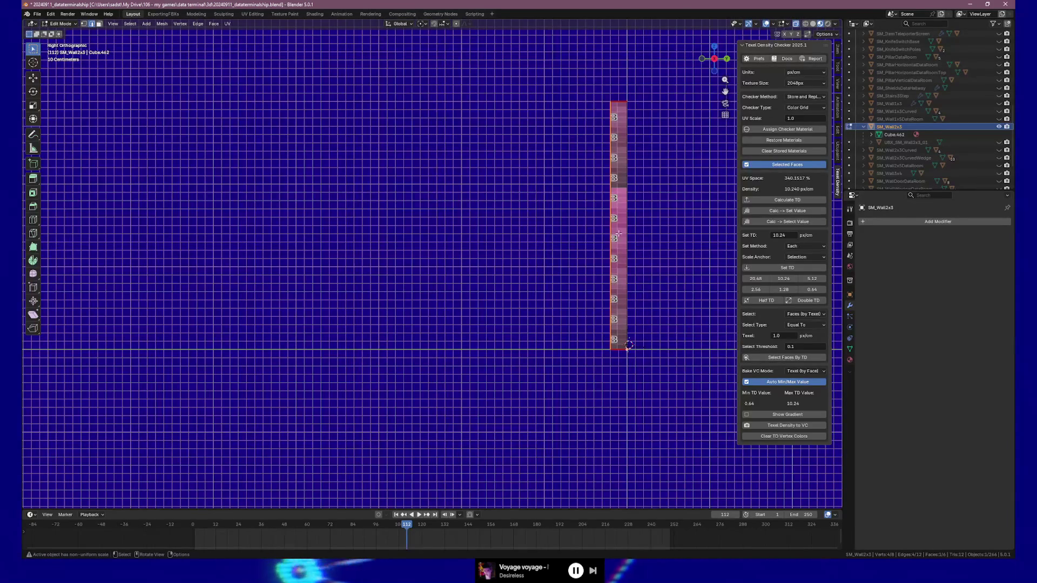
Move the wall's front face −0.305 m along Y, then return to Object Mode.
key("g")
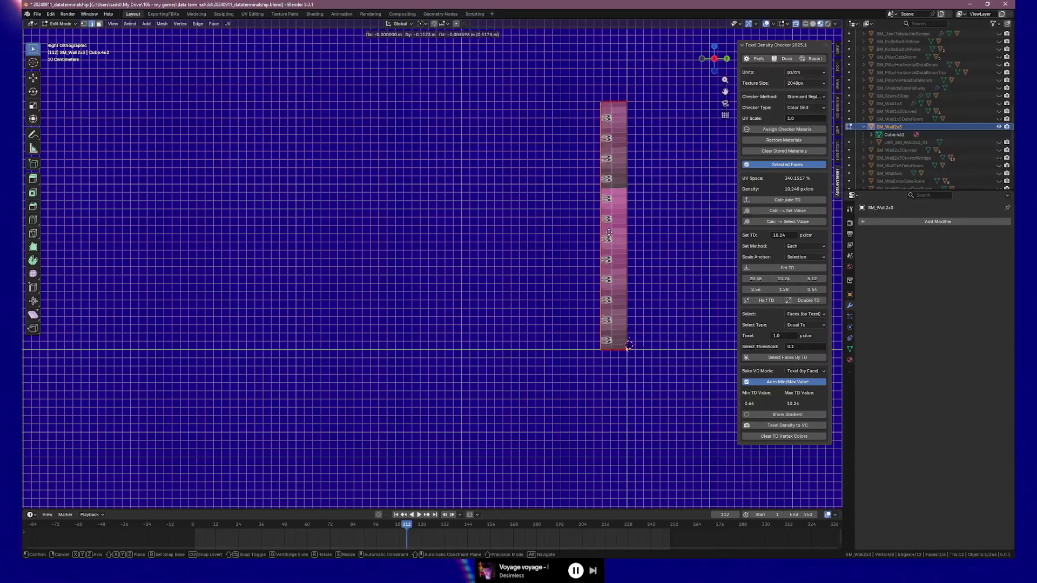
key("y")
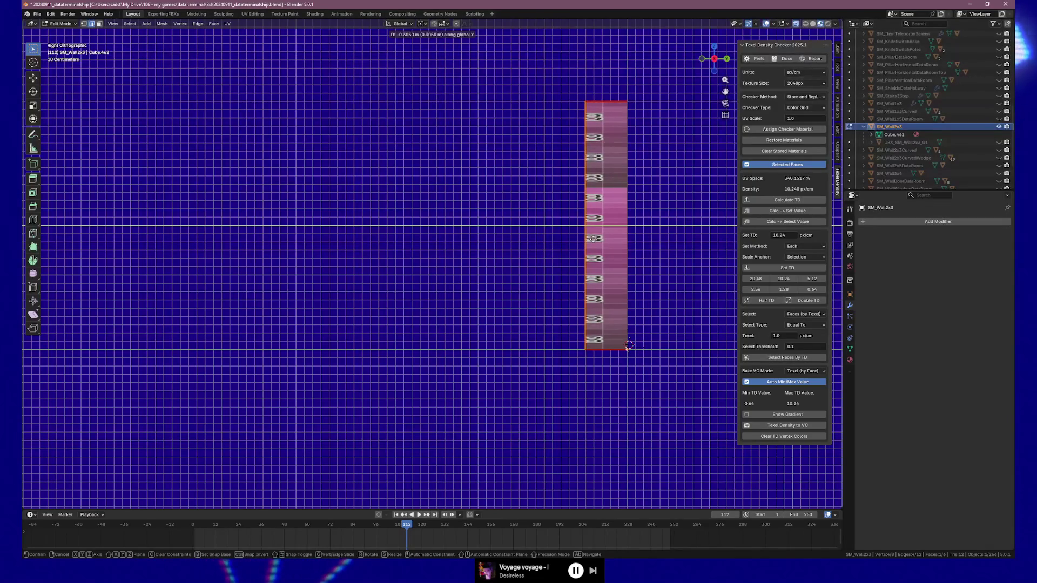
left_click(594, 239)
left_click(135, 462)
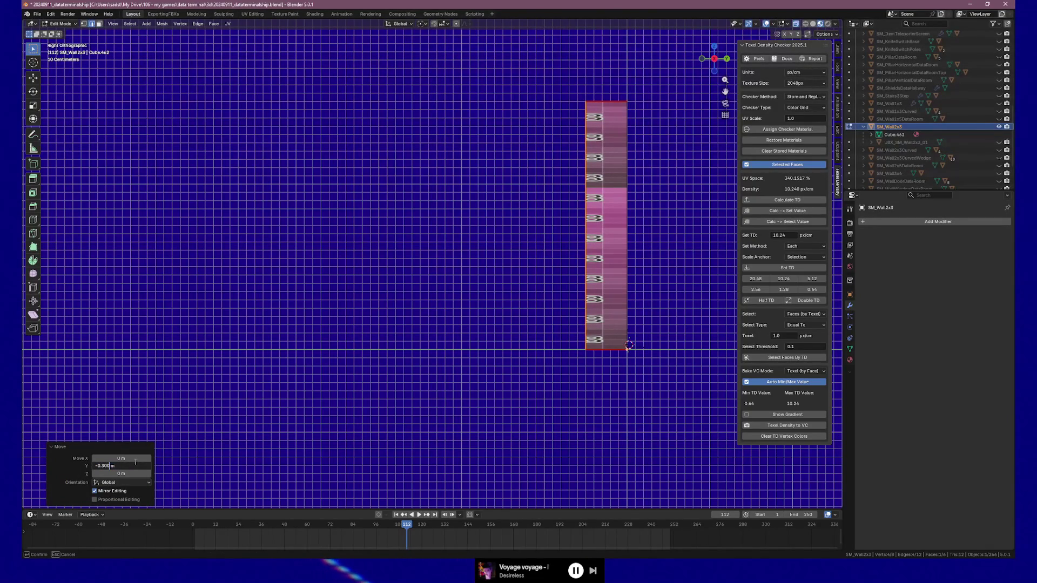
mouse_move(578, 224)
left_mouse_down()
mouse_move(516, 216)
mouse_move(436, 234)
mouse_move(419, 225)
mouse_move(449, 219)
mouse_move(421, 216)
mouse_move(438, 220)
mouse_move(308, 248)
mouse_move(368, 250)
left_mouse_up()
key("Tab")
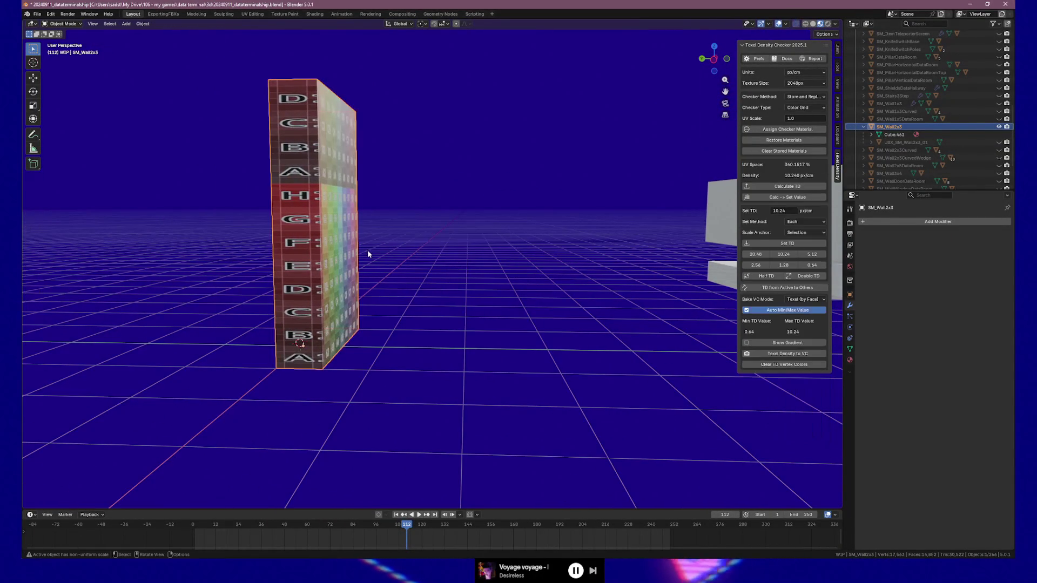
Back in Edit Mode, select the wall's side face and move it outward along Y.
key("Tab")
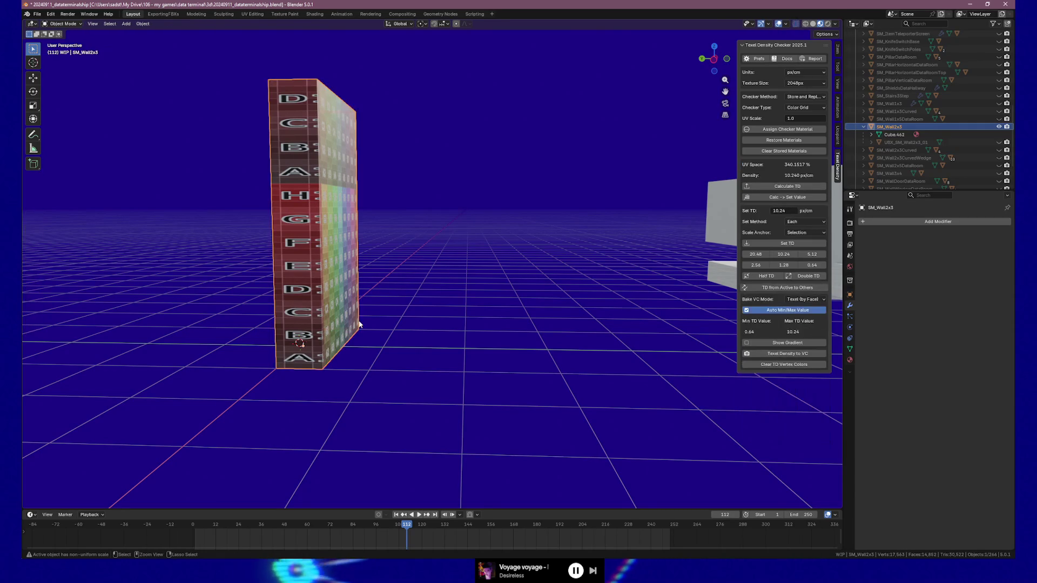
left_click(359, 322, "ctrl")
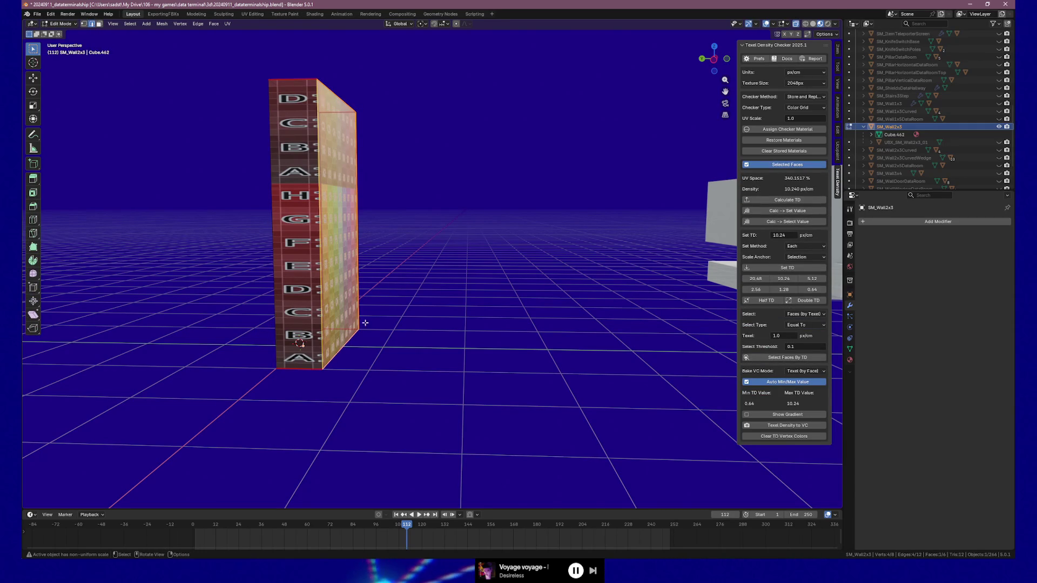
key("g")
key("y")
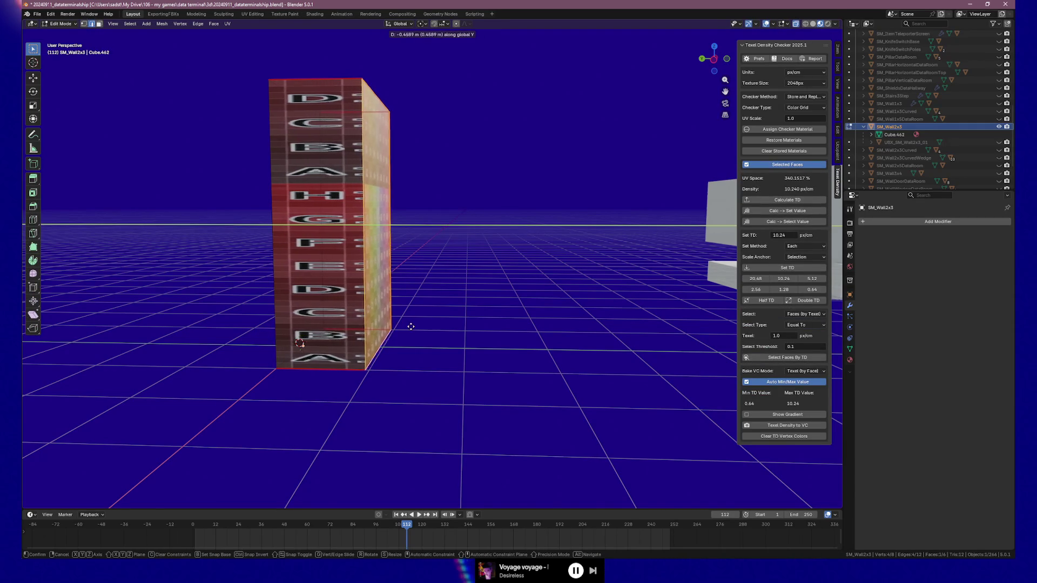
left_click(410, 331)
Refine the face's Y offset through trial values, settling on -0.25 m.
left_click(130, 466)
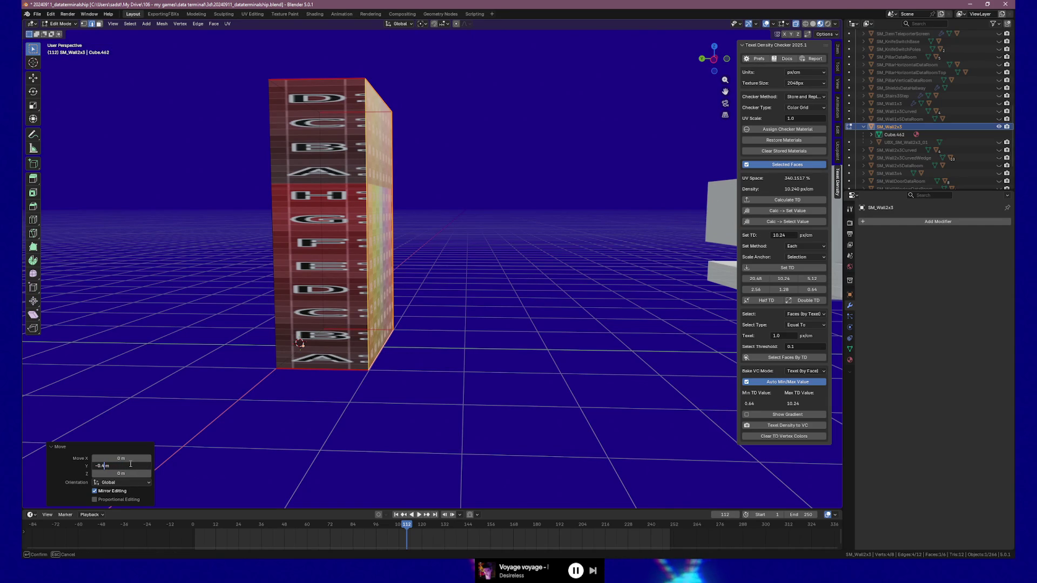
type(".5")
key("Return")
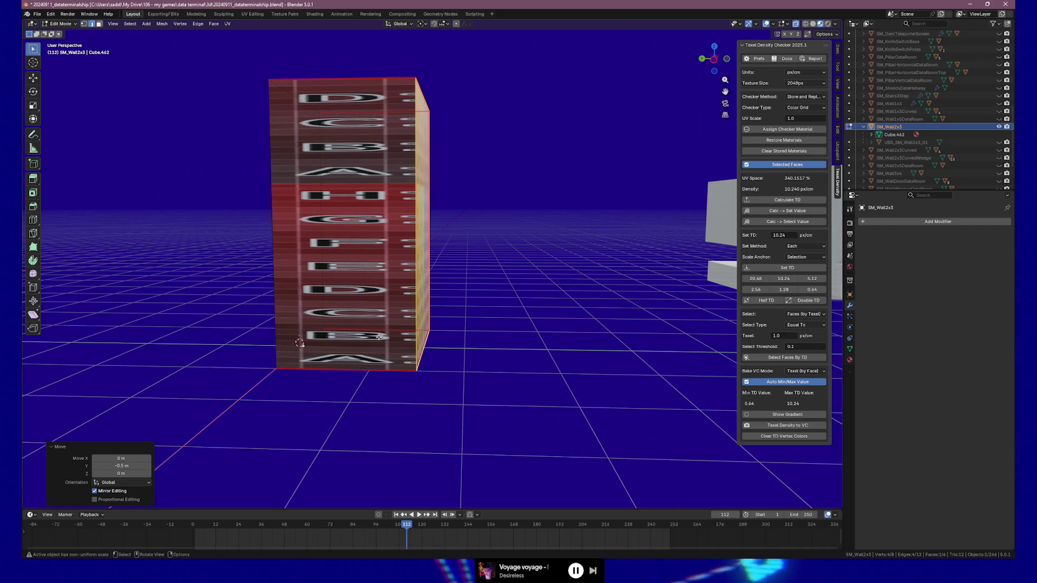
mouse_move(362, 400)
left_mouse_down()
mouse_move(410, 394)
mouse_move(251, 428)
left_mouse_up()
left_click(124, 466)
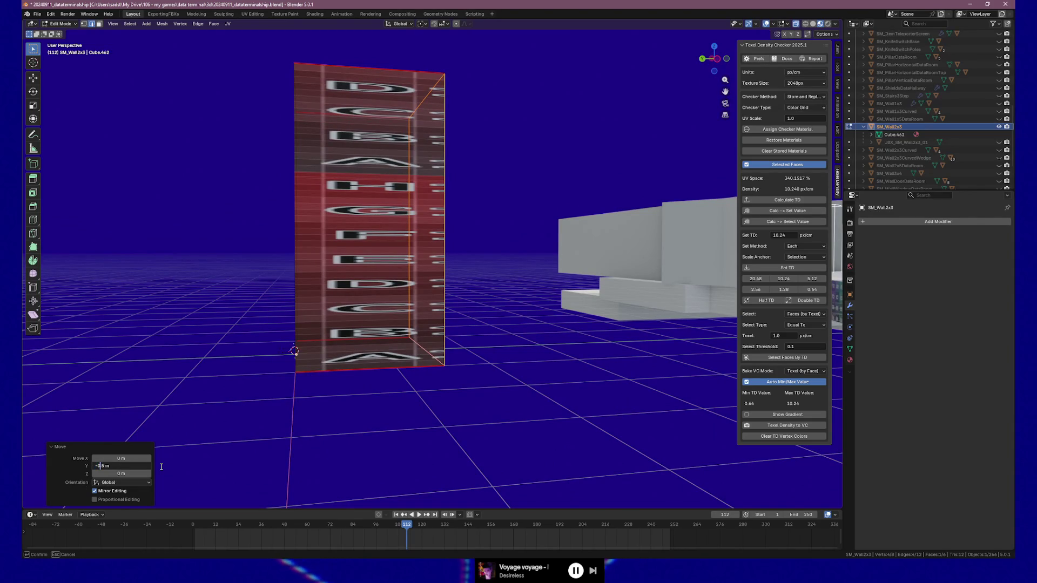
key("Return")
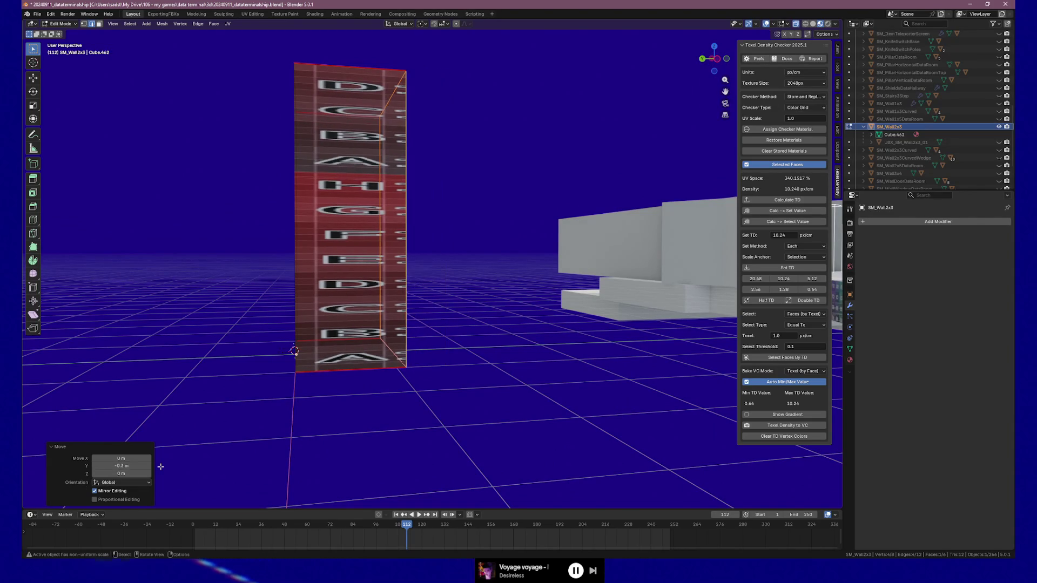
left_click(122, 466)
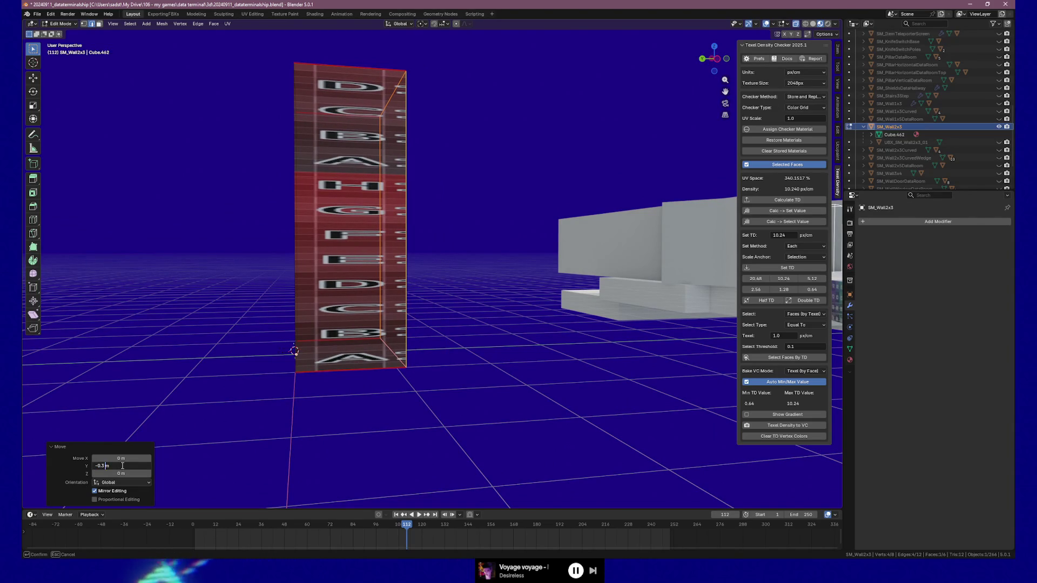
key("Return")
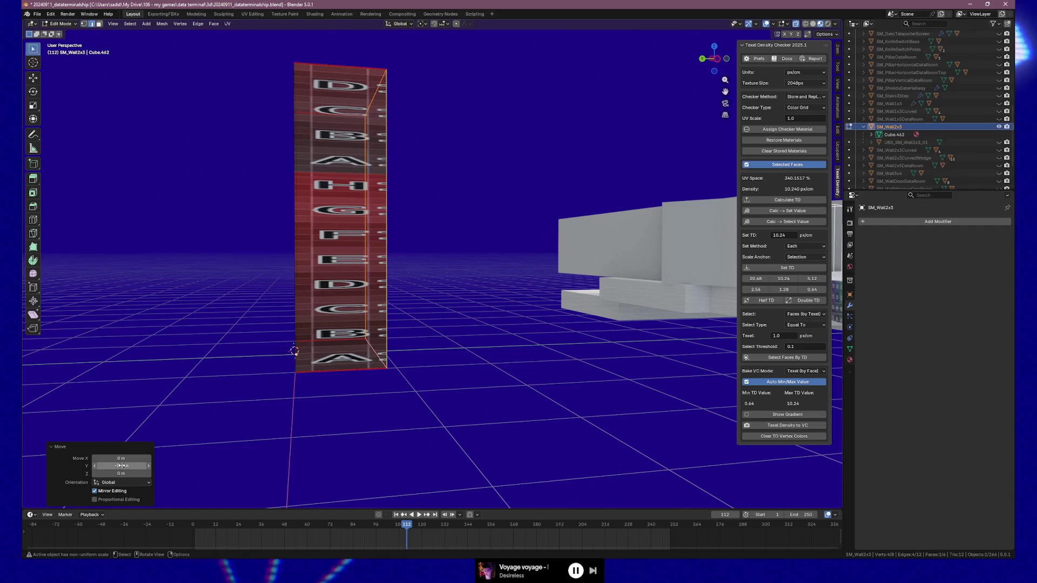
left_click(122, 466)
type("-0.25")
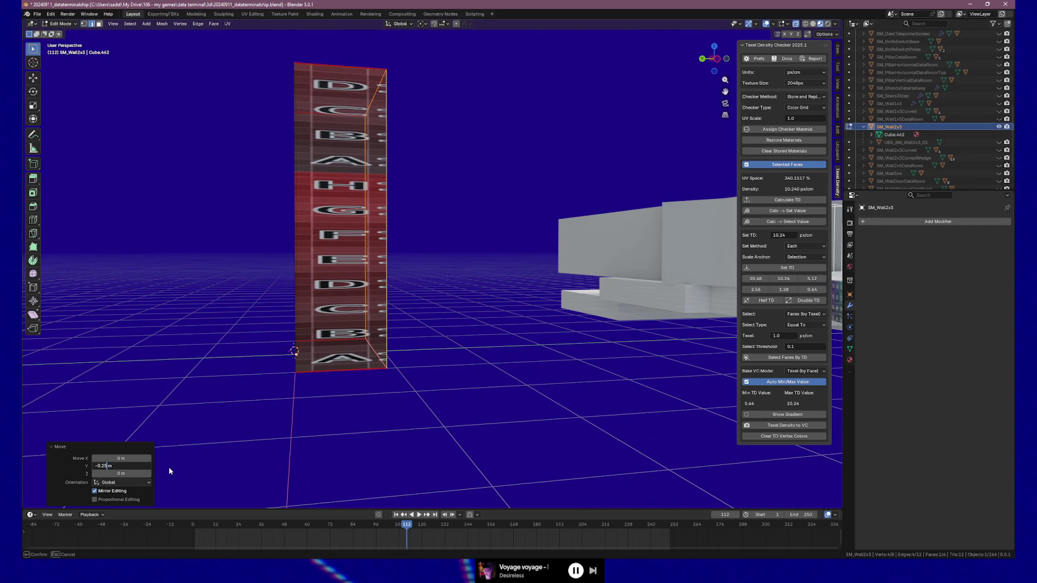
key("Return")
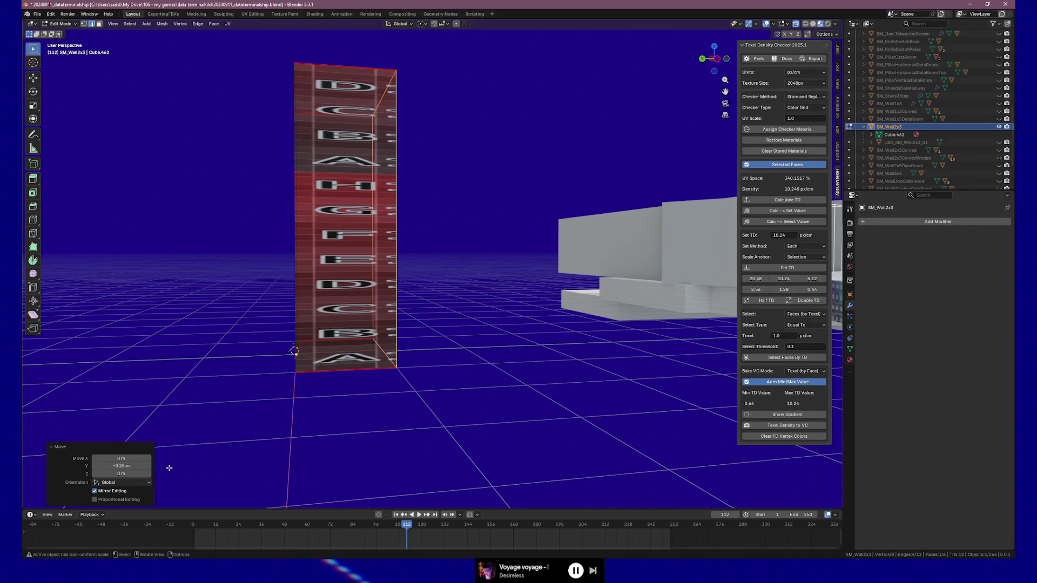
left_click(414, 390)
mouse_move(413, 390)
left_mouse_down()
mouse_move(384, 389)
mouse_move(384, 405)
mouse_move(518, 393)
mouse_move(411, 399)
left_mouse_up()
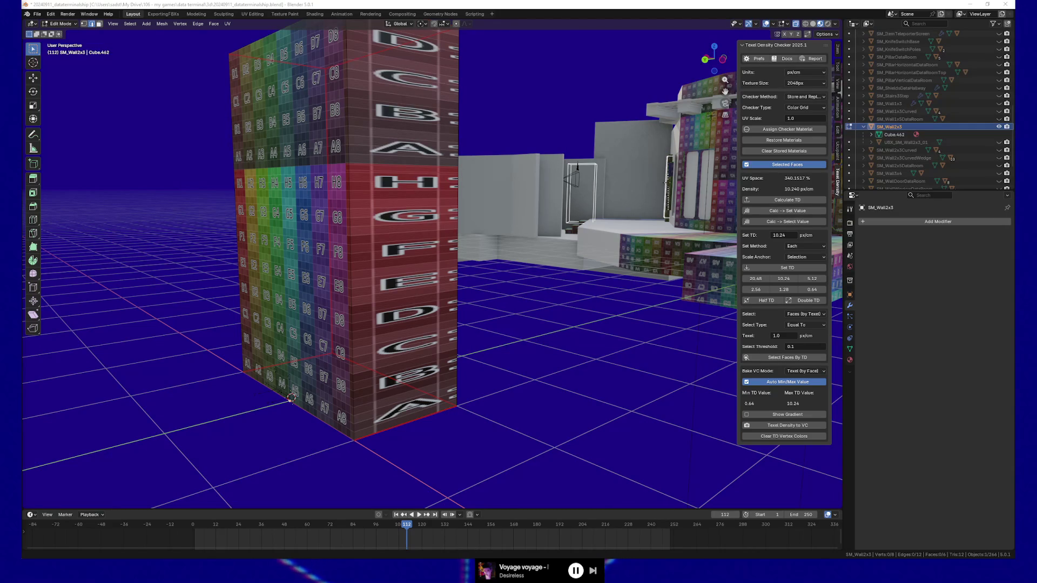
mouse_move(185, 419)
left_mouse_down()
mouse_move(160, 417)
mouse_move(158, 427)
mouse_move(238, 377)
left_mouse_up()
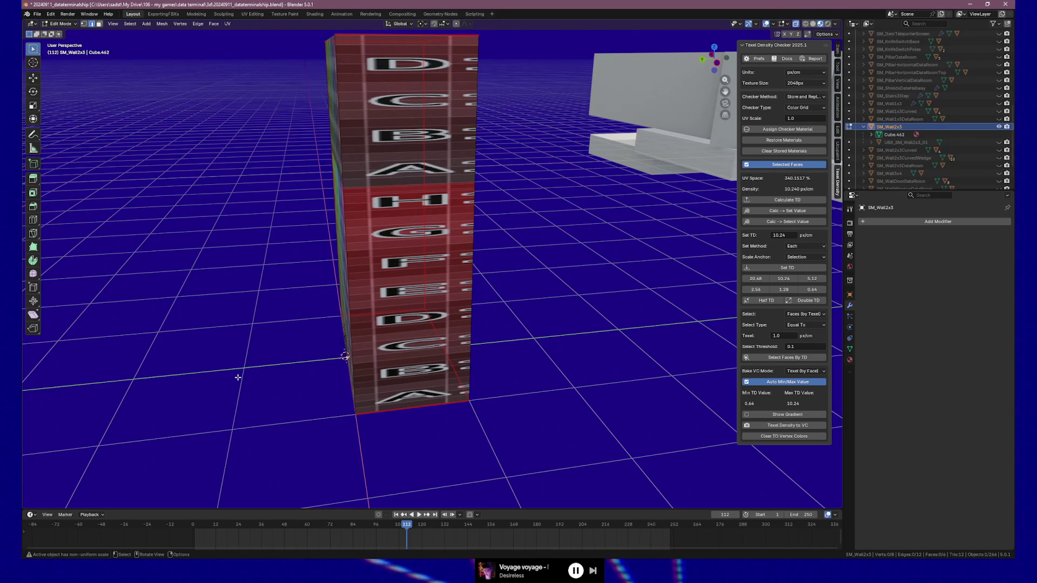
left_click_drag(201, 308, 227, 311)
left_click_drag(341, 352, 350, 351)
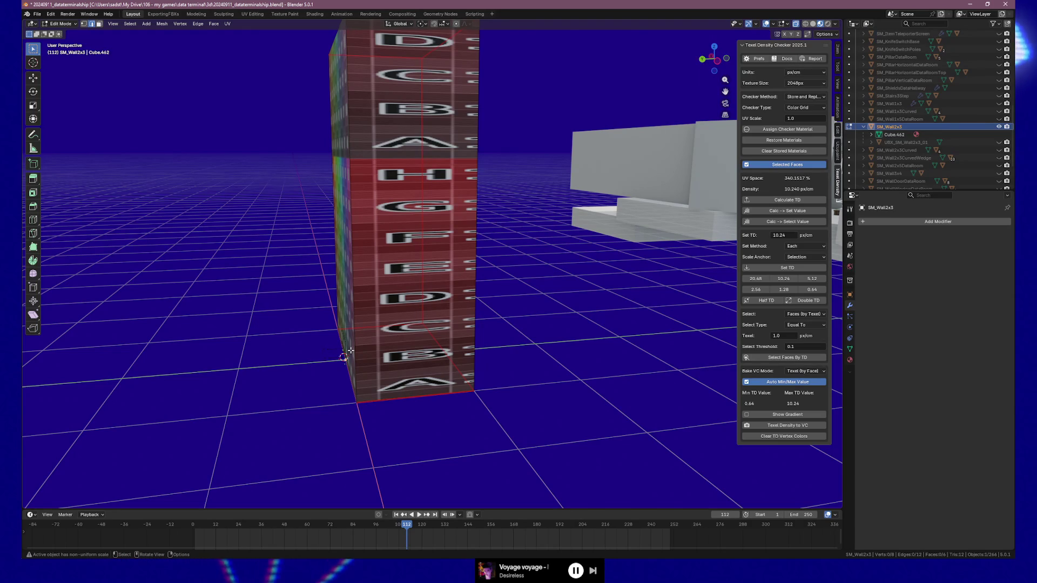
mouse_move(350, 350)
left_mouse_down()
mouse_move(463, 318)
mouse_move(488, 297)
mouse_move(507, 316)
mouse_move(514, 209)
mouse_move(501, 271)
mouse_move(581, 261)
mouse_move(551, 279)
mouse_move(535, 262)
mouse_move(513, 303)
mouse_move(510, 385)
mouse_move(501, 383)
left_mouse_up()
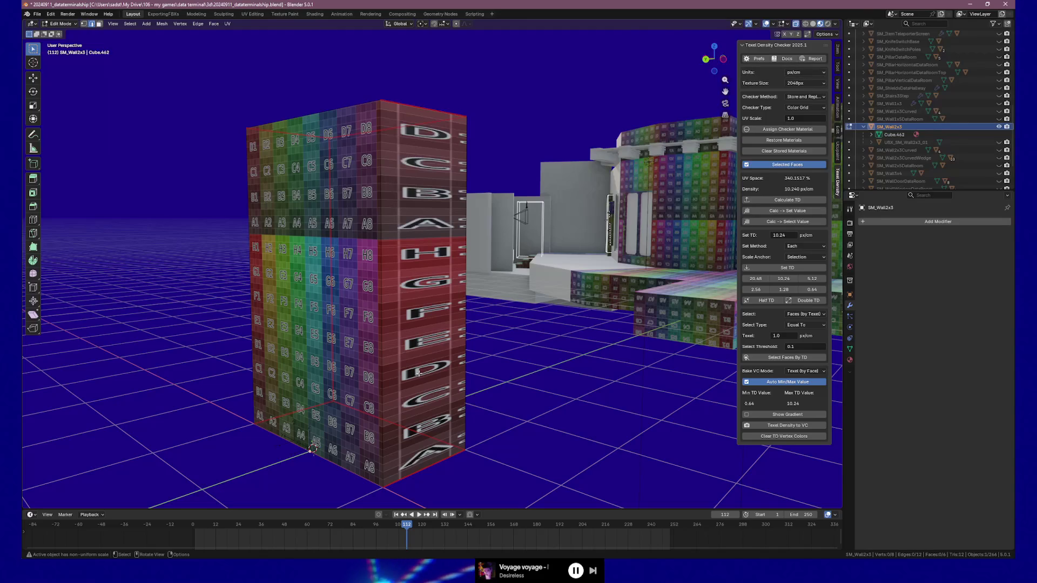
mouse_move(409, 284)
left_mouse_down()
mouse_move(373, 287)
mouse_move(411, 287)
left_mouse_up()
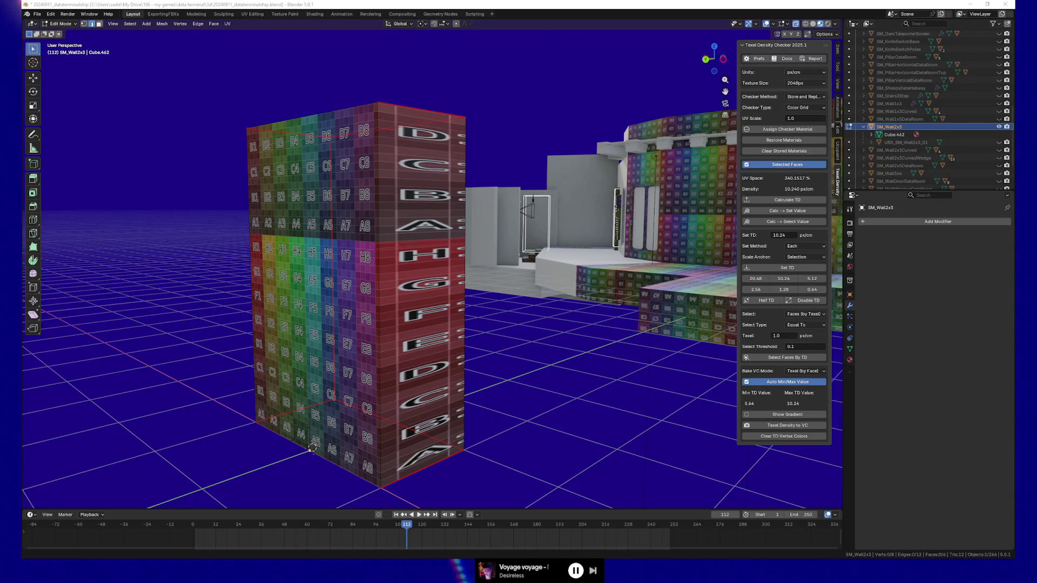
In Unreal, check the floor tiles, door frame and left wall around the lit doorway.
key("alt+Tab")
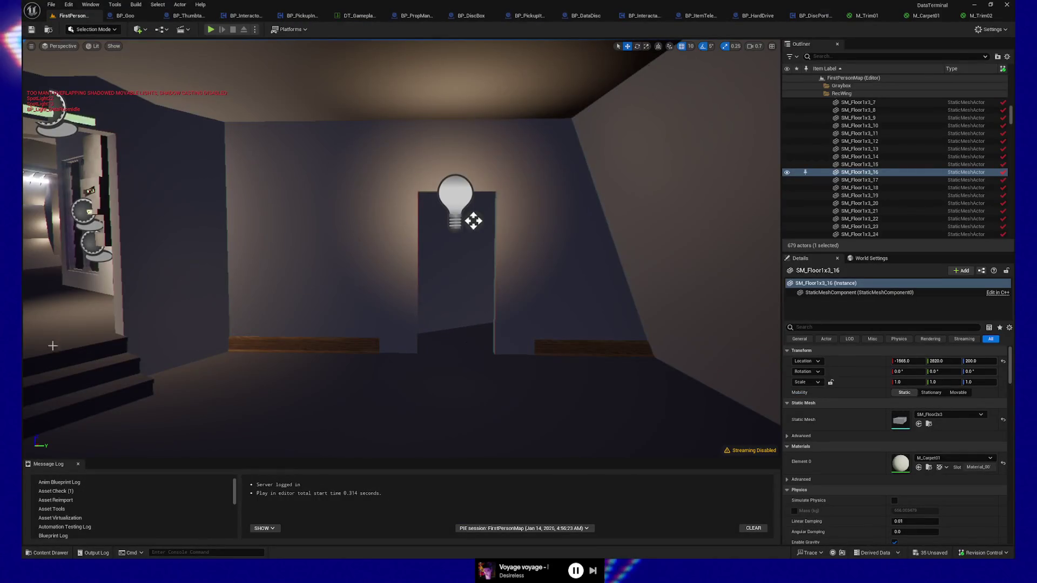
left_click(465, 399)
mouse_move(472, 398)
left_mouse_down()
mouse_move(546, 346)
mouse_move(524, 345)
left_mouse_up()
left_click_drag(426, 216, 428, 199)
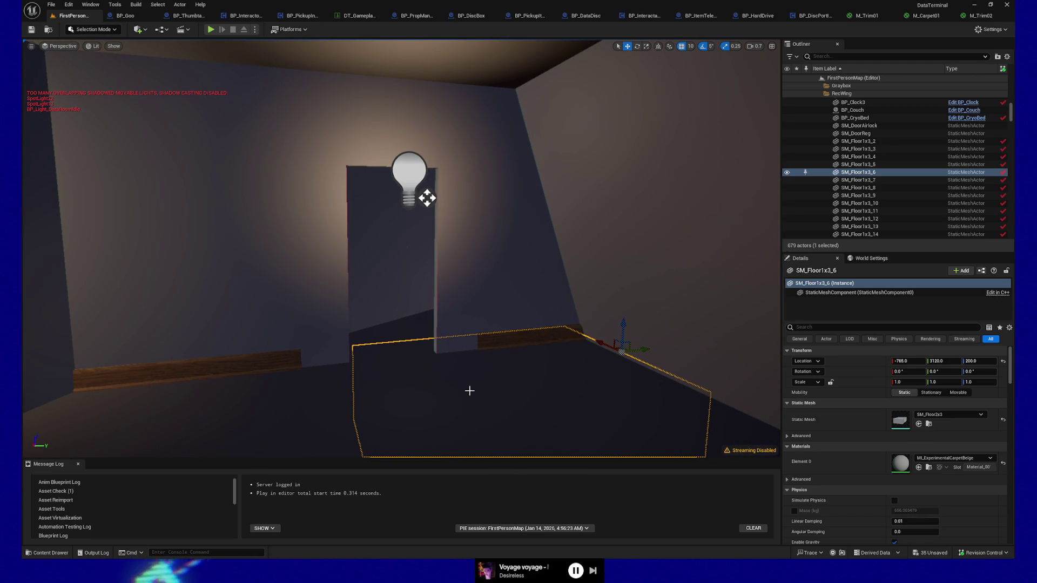
left_click(319, 393)
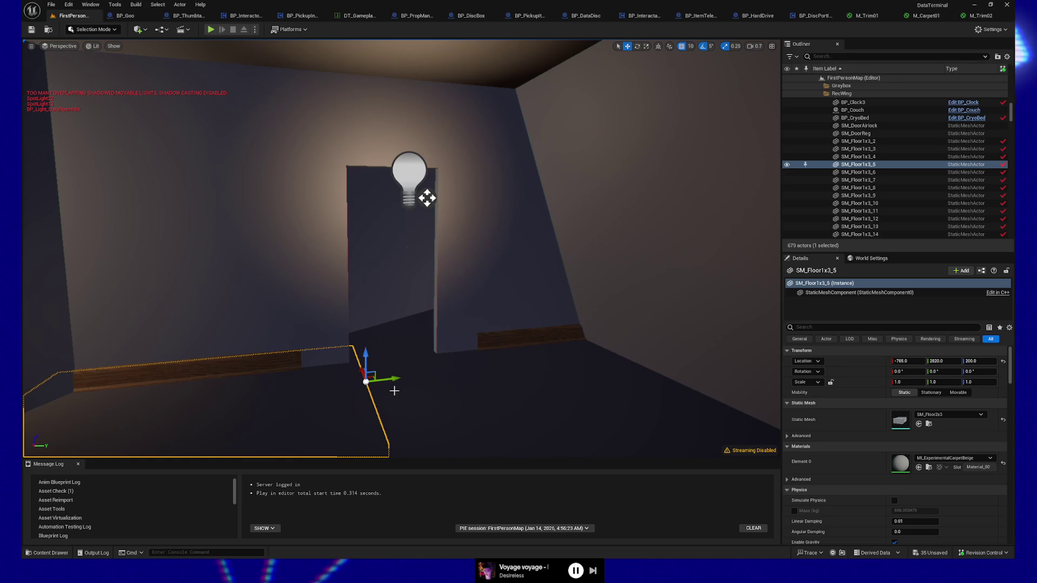
left_click_drag(408, 391, 349, 303)
left_click(367, 290)
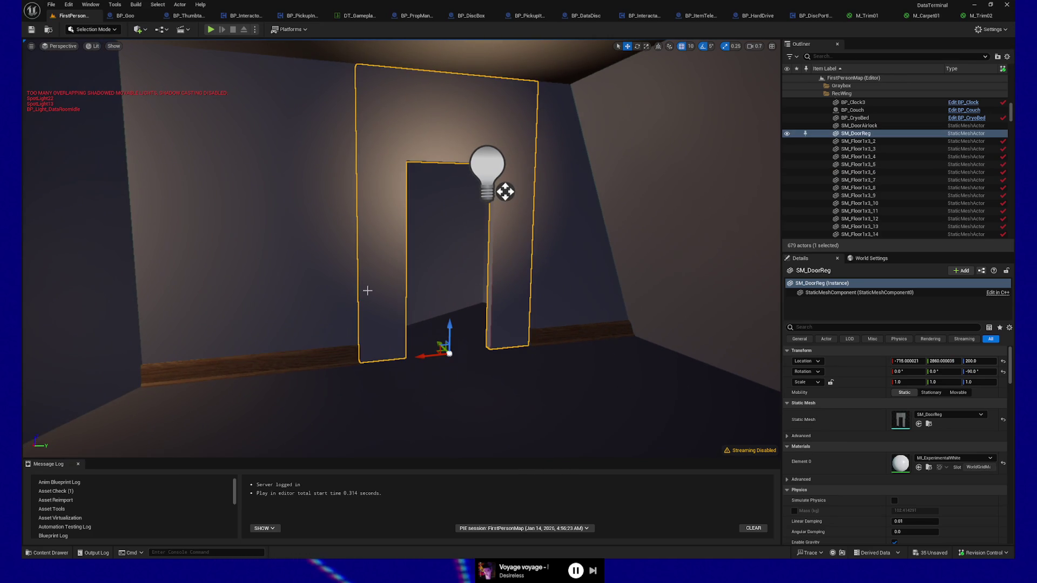
left_click(284, 291)
left_click(338, 391)
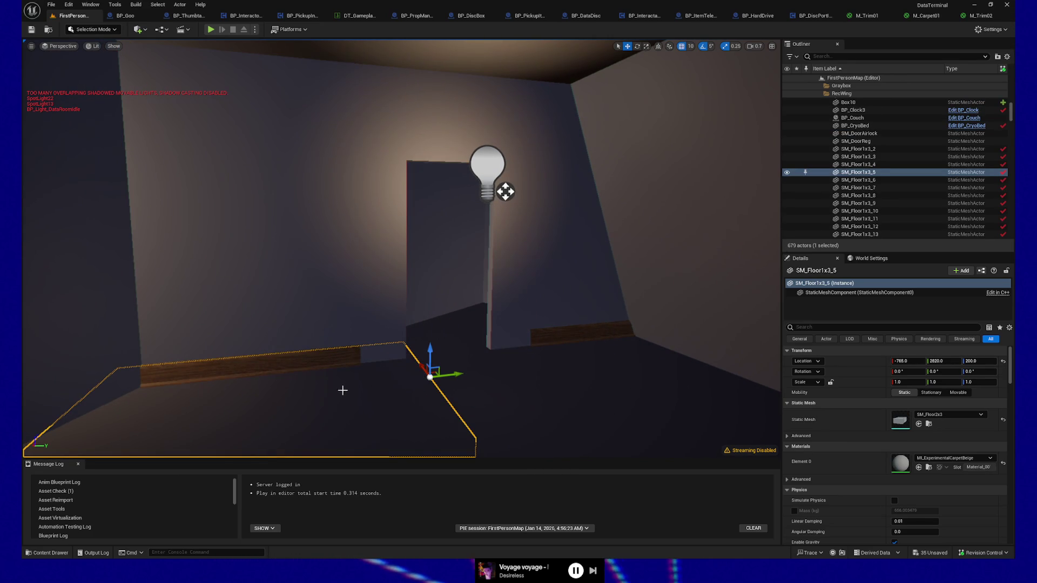
mouse_move(487, 387)
left_mouse_down()
mouse_move(595, 387)
mouse_move(567, 454)
mouse_move(599, 443)
left_mouse_up()
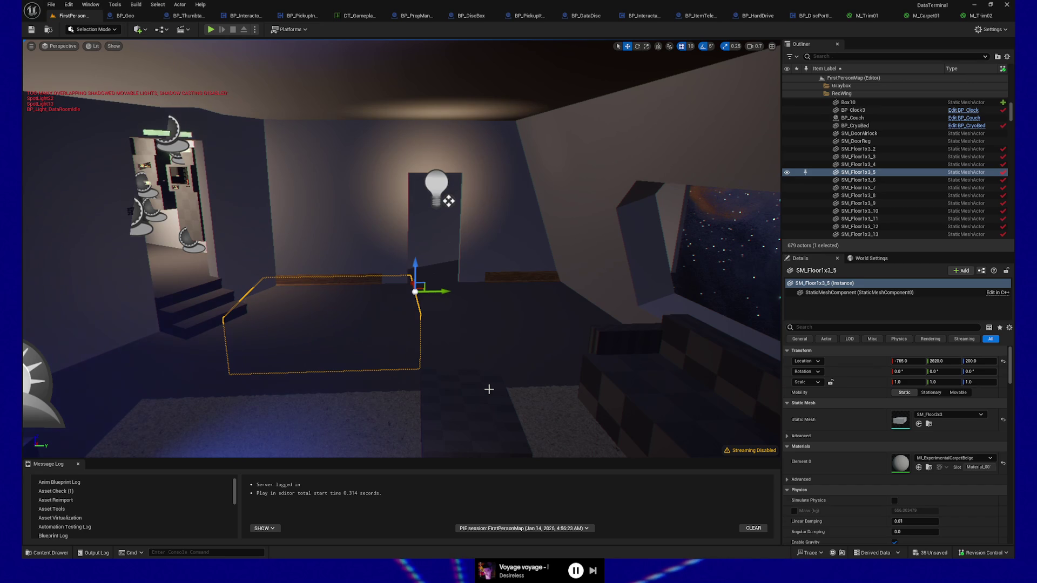
Move the SM_DoorReg door frame 20 units along X, from -715 to -695.
left_click(449, 275)
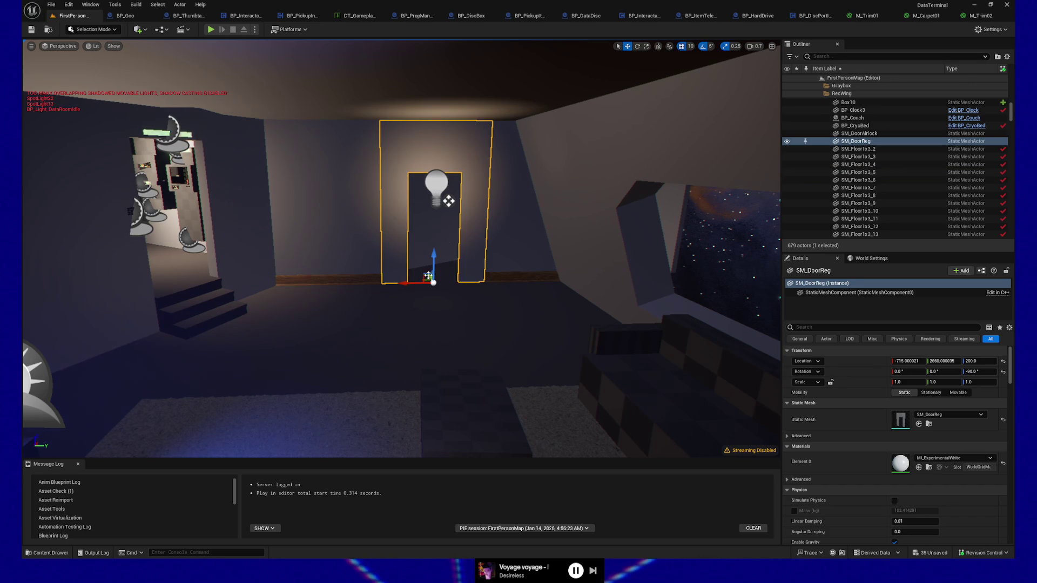
scroll(428, 276, "up", 8)
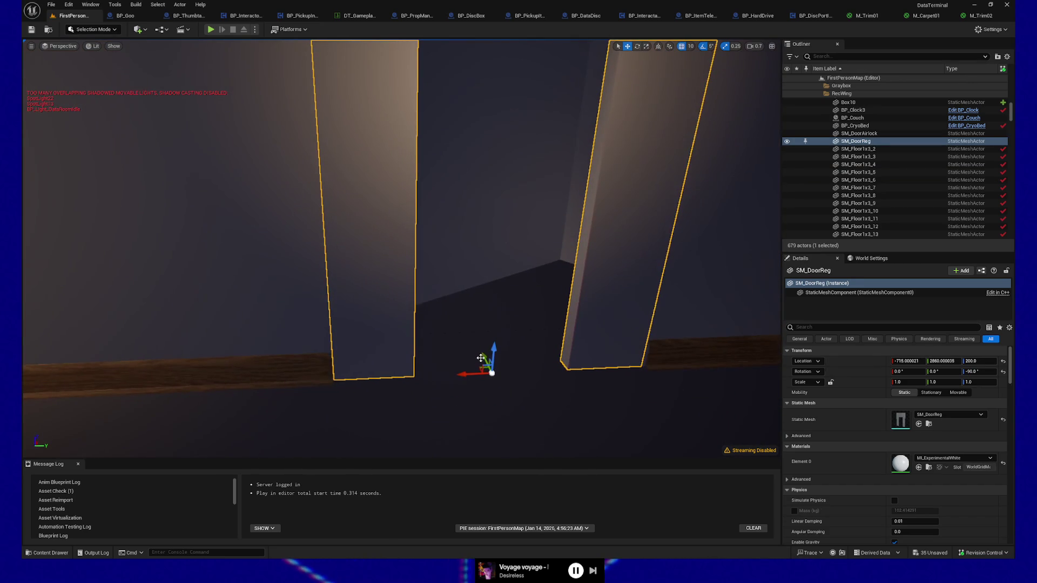
left_click_drag(485, 359, 476, 354)
mouse_move(324, 324)
left_mouse_down()
mouse_move(228, 56)
mouse_move(341, 174)
mouse_move(471, 209)
mouse_move(426, 204)
mouse_move(555, 205)
left_mouse_up()
mouse_move(510, 342)
left_mouse_down()
mouse_move(508, 411)
mouse_move(510, 342)
left_mouse_up()
Select floor tile SM_Floor1x3_5 and fly around it to inspect the doorway area.
left_click(406, 335)
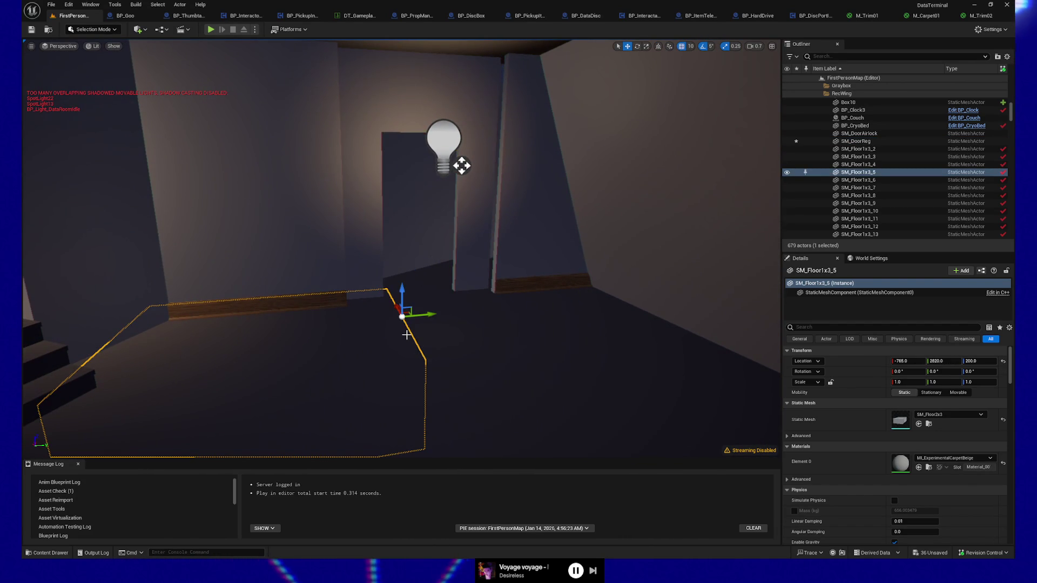
mouse_move(434, 325)
left_mouse_down()
mouse_move(453, 291)
mouse_move(497, 289)
left_mouse_up()
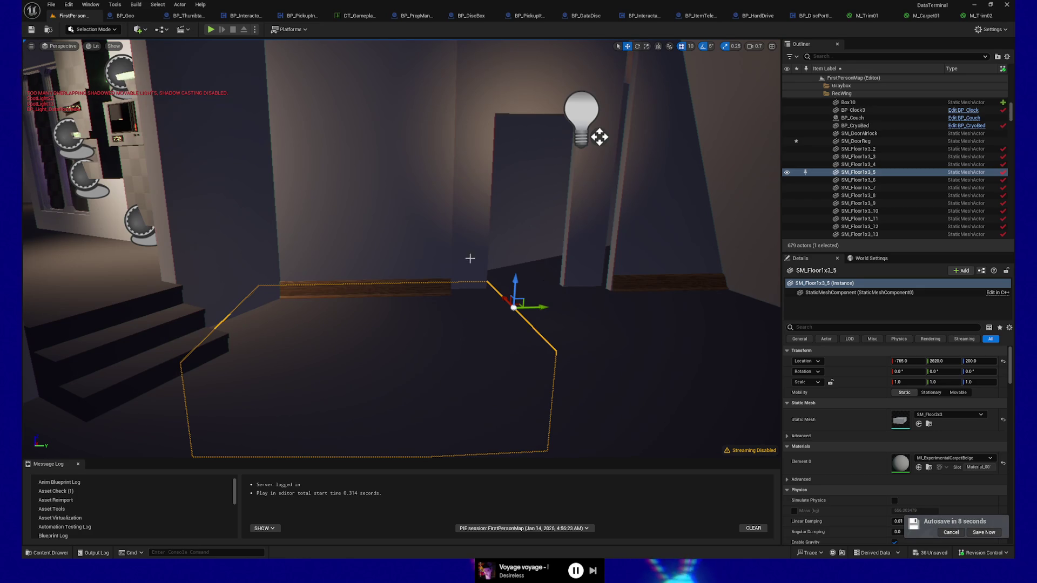
key("s")
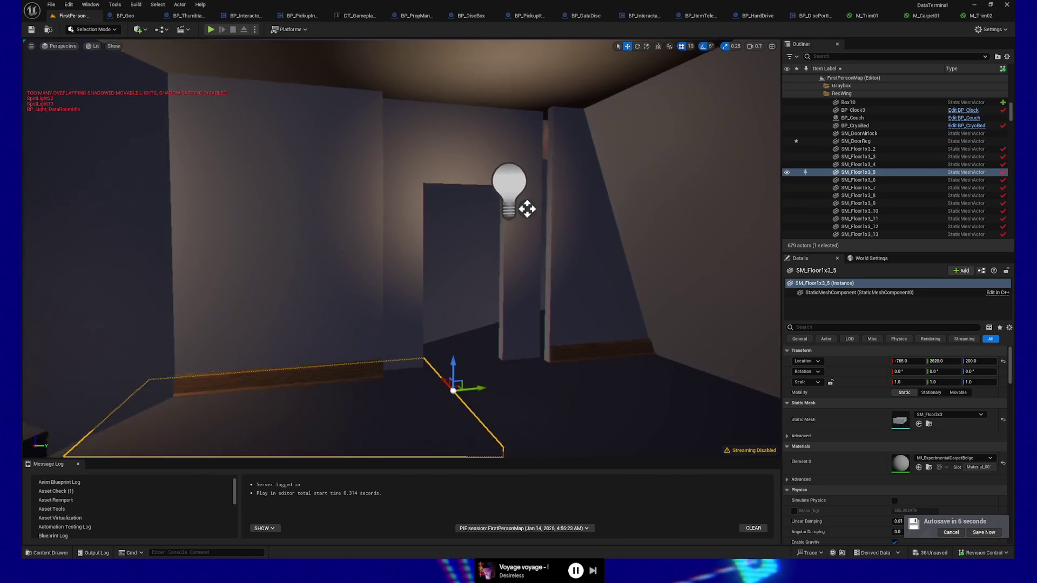
key("w")
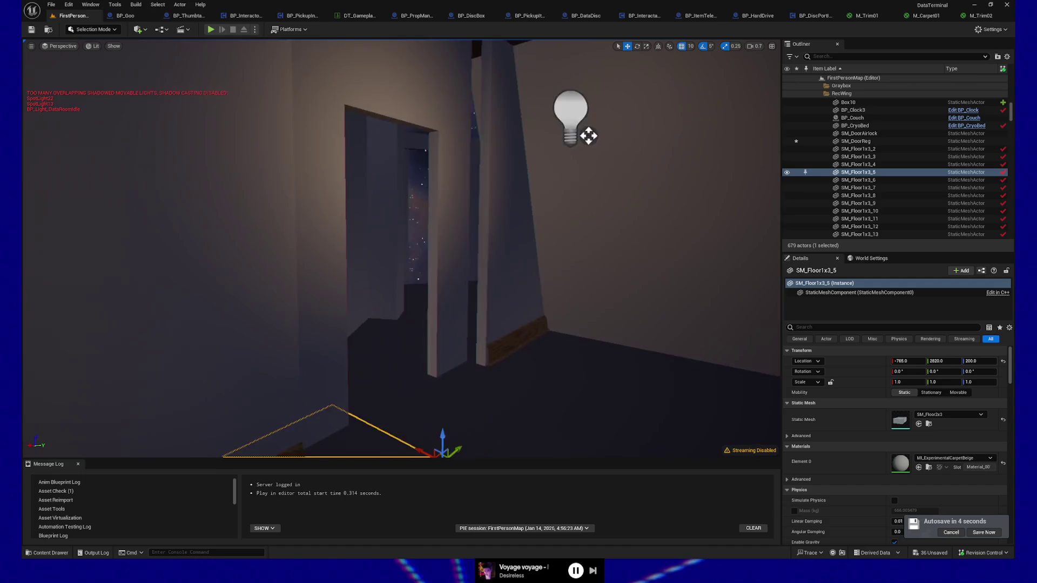
key("s")
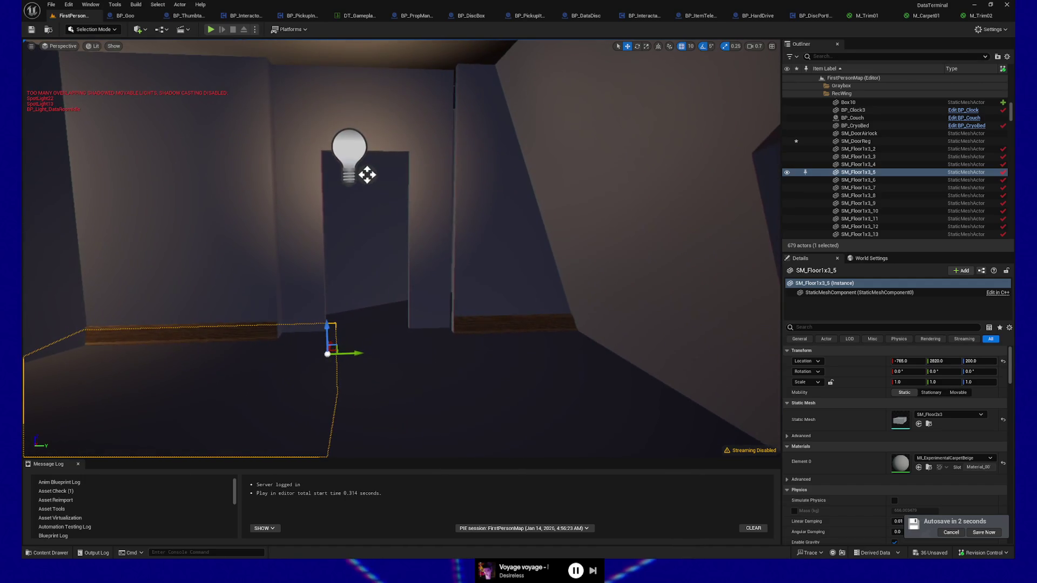
left_click_drag(414, 340, 432, 370)
left_click_drag(472, 324, 491, 343)
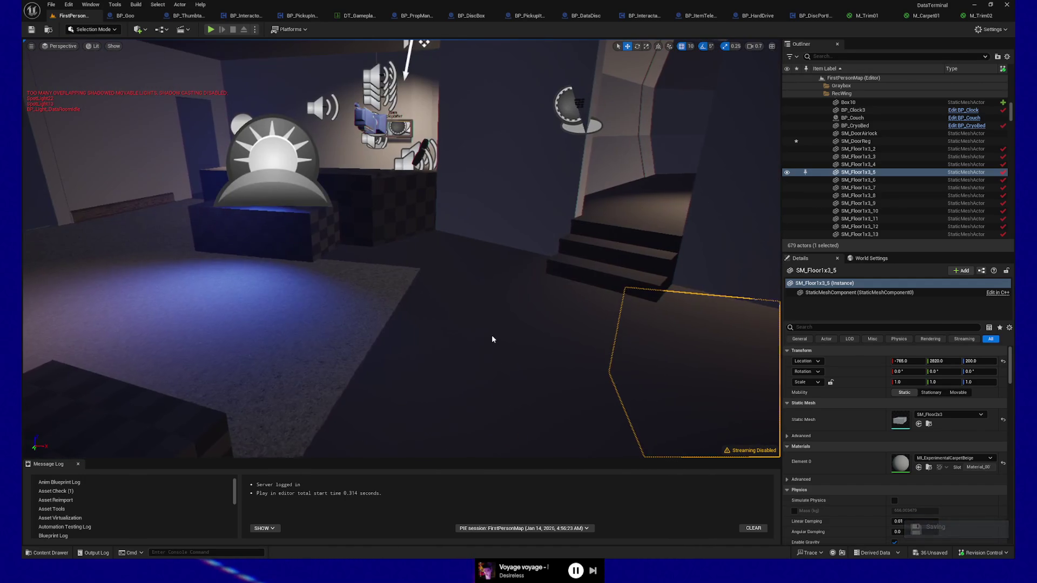
Delete two floor pieces, including SM_Floor1x3_2, and select floor tile SM_Floor1x3_4.
left_click(491, 343, "ctrl")
key("Delete")
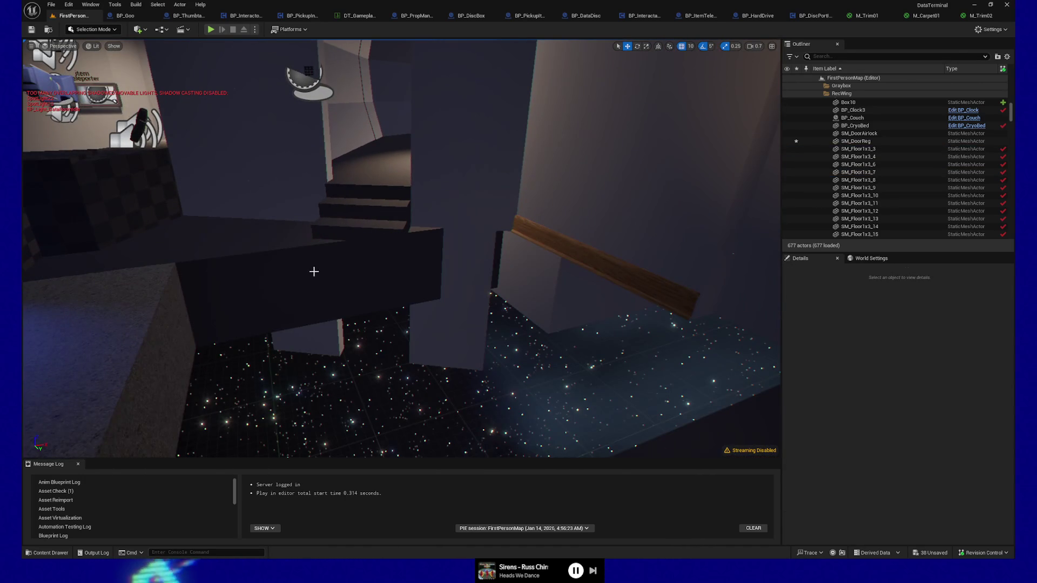
left_click(314, 271)
left_click_drag(324, 277, 325, 277)
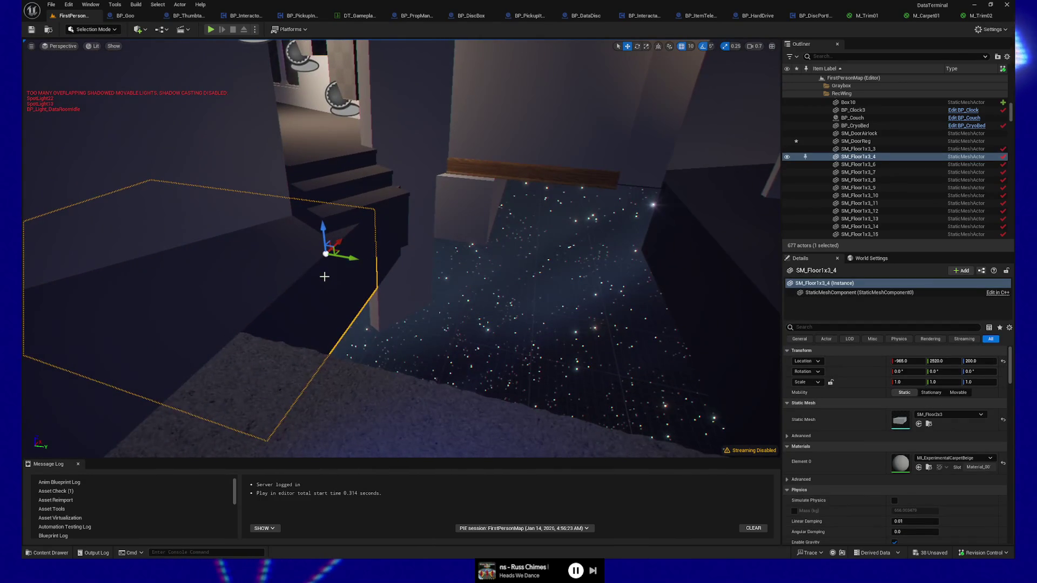
Duplicate SM_Floor1x3_4, set grid snap to 100, and slide the copy along Y.
key("ctrl+d")
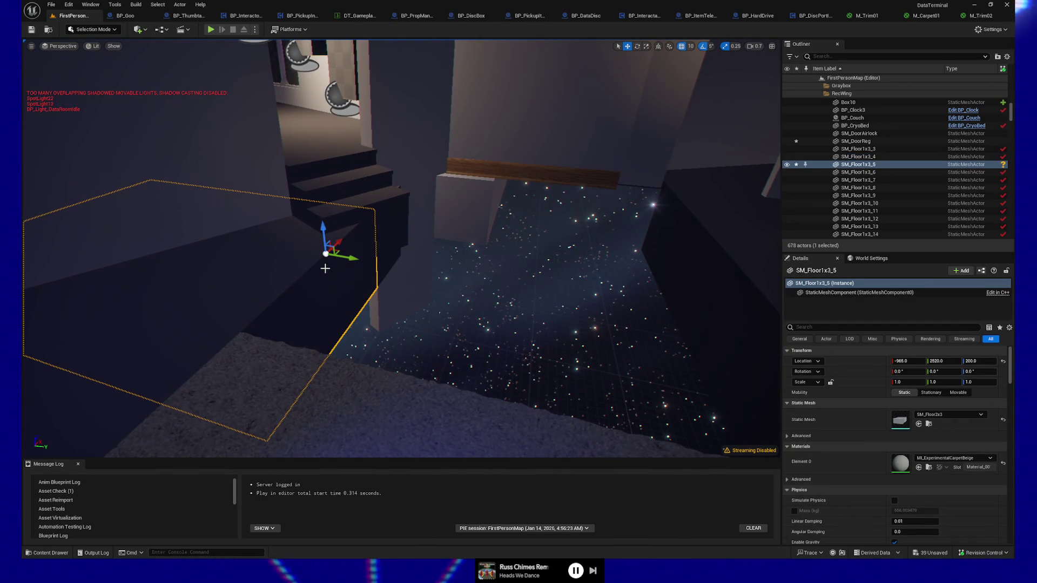
mouse_move(354, 260)
left_mouse_down()
mouse_move(659, 294)
mouse_move(679, 310)
mouse_move(718, 297)
left_mouse_up()
key("ctrl+z")
left_click(688, 46)
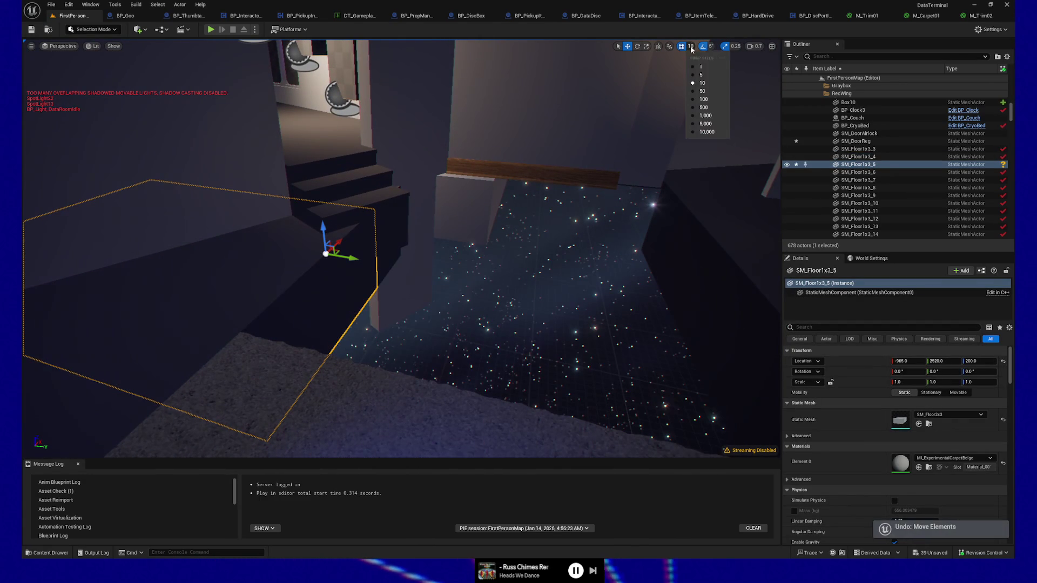
left_click(706, 101)
left_click_drag(346, 258, 749, 308)
scroll(749, 307, "down", 3)
Rotate the floor piece 90° around its vertical axis, then select the nearby wall piece.
key("e")
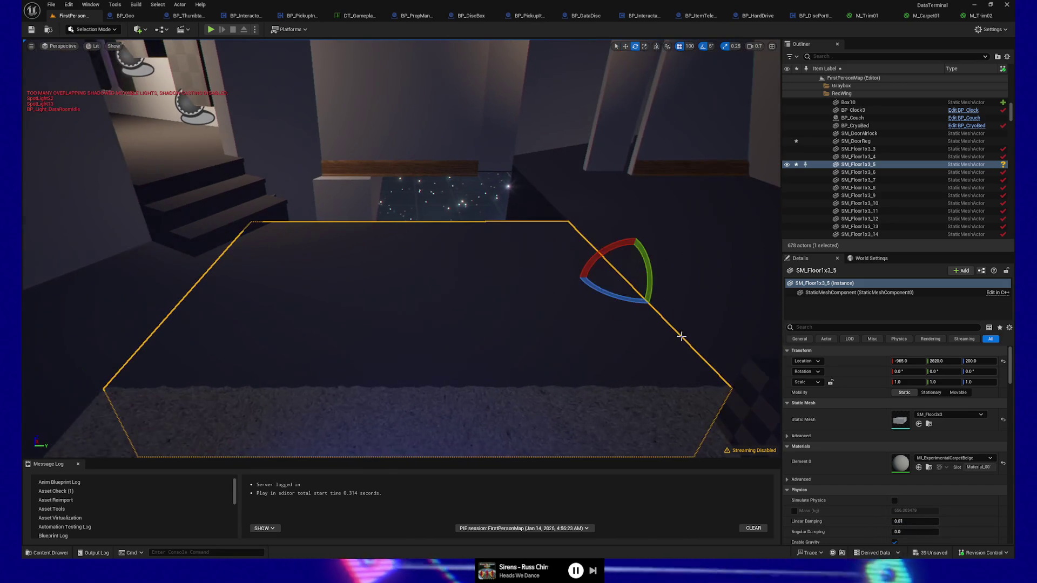
mouse_move(638, 296)
left_mouse_down()
mouse_move(627, 302)
mouse_move(718, 303)
mouse_move(648, 305)
mouse_move(535, 279)
mouse_move(424, 278)
left_mouse_up()
key("w")
left_click(453, 153)
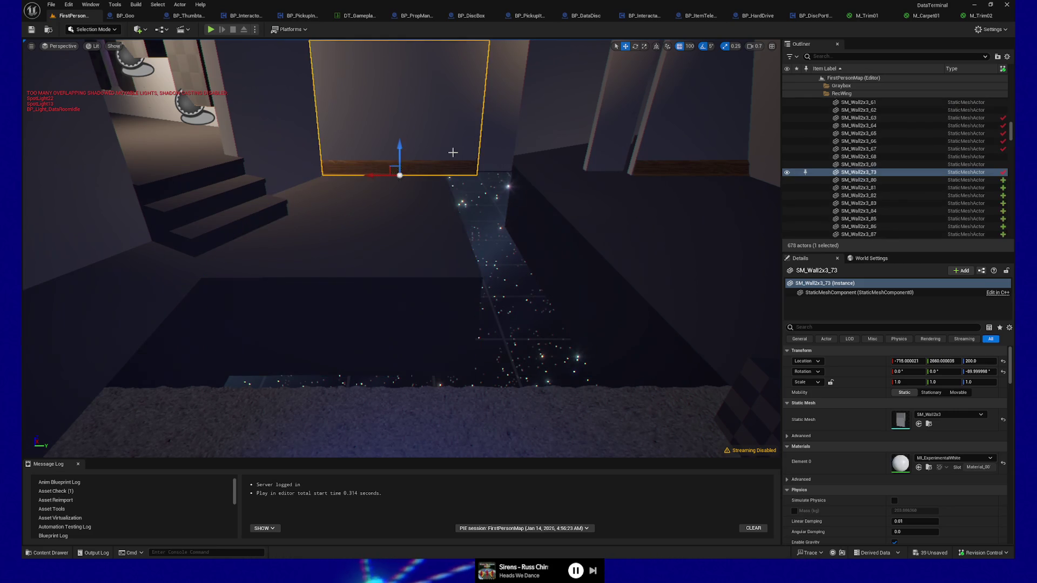
Copy the wall's location onto the rotated floor piece and slide it to X -1015.
left_click(860, 360)
key("ctrl+c")
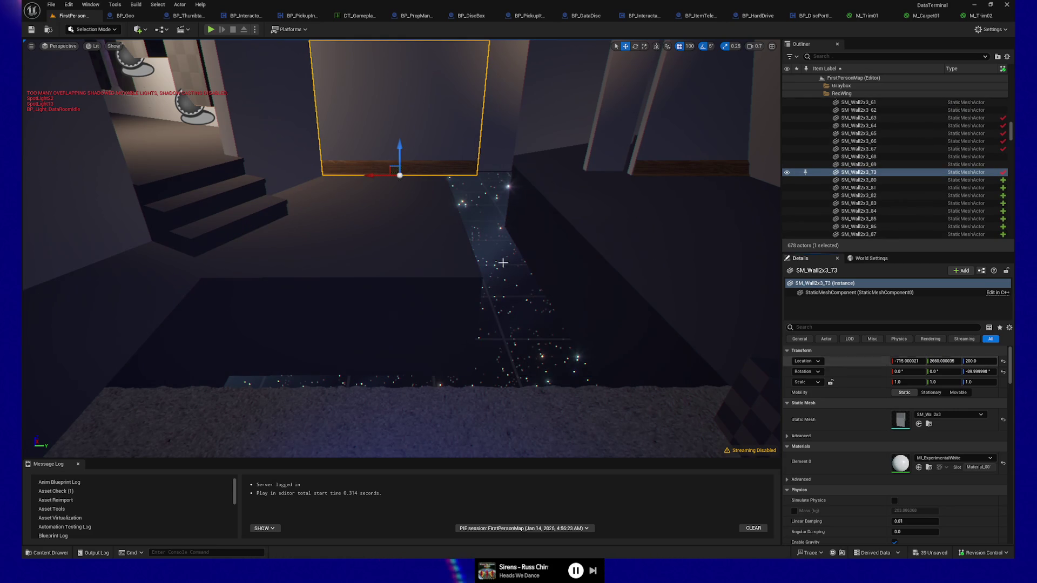
key("ctrl+z")
key("ctrl+v")
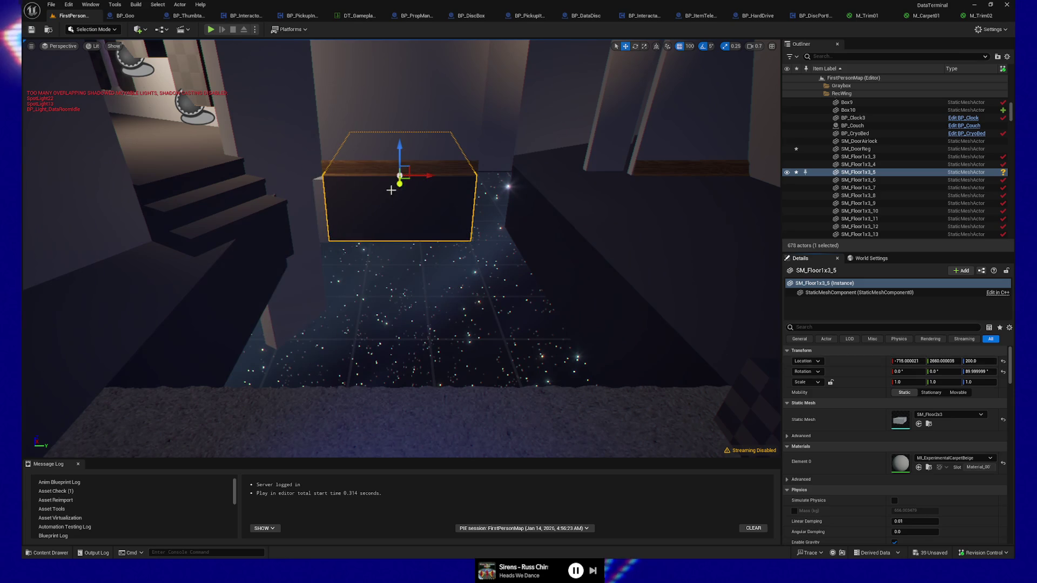
left_click_drag(398, 186, 398, 255)
mouse_move(397, 295)
left_mouse_down()
mouse_move(396, 319)
mouse_move(411, 319)
mouse_move(459, 292)
mouse_move(427, 294)
mouse_move(405, 325)
mouse_move(364, 302)
left_mouse_up()
Delete the old floor pieces SM_Floor1x3_6 and SM_Floor1x3_3.
left_click_drag(352, 372, 353, 374)
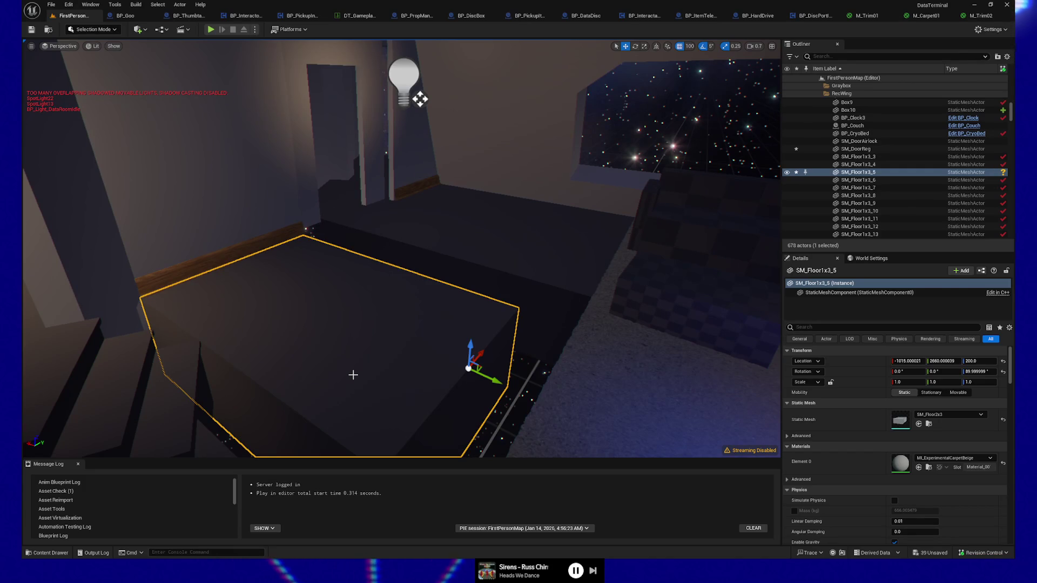
left_click(511, 274)
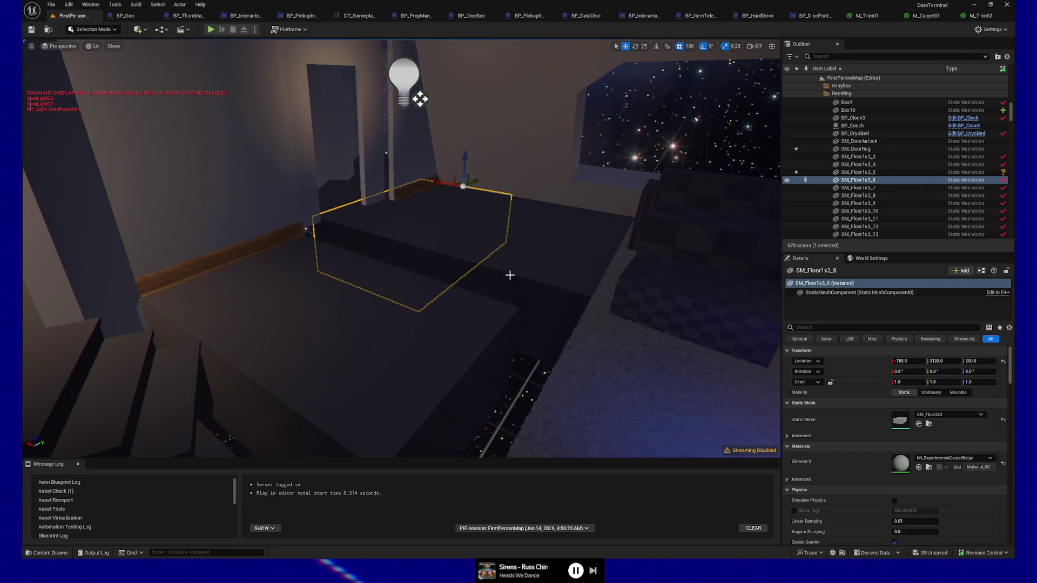
left_click(560, 265, "ctrl")
key("Delete")
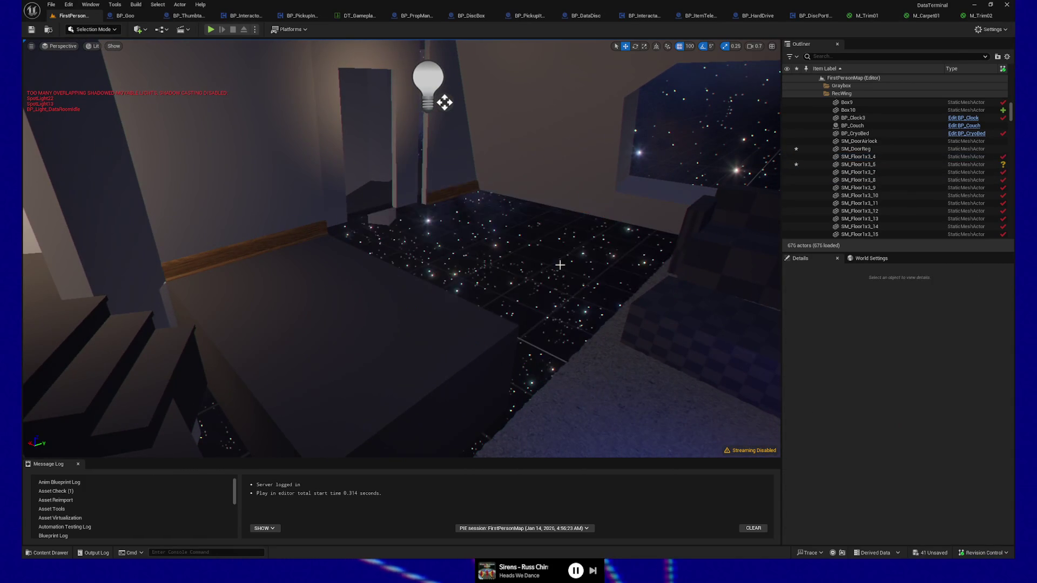
Duplicate the floor piece and place the copy alongside it at -1015, 3060, 200.
left_click(309, 349)
key("ctrl+d")
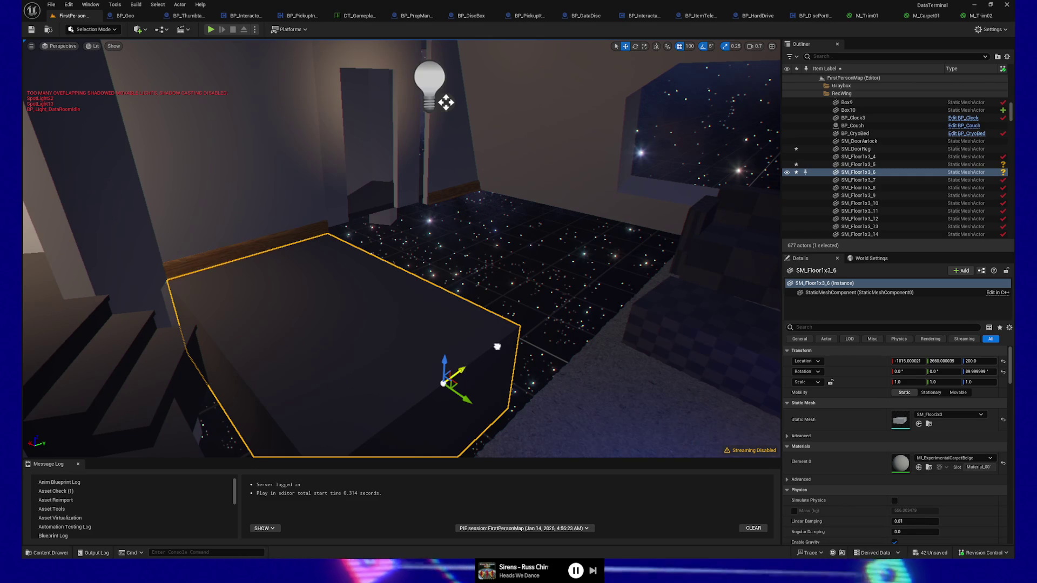
left_click_drag(466, 370, 573, 296)
mouse_move(366, 150)
left_mouse_down()
mouse_move(486, 51)
mouse_move(435, 48)
left_mouse_up()
mouse_move(402, 248)
left_mouse_down()
mouse_move(399, 280)
mouse_move(337, 324)
mouse_move(558, 319)
mouse_move(470, 320)
left_mouse_up()
left_click(357, 227)
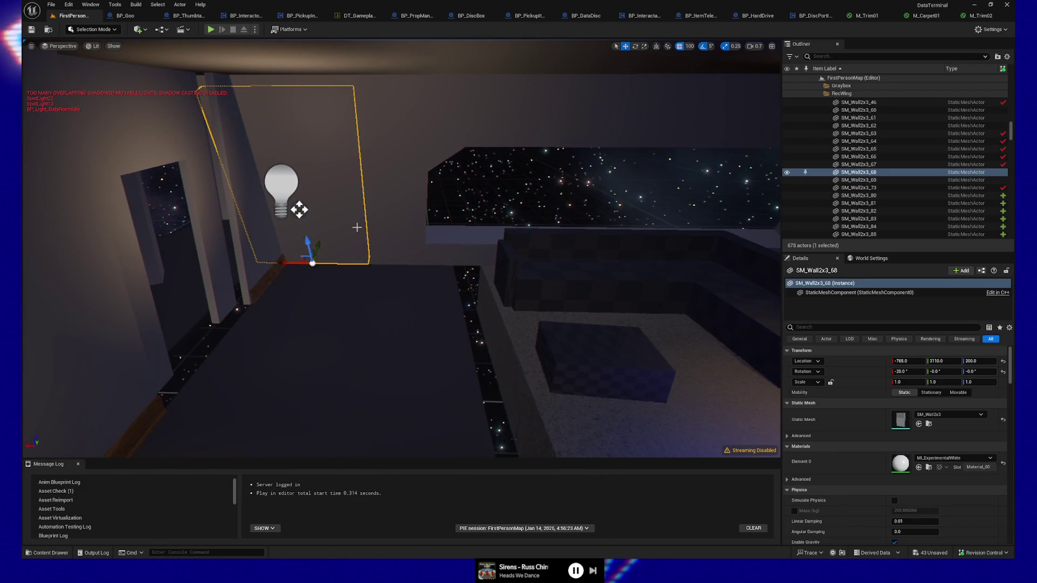
left_click(355, 292)
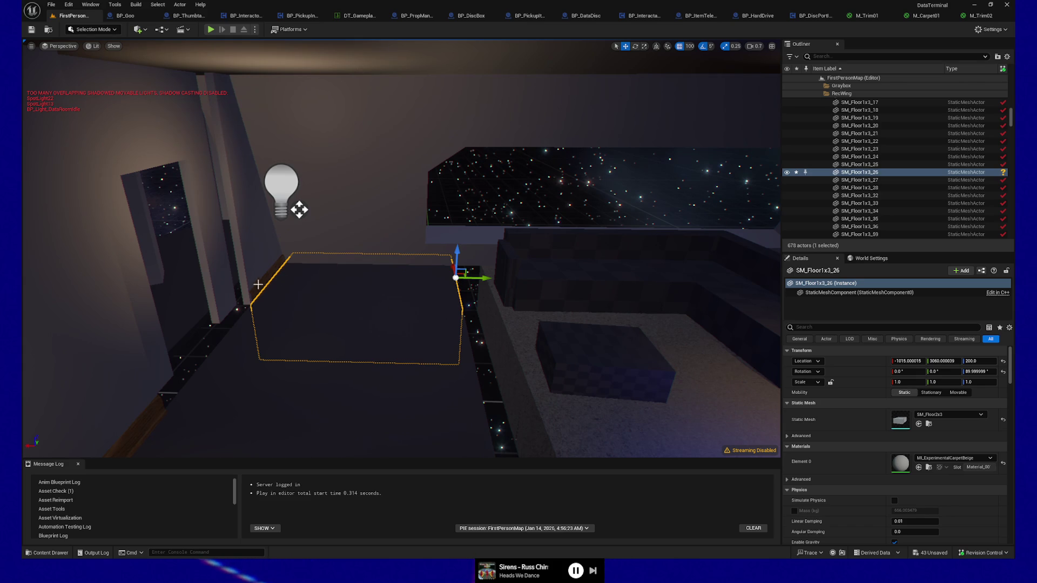
mouse_move(352, 167)
left_mouse_down()
mouse_move(380, 353)
mouse_move(452, 324)
left_mouse_up()
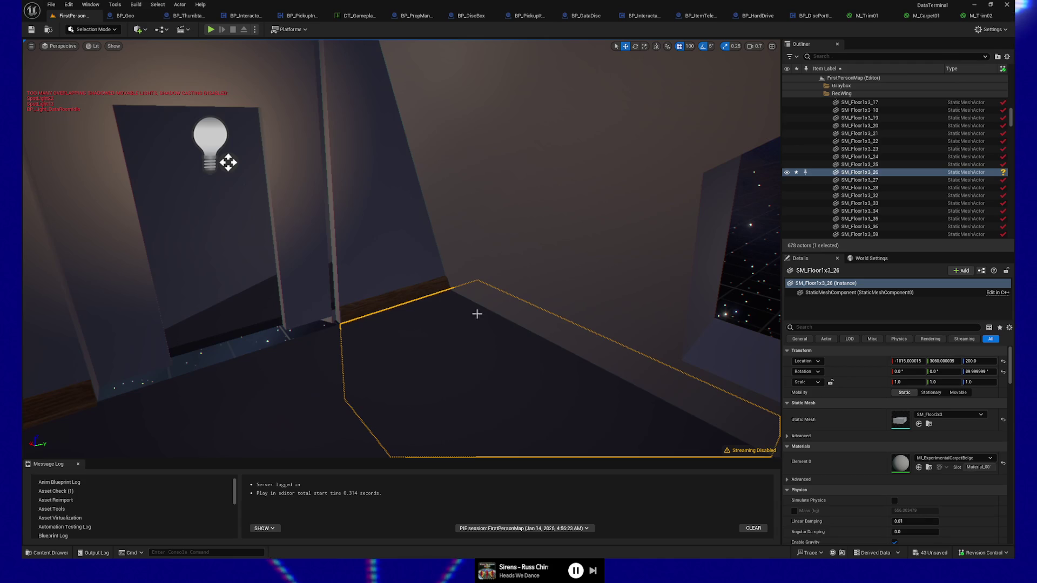
left_click_drag(398, 380, 427, 363)
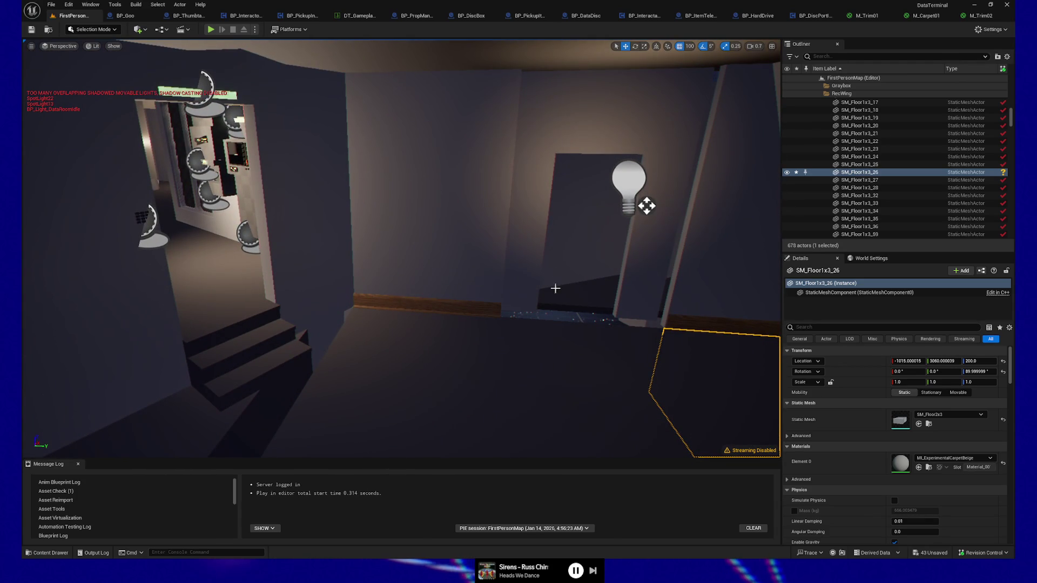
left_click(595, 389)
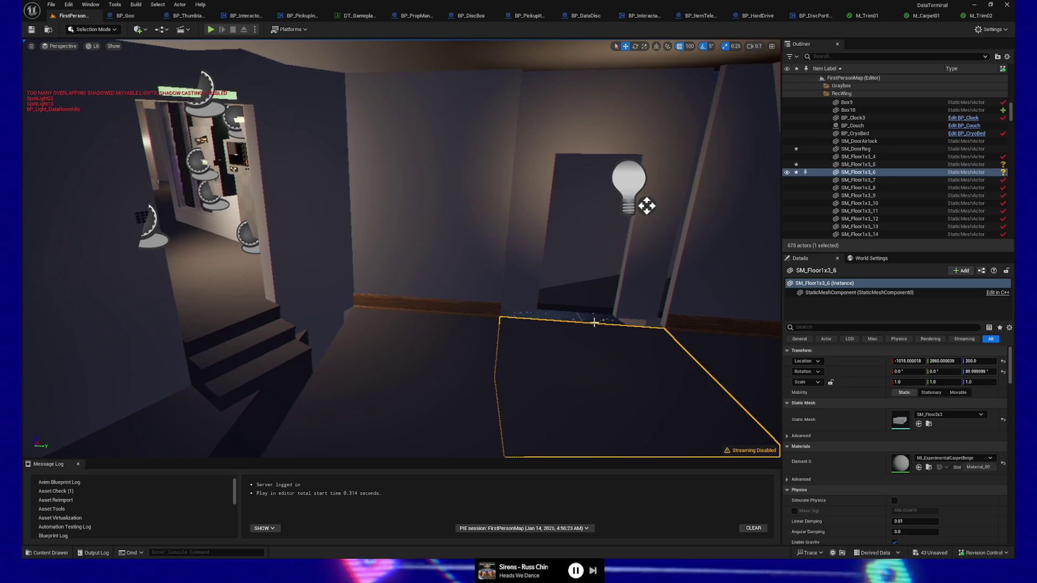
left_click_drag(604, 371, 632, 348)
mouse_move(556, 188)
left_mouse_down()
mouse_move(500, 178)
mouse_move(394, 308)
mouse_move(368, 296)
mouse_move(331, 382)
left_mouse_up()
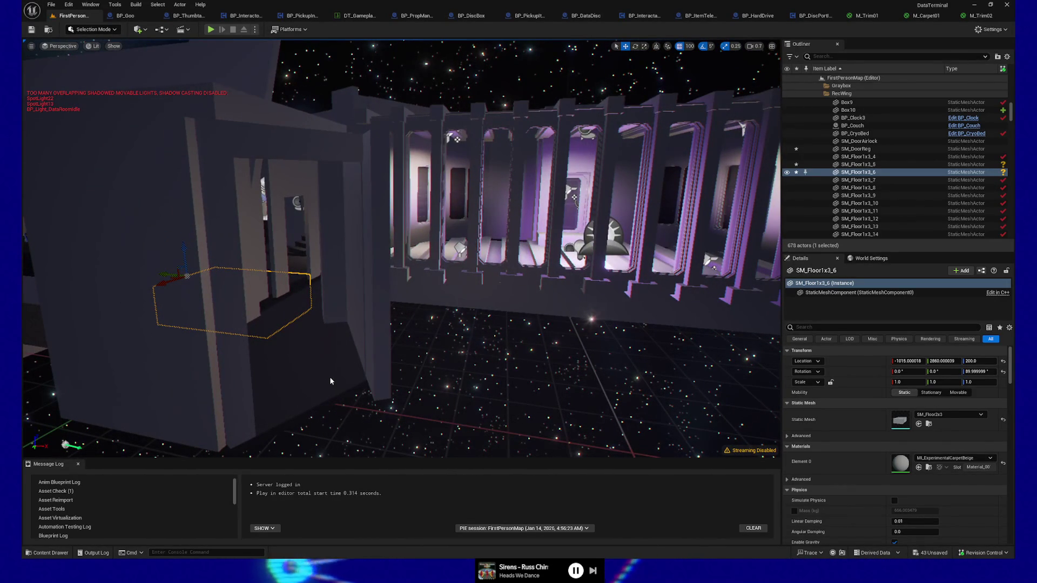
key("alt+Tab")
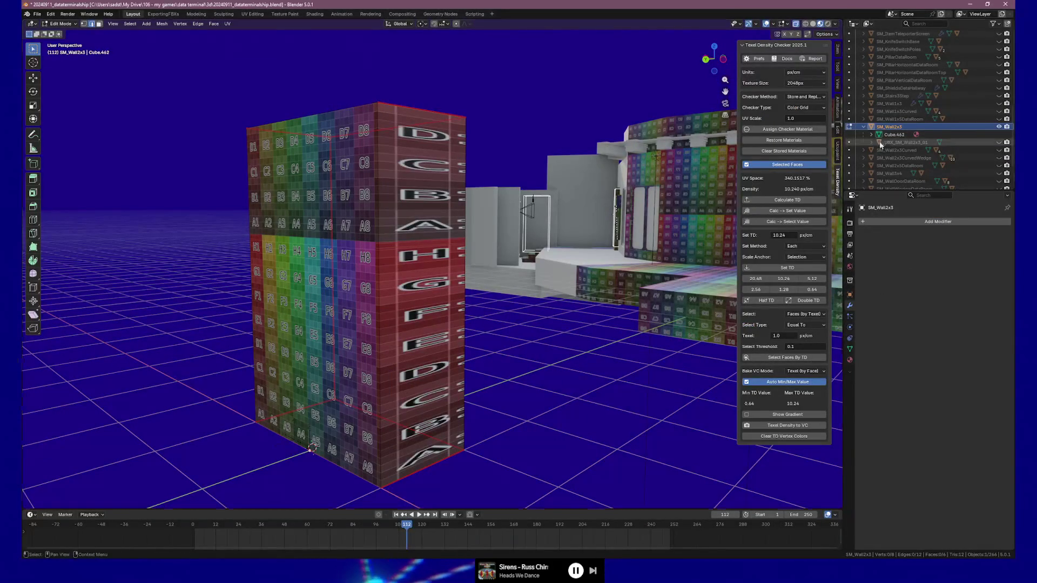
In Object Mode, unhide SM_Floor2x2 and set its texel density to 10.24 px/cm.
key("Tab")
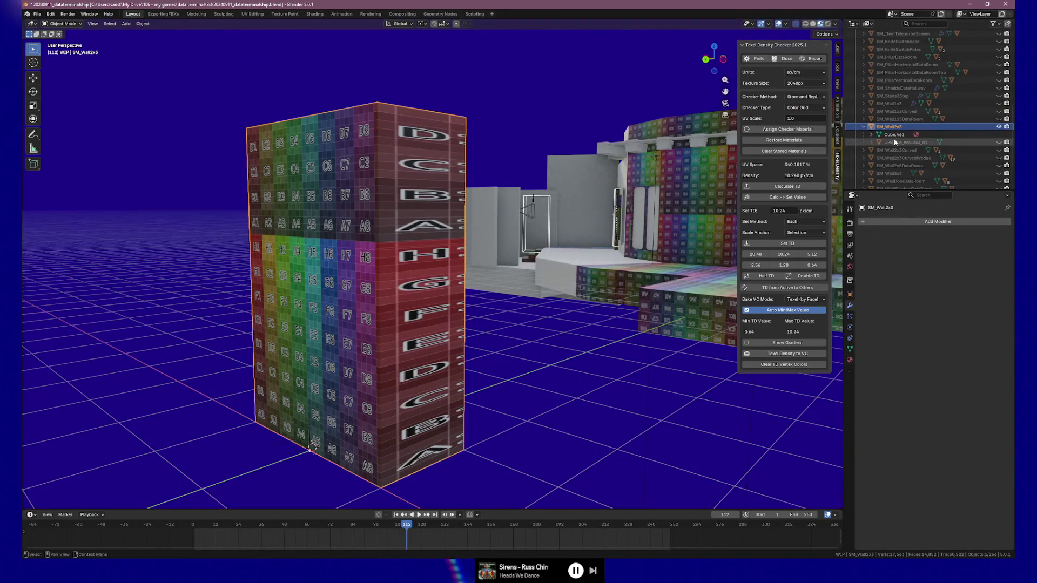
scroll(899, 108, "up", 5)
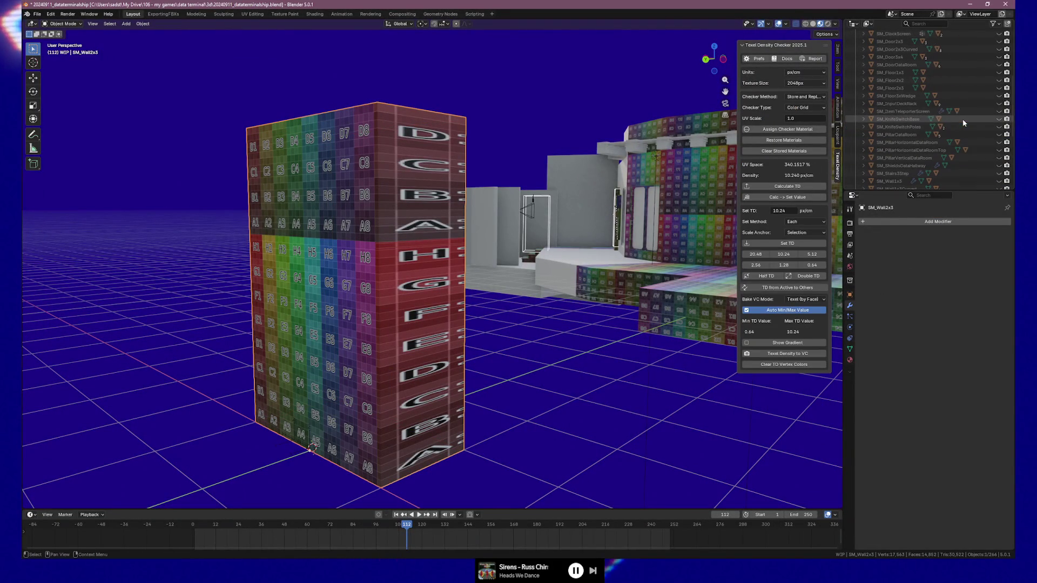
left_click(899, 81)
left_click(865, 80)
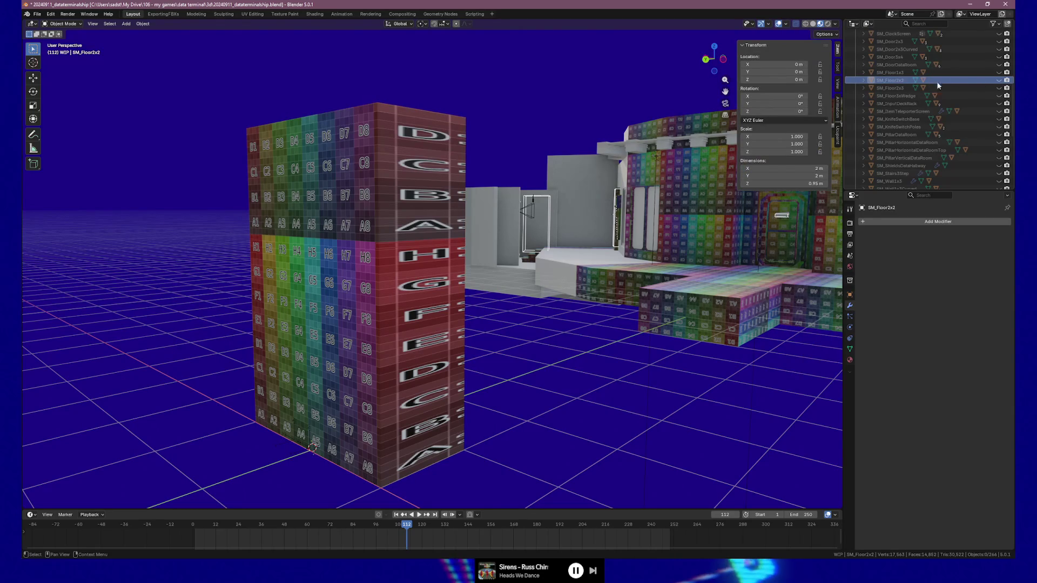
left_click(999, 81)
right_click(511, 230)
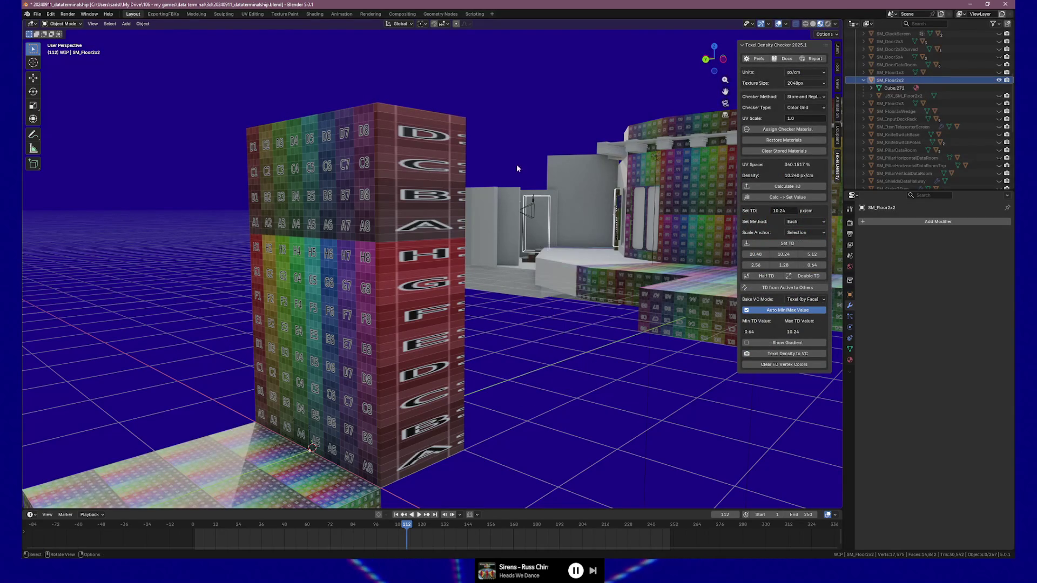
mouse_move(462, 412)
left_mouse_down()
mouse_move(476, 311)
mouse_move(472, 320)
left_mouse_up()
scroll(475, 316, "up", 3)
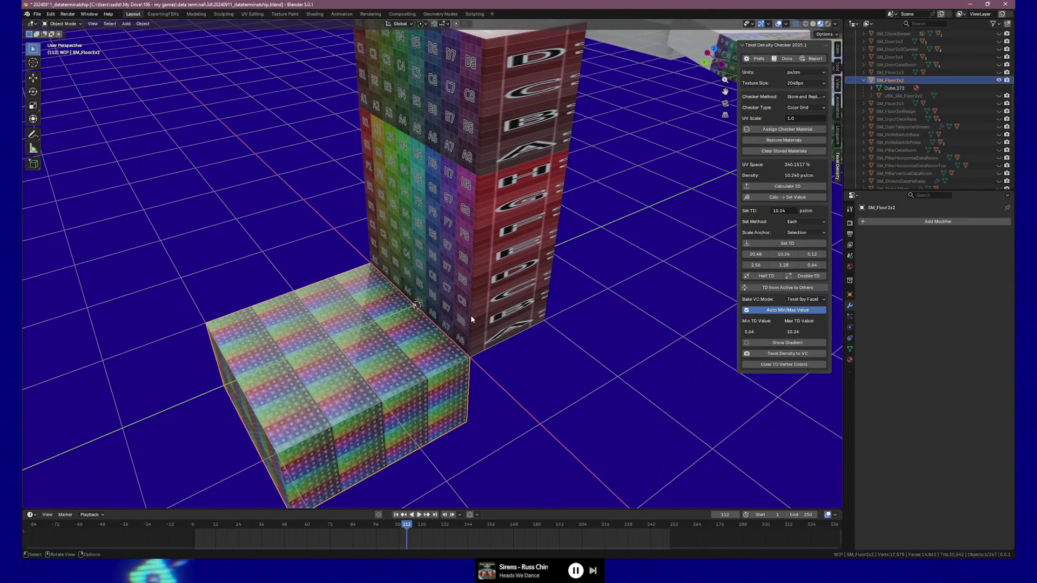
mouse_move(471, 319)
left_mouse_down()
mouse_move(459, 229)
mouse_move(460, 266)
left_mouse_up()
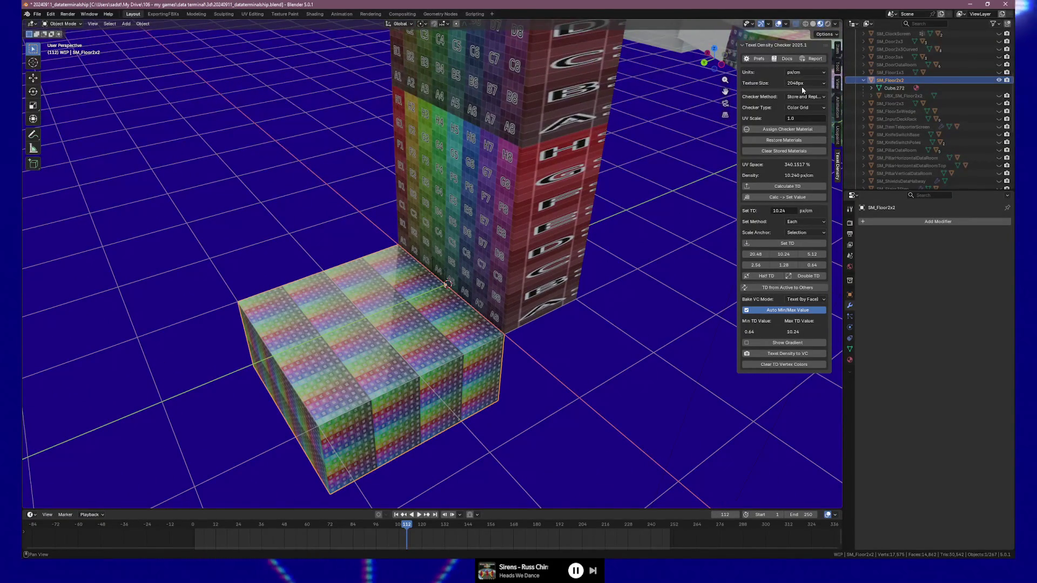
left_click(783, 255)
mouse_move(412, 370)
left_mouse_down()
mouse_move(562, 356)
mouse_move(546, 361)
mouse_move(459, 371)
mouse_move(648, 329)
left_mouse_up()
Unhide the UBX_SM_Floor2x2 collision box and select it together with SM_Floor2x2.
left_click(998, 95)
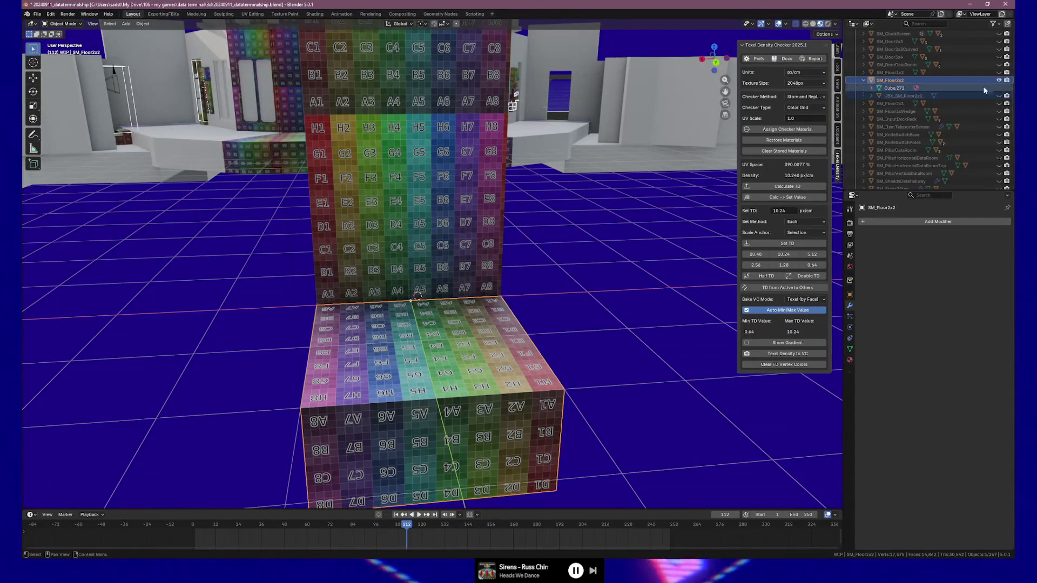
left_click(889, 82)
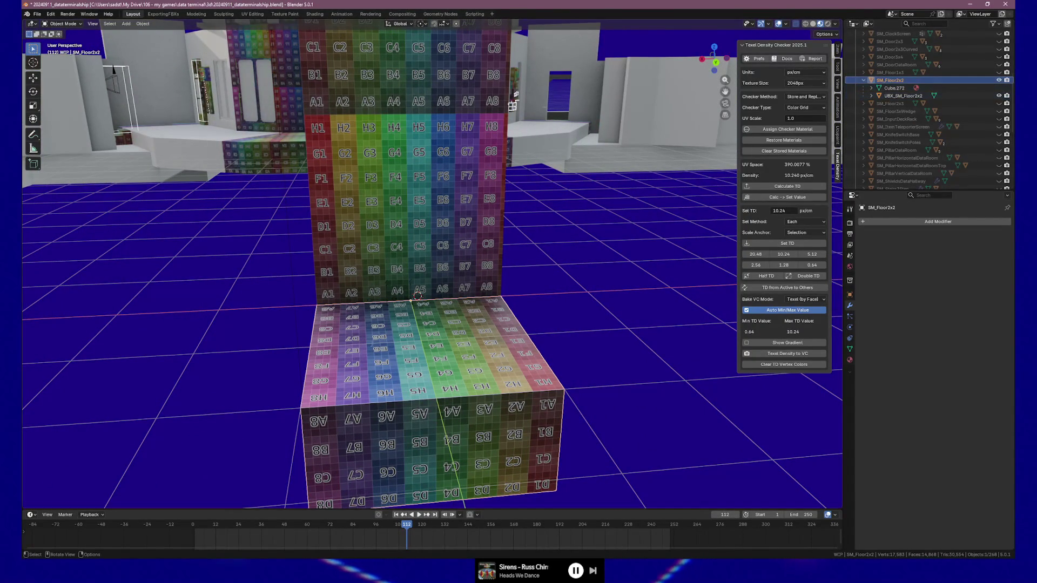
key("F2")
key("Escape")
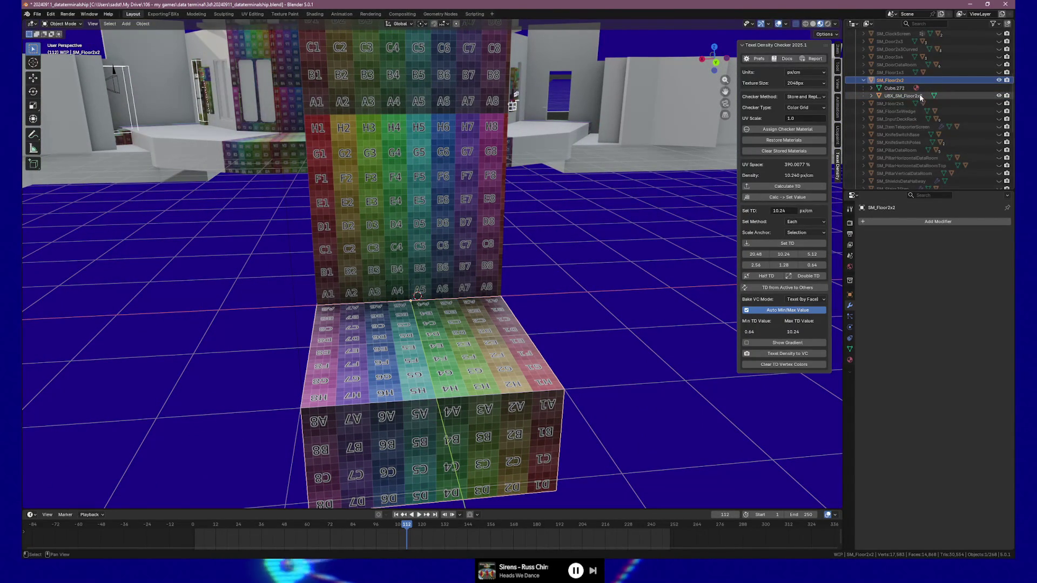
left_click(917, 96, "ctrl")
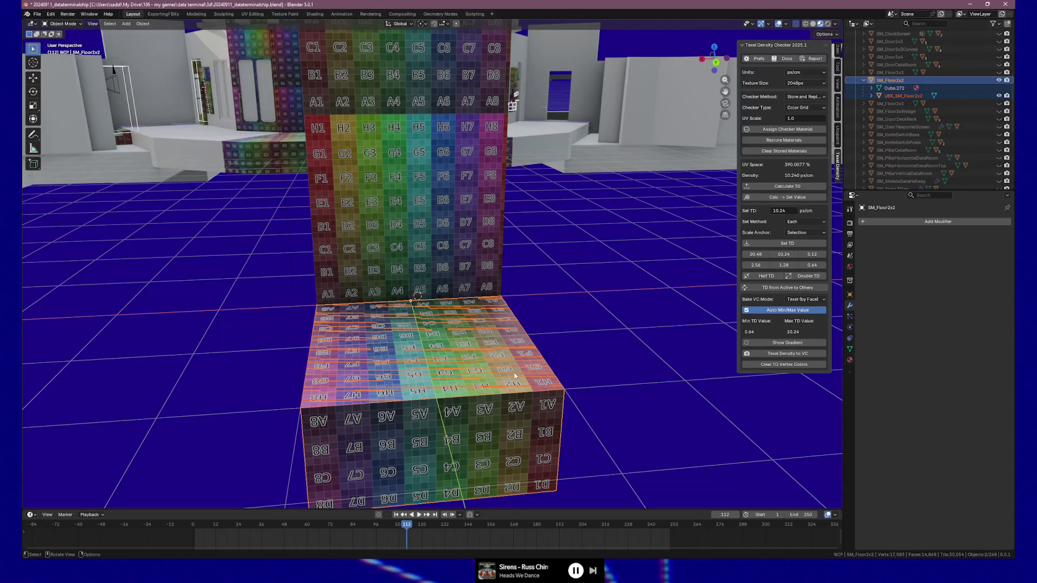
left_click(37, 14)
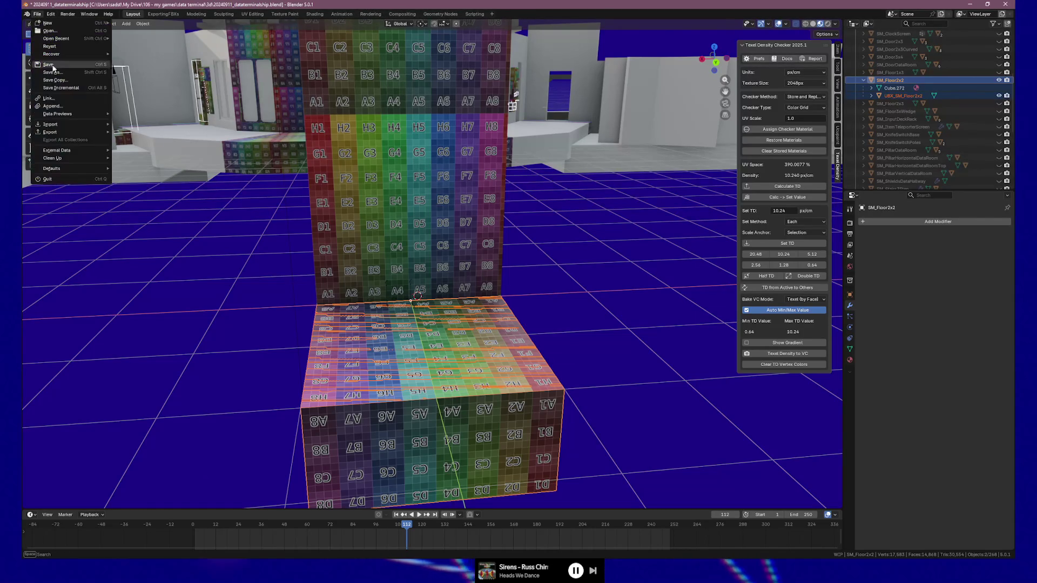
Save 20240911_dataterminalship.blend and switch over to the Unreal Editor.
key("alt+Tab")
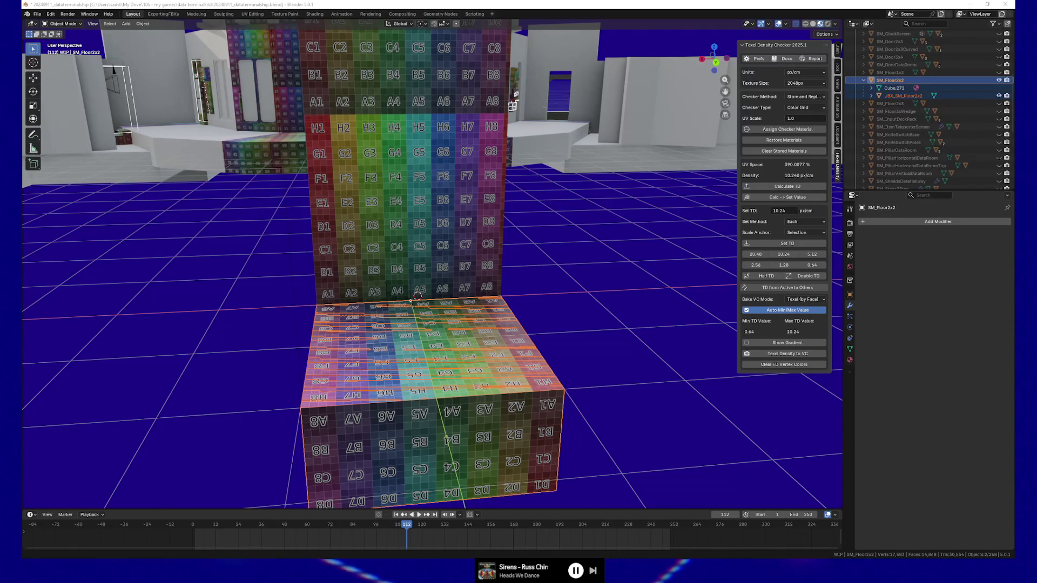
key("alt+Tab")
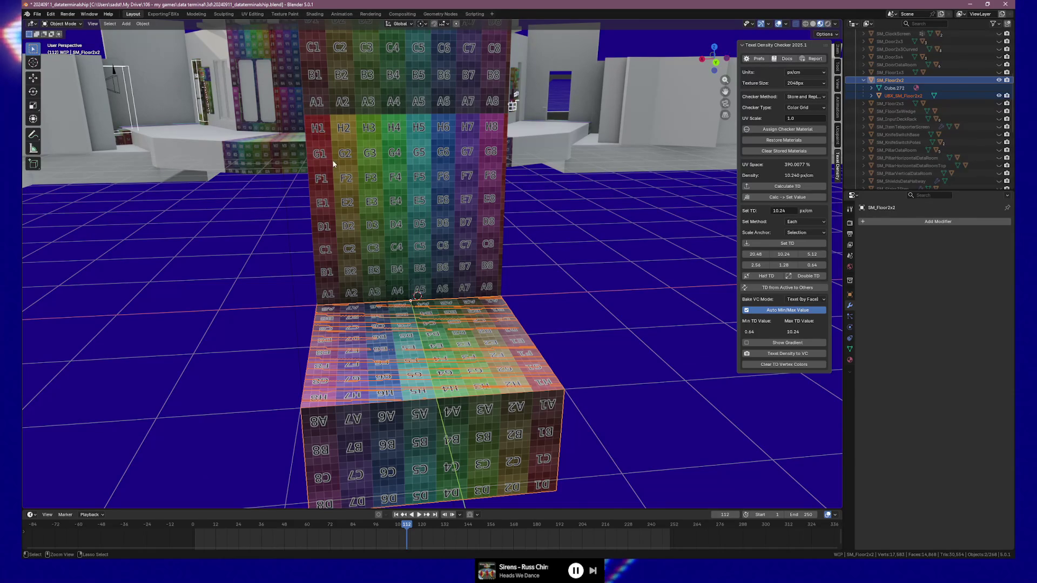
key("ctrl+s")
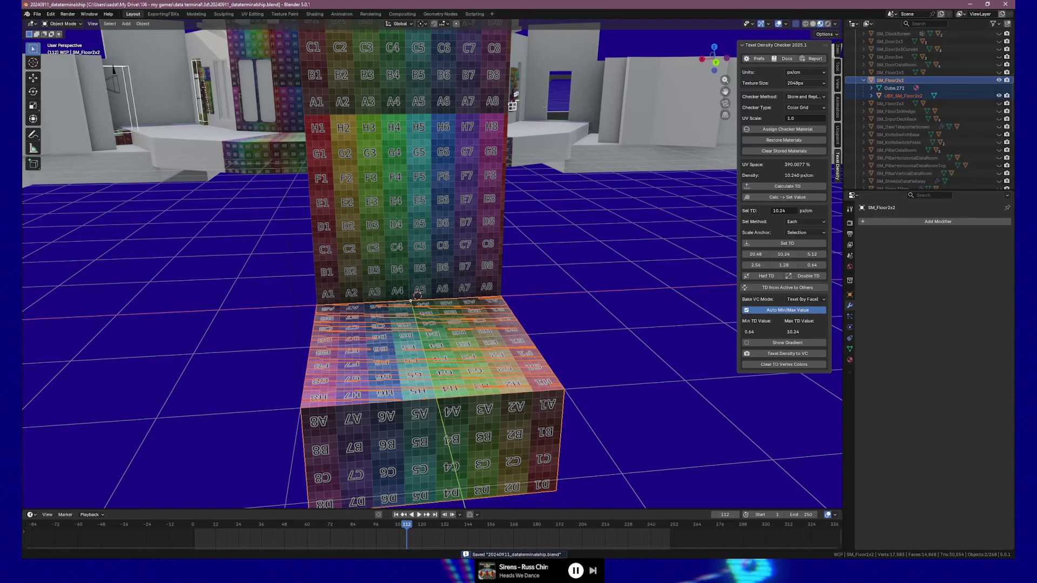
key("alt+Tab")
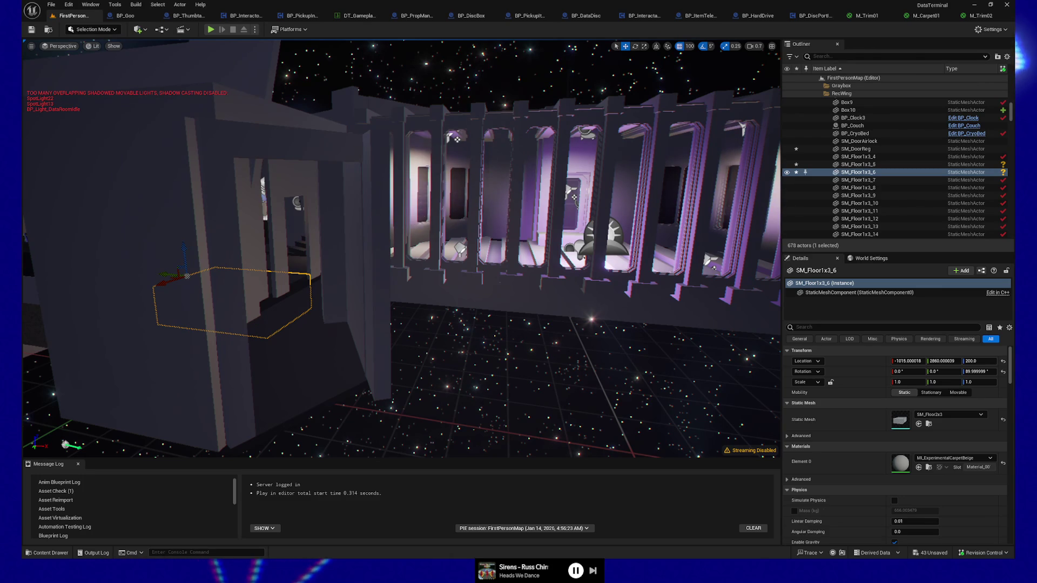
Frame the floor, then reimport SM_Floor2x2 from the grayboxes folder in the Content Drawer.
left_click_drag(467, 351, 400, 249)
key("f")
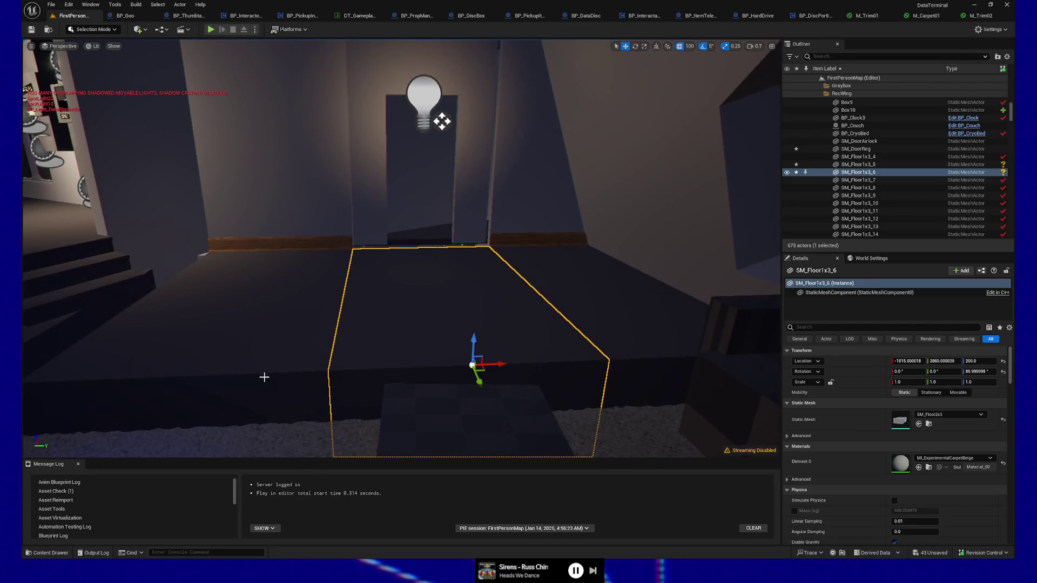
left_click(46, 553)
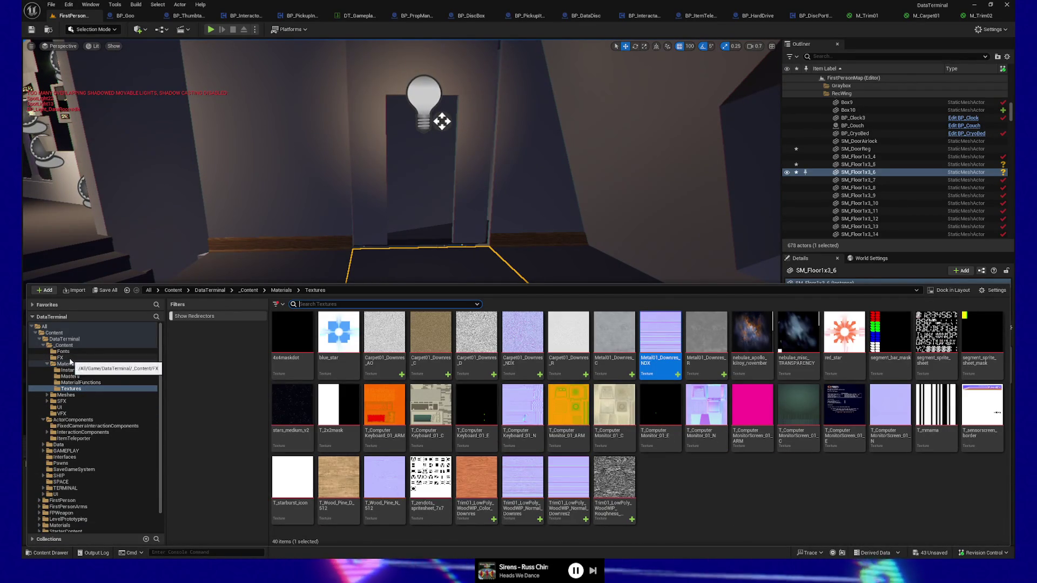
left_click(920, 319)
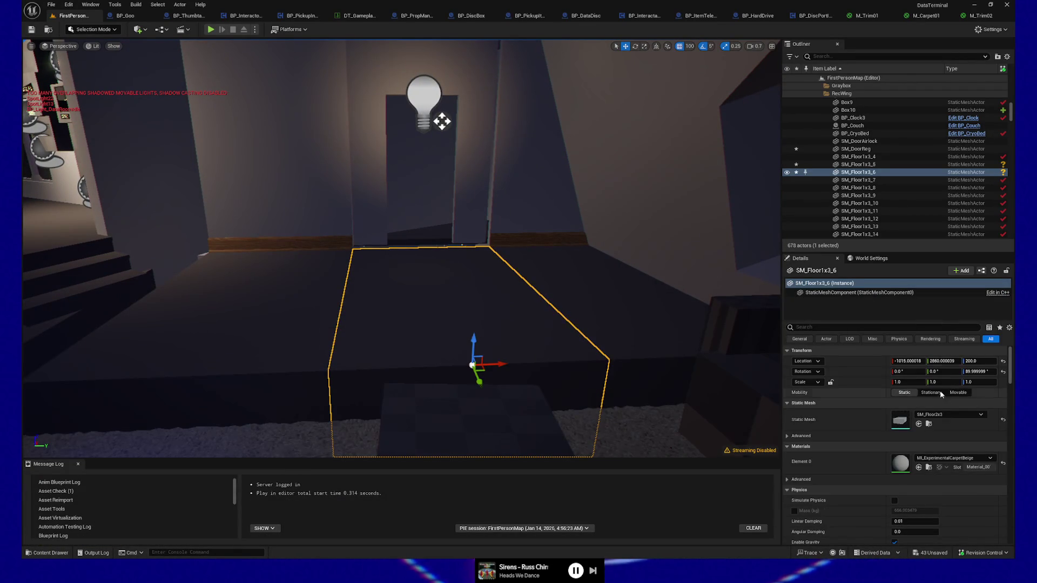
left_click(929, 425)
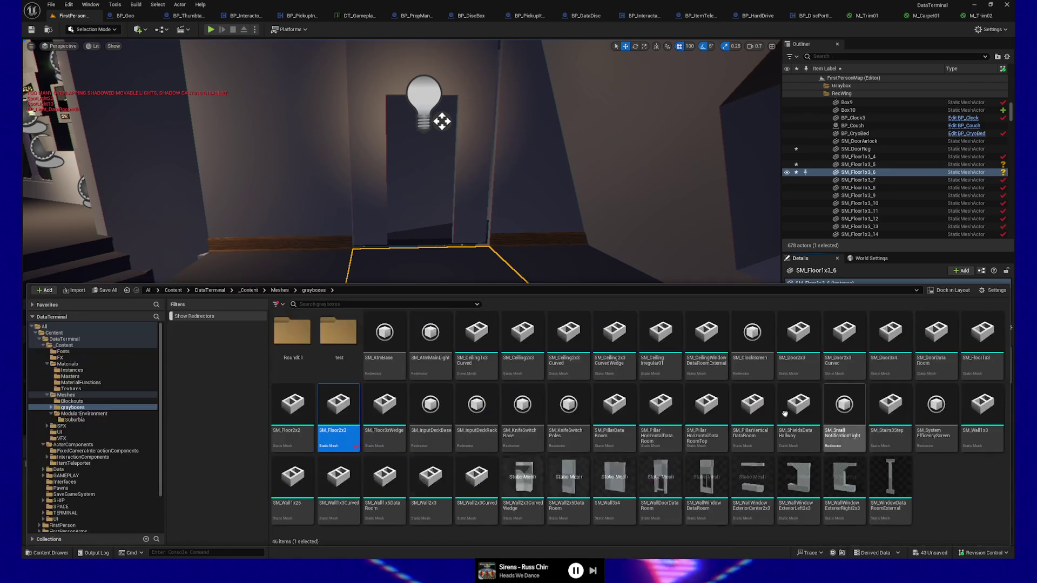
left_click(283, 404)
right_click(284, 405)
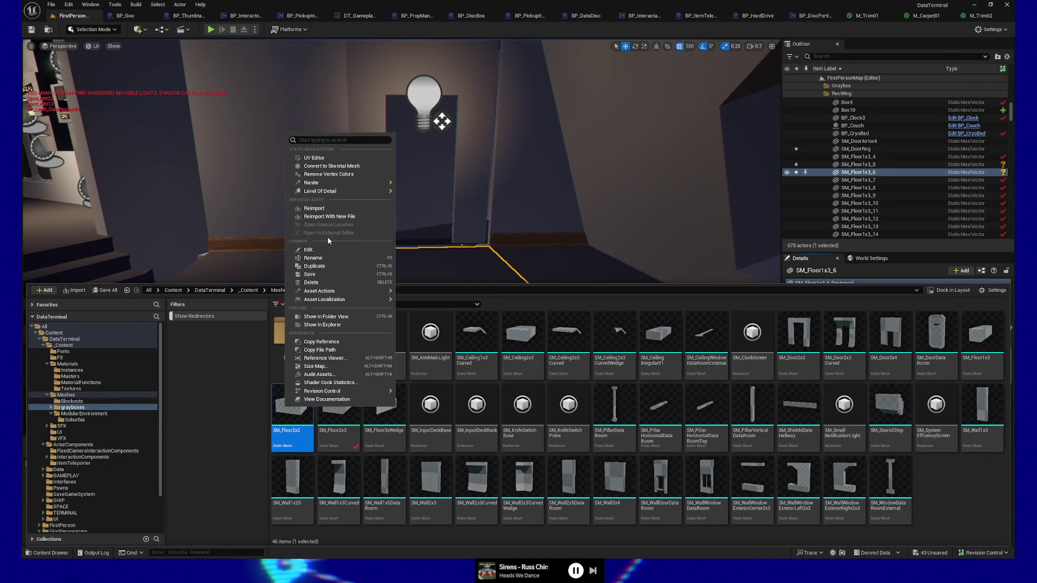
left_click(322, 210)
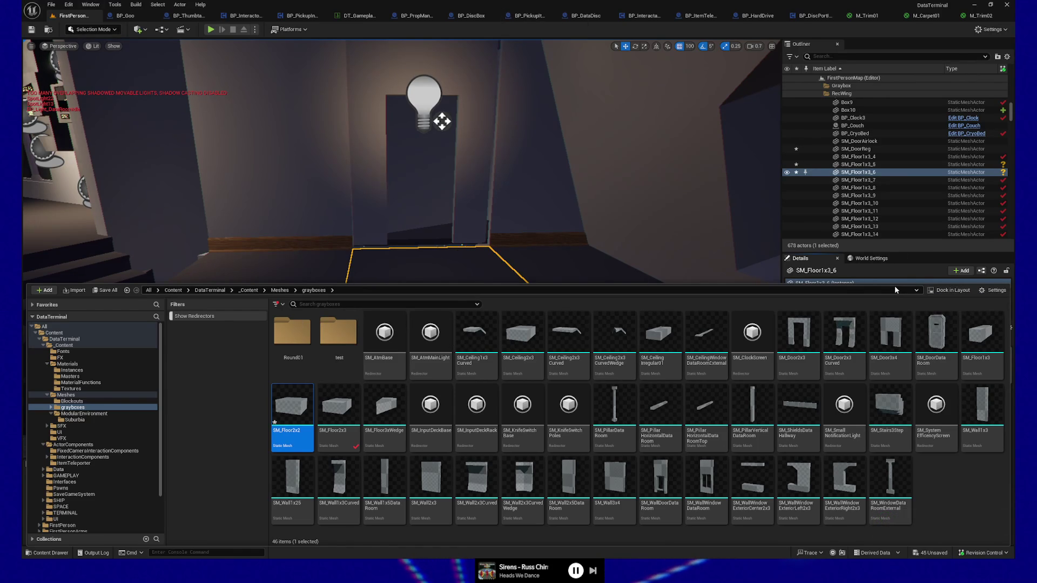
left_click_drag(895, 289, 894, 400)
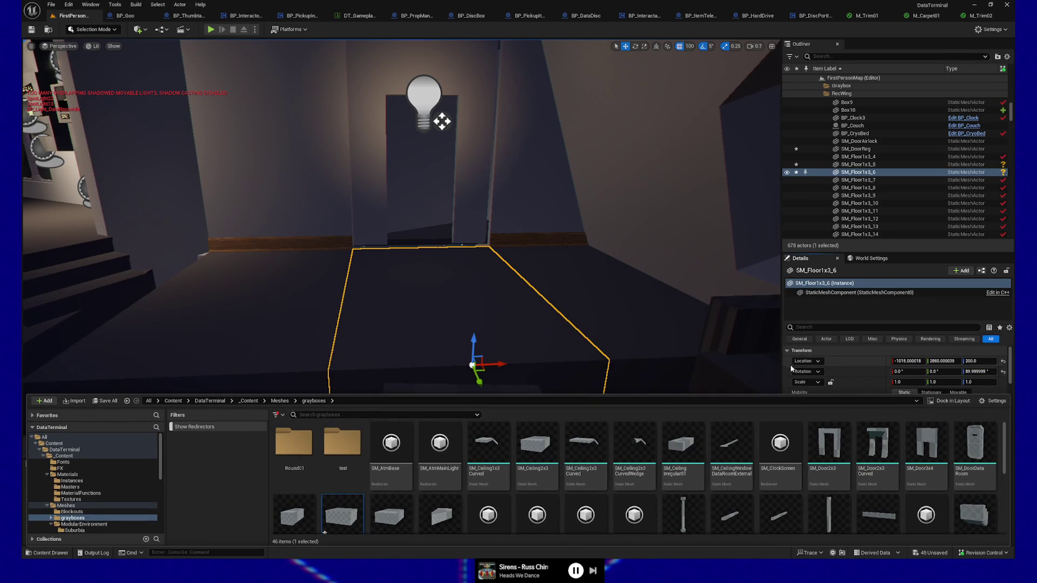
Assign the SM_Floor2x2 mesh to the floor piece, move it 100 units along X, and duplicate it.
left_click(791, 369)
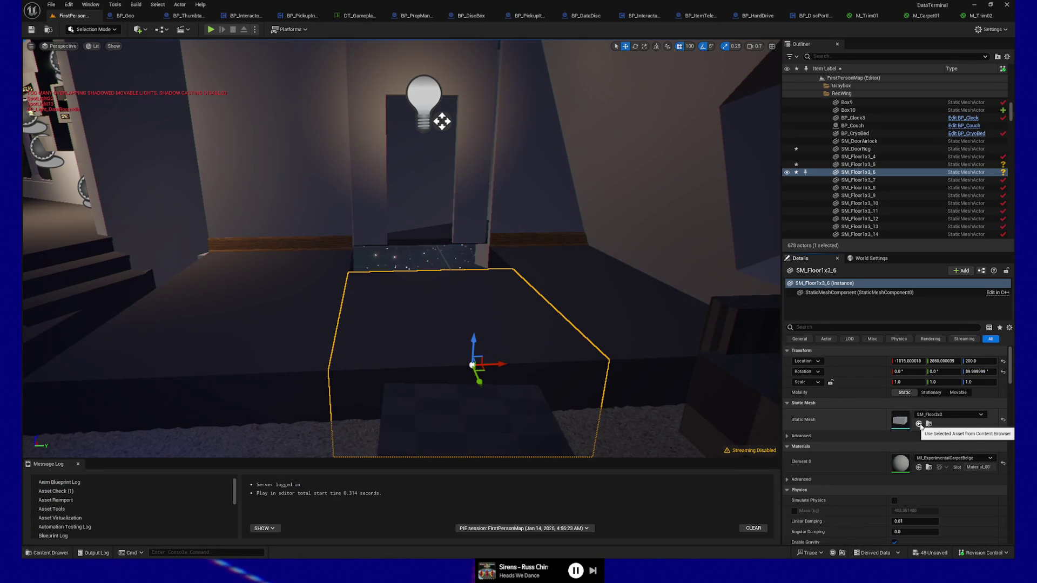
mouse_move(477, 382)
left_mouse_down()
mouse_move(463, 341)
mouse_move(486, 333)
mouse_move(535, 356)
mouse_move(432, 345)
left_mouse_up()
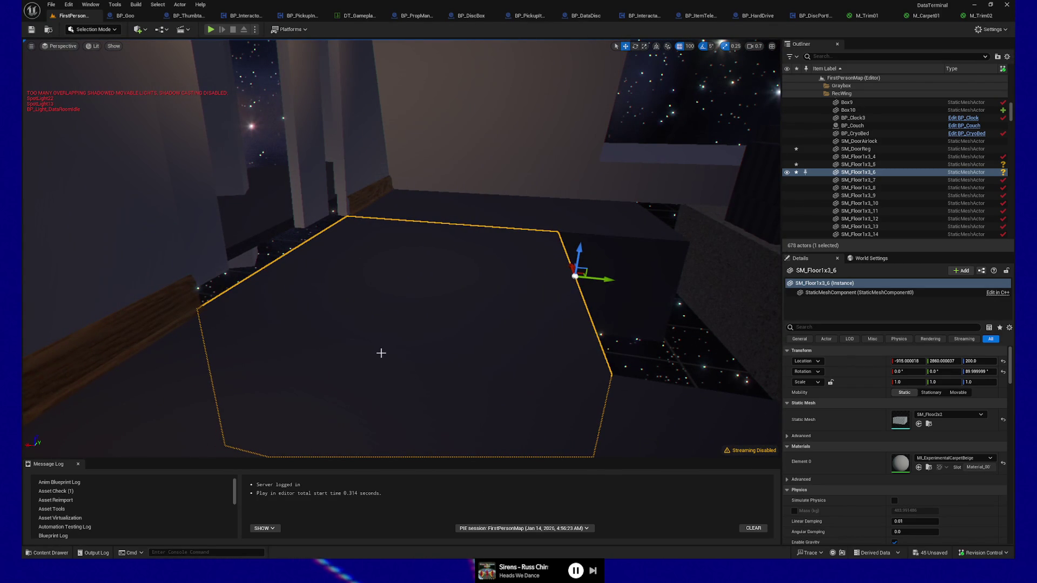
key("ctrl+d")
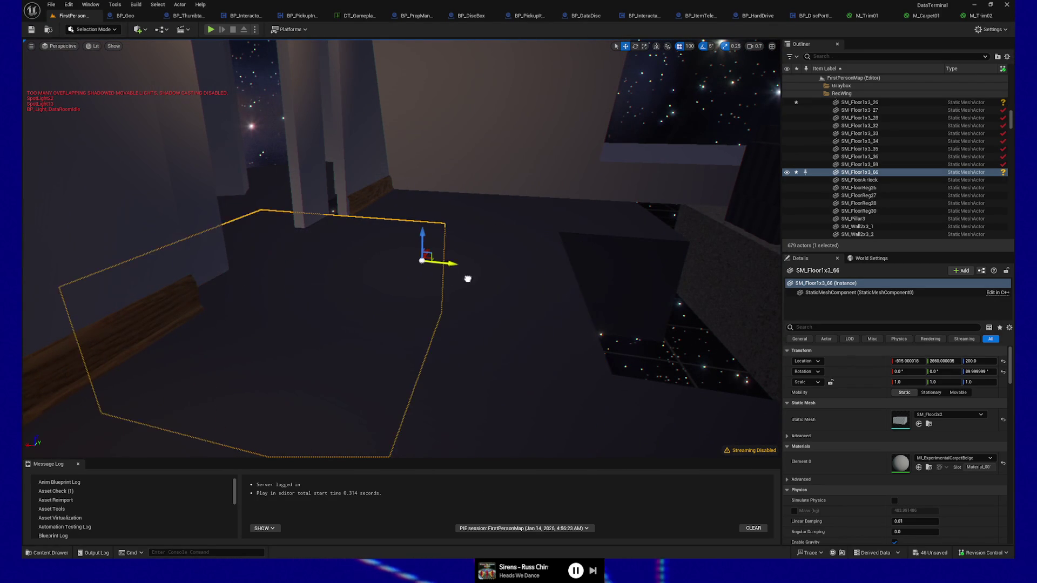
mouse_move(379, 259)
left_mouse_down()
mouse_move(389, 162)
mouse_move(367, 226)
mouse_move(324, 202)
mouse_move(319, 250)
left_mouse_up()
Select walls SM_Wall2x3_61 and SM_Wall2x3_60 and set their yaw rotation to 90°.
left_click(240, 298)
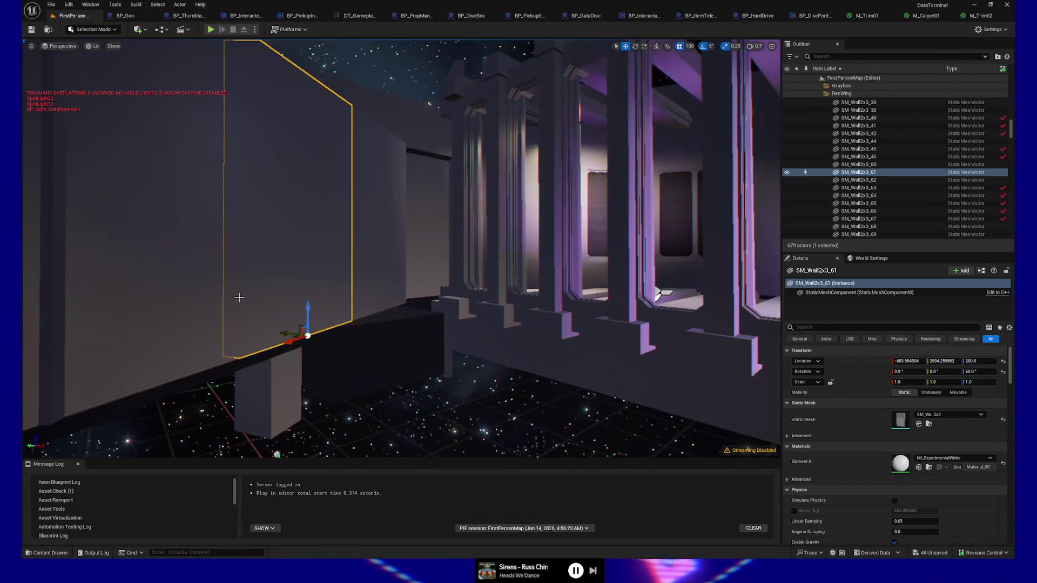
left_click(378, 249, "ctrl")
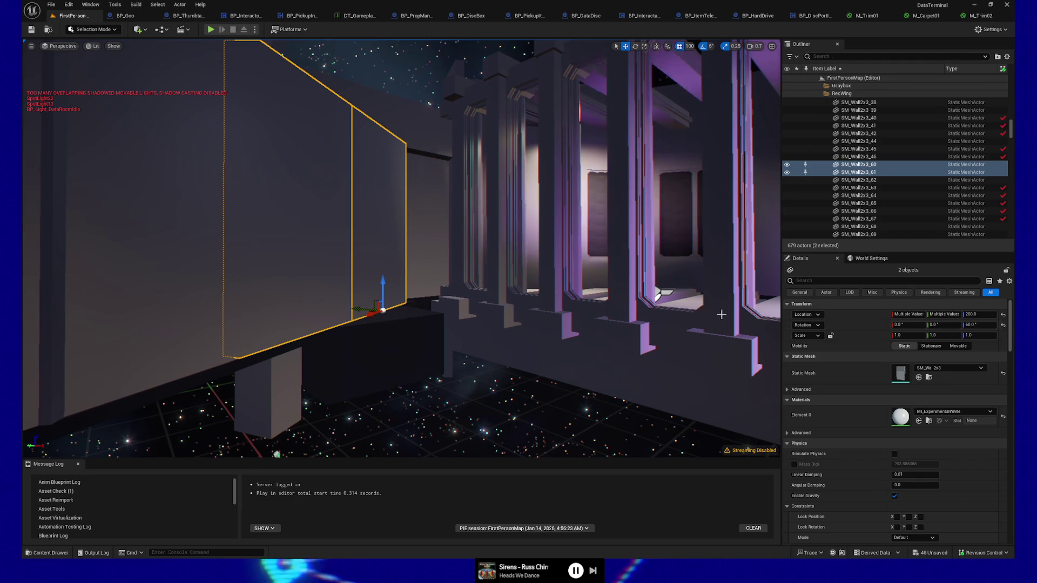
left_click(992, 325)
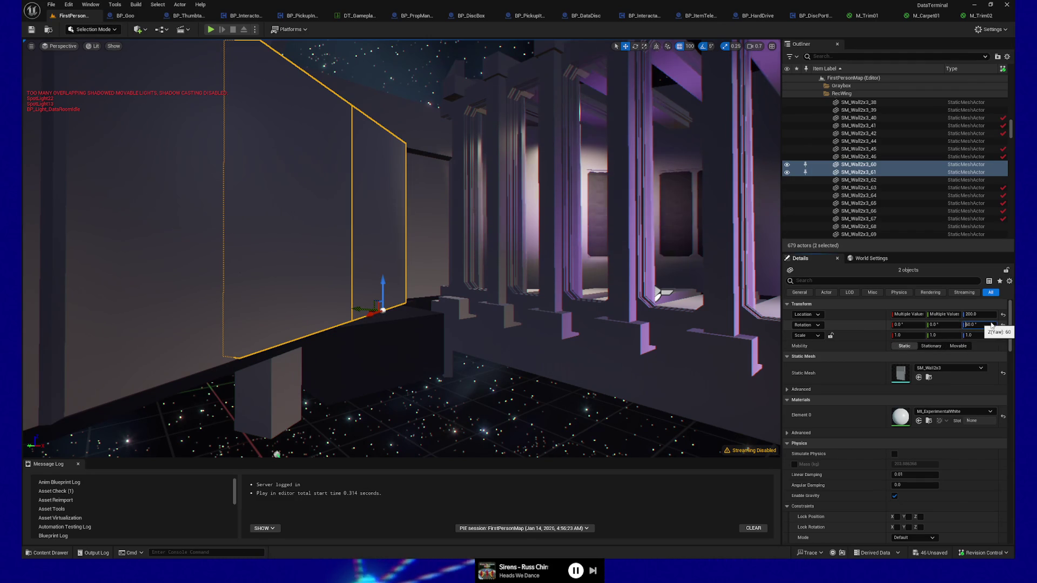
type("0")
key("Return")
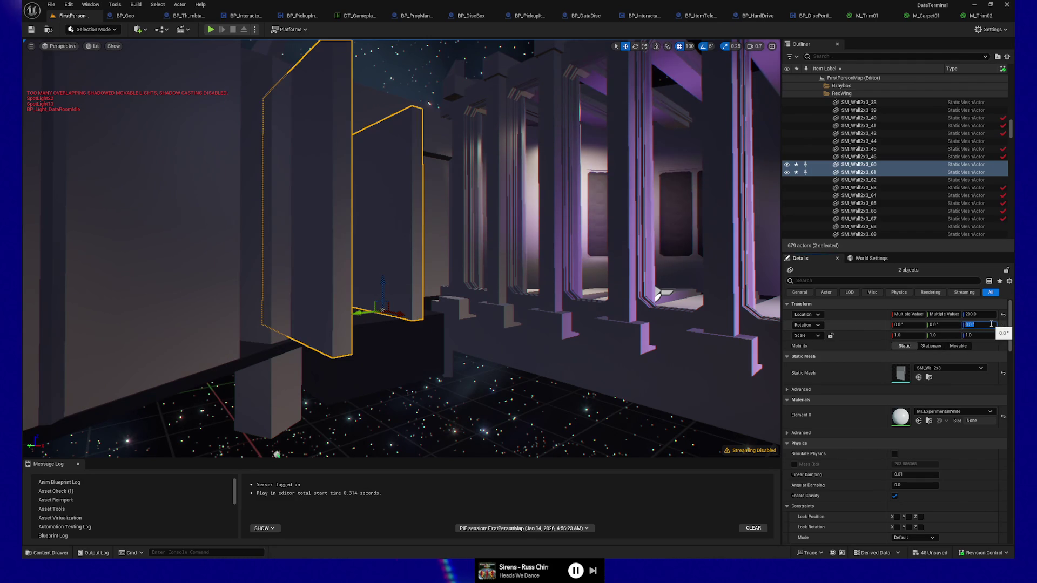
type("0")
key("Return")
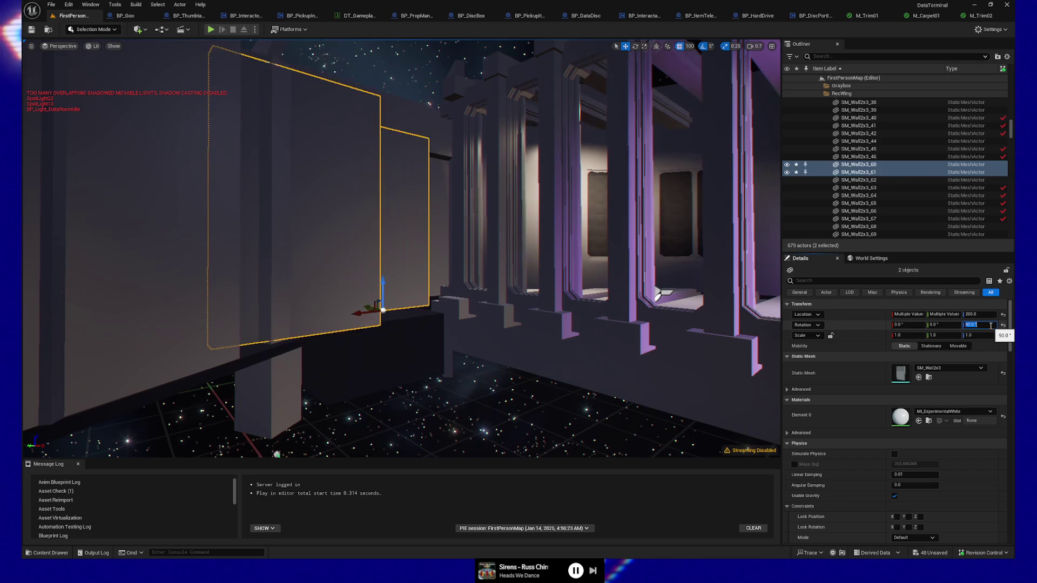
mouse_move(682, 309)
left_mouse_down()
mouse_move(566, 311)
mouse_move(539, 299)
left_mouse_up()
Delete the redundant SM_Wall2x3_61 and slide SM_Wall2x3_60 300 units along X.
left_click(535, 277)
key("Delete")
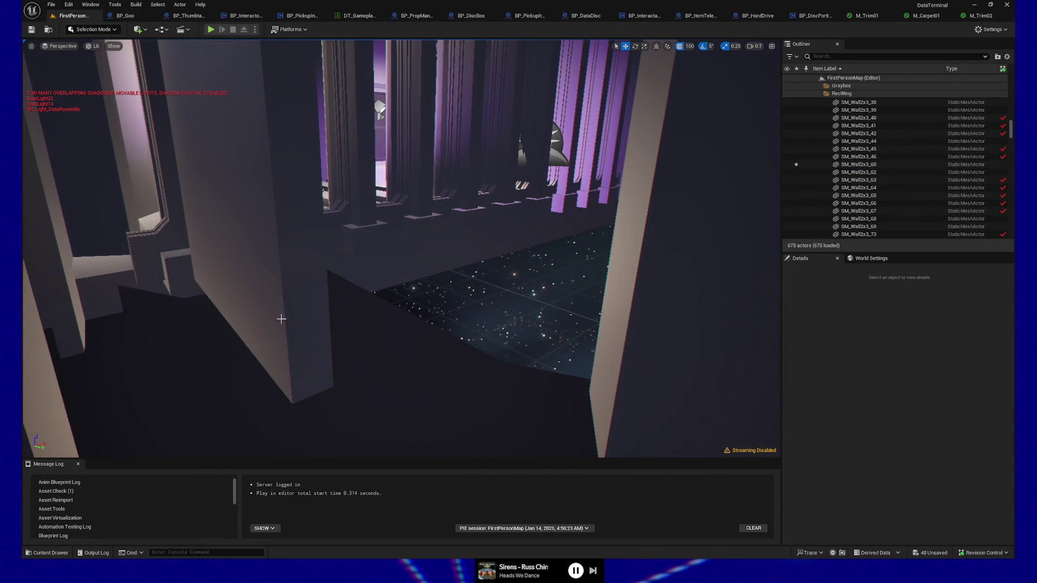
left_click(281, 319)
left_click_drag(281, 319, 254, 320)
left_click(416, 320)
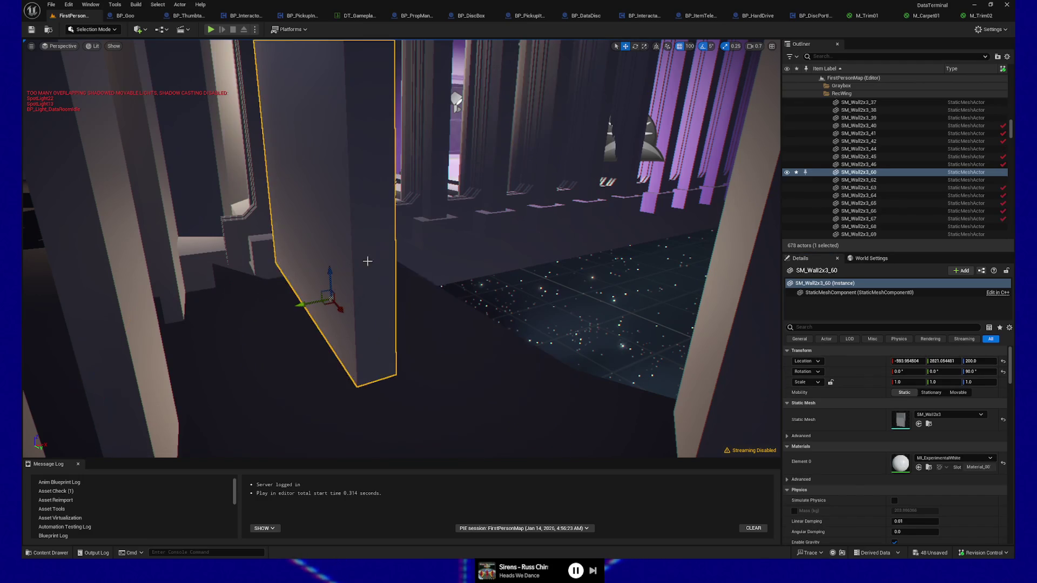
key("ctrl+z")
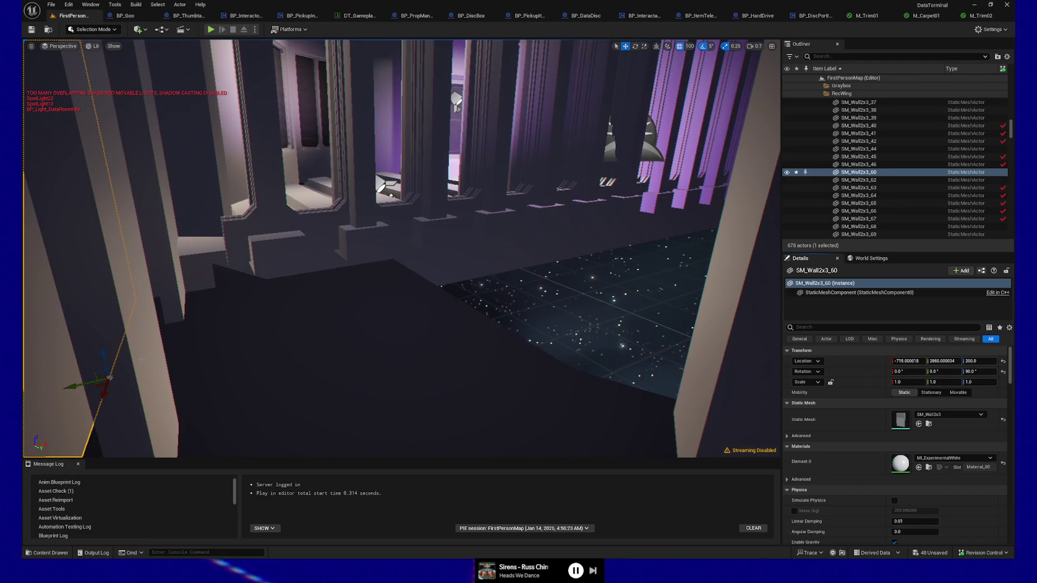
mouse_move(88, 384)
left_mouse_down()
mouse_move(255, 366)
mouse_move(514, 310)
mouse_move(442, 287)
mouse_move(496, 177)
mouse_move(503, 212)
mouse_move(489, 186)
mouse_move(344, 355)
mouse_move(292, 324)
mouse_move(448, 357)
left_mouse_up()
Delete the stray mesh, then duplicate SM_Floor1x3_66 and slide the copies 200 units along X.
left_click(345, 355)
key("Delete")
left_click(594, 293)
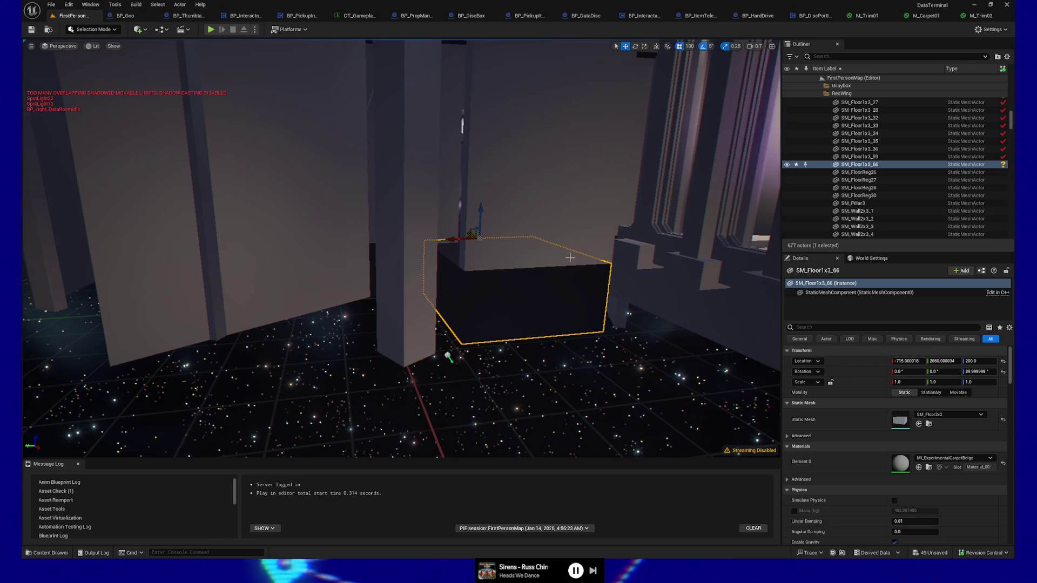
left_click_drag(541, 276, 359, 235)
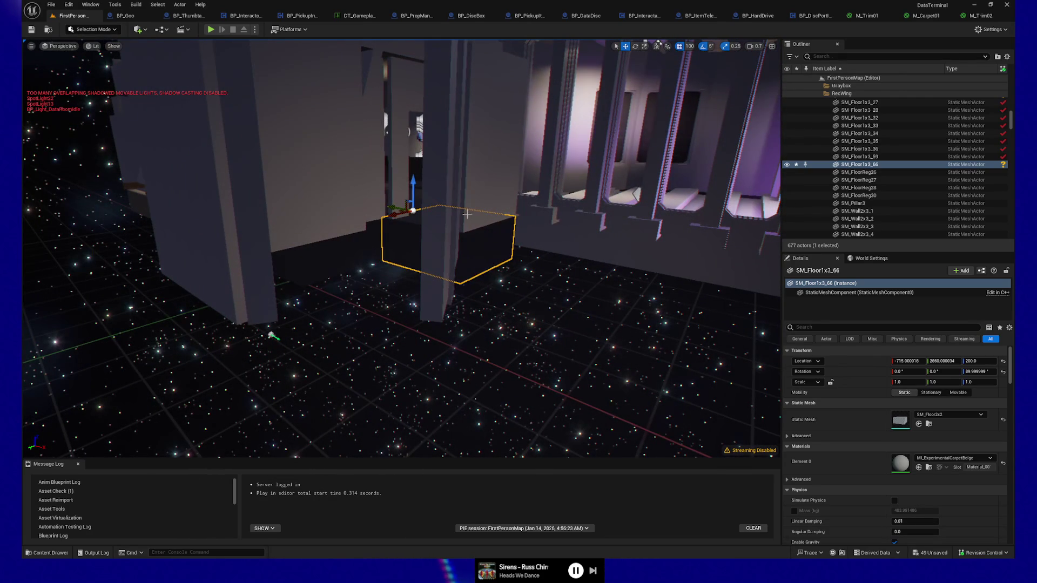
key("ctrl+d")
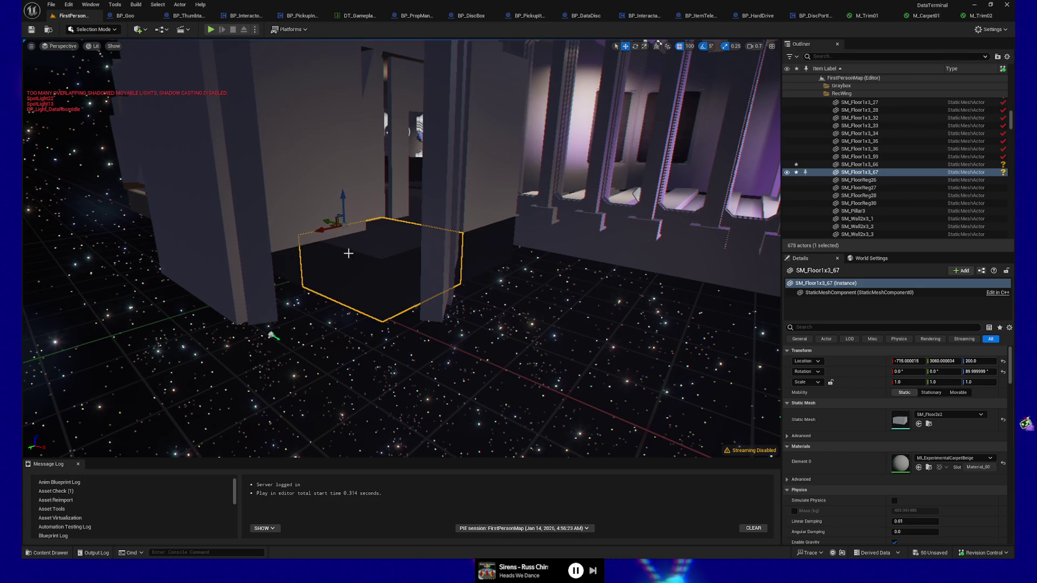
key("ctrl+d")
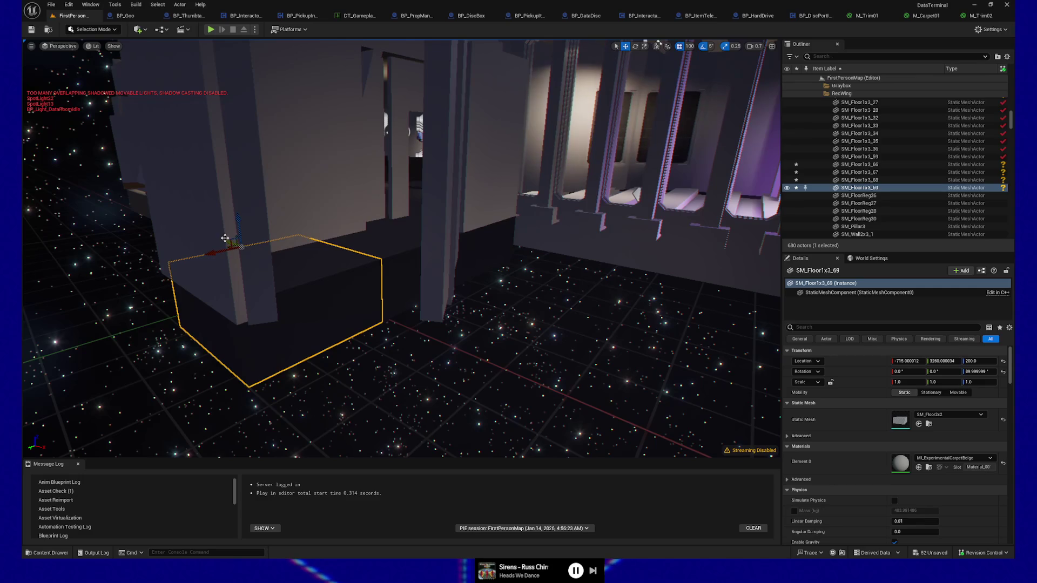
mouse_move(233, 244)
left_mouse_down()
mouse_move(309, 287)
mouse_move(379, 263)
mouse_move(451, 220)
mouse_move(542, 127)
mouse_move(471, 300)
left_mouse_up()
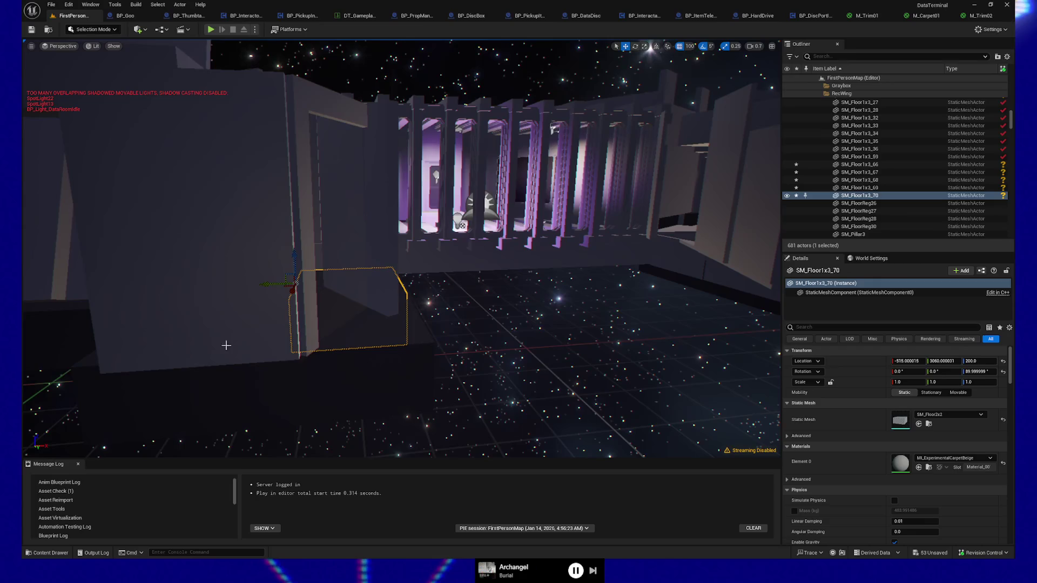
left_click_drag(369, 326, 326, 325)
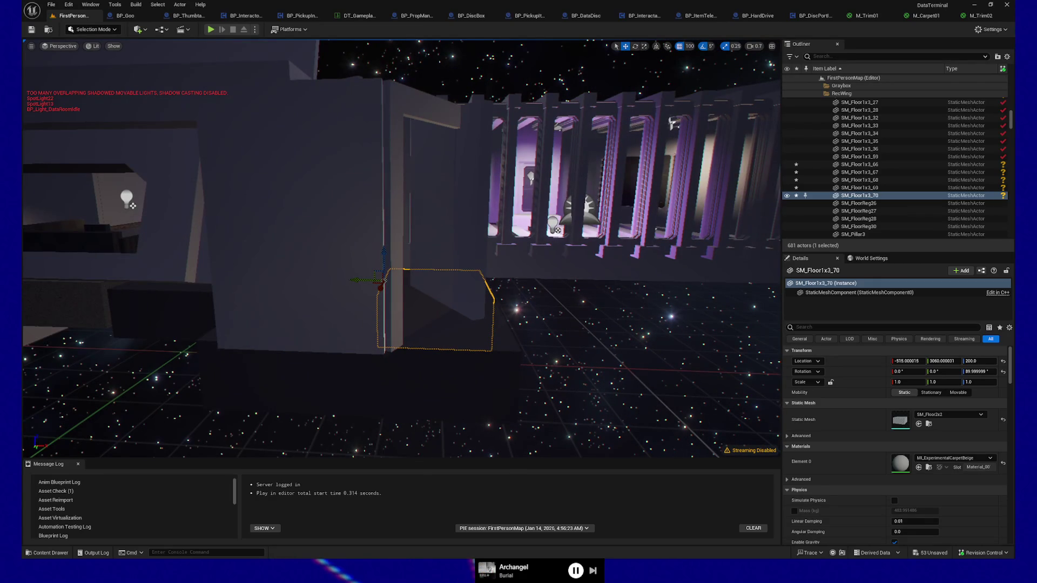
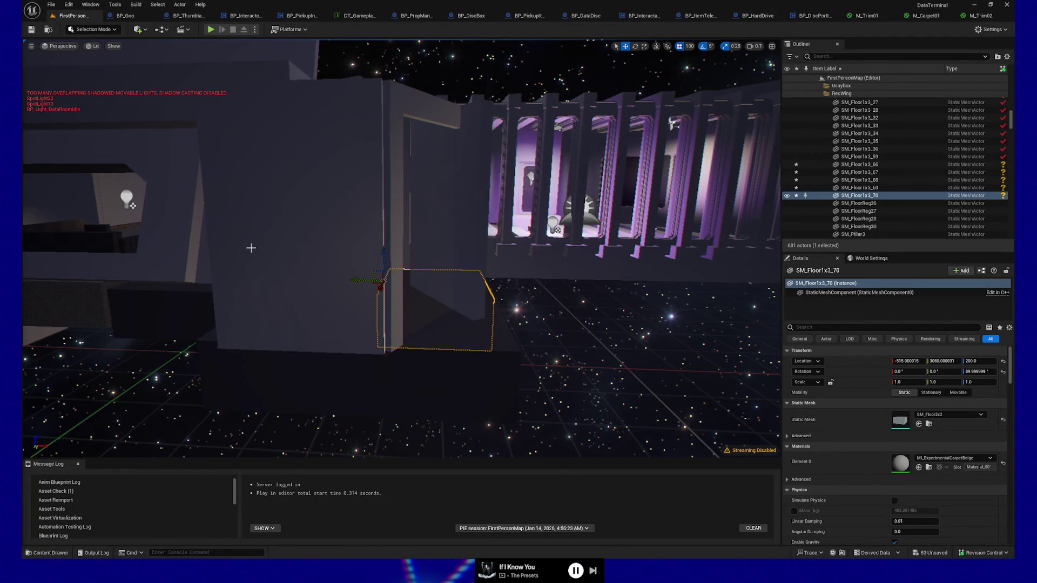
Select the SM_DoorReg door frame and set the grid snap size to 10.
left_click_drag(544, 300, 486, 329)
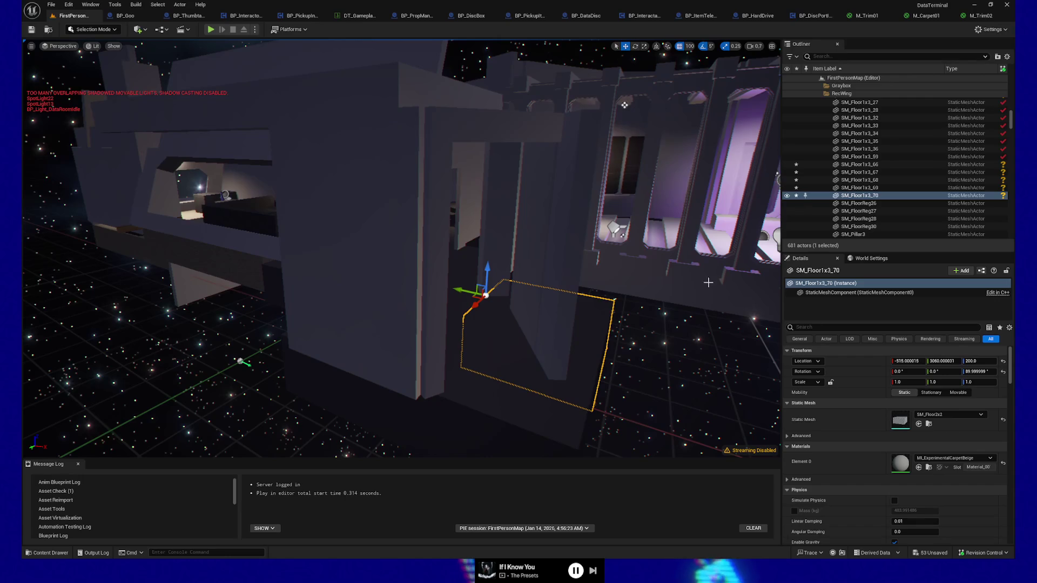
mouse_move(619, 297)
left_mouse_down()
mouse_move(724, 106)
mouse_move(767, 68)
mouse_move(589, 318)
mouse_move(487, 287)
mouse_move(535, 301)
mouse_move(433, 308)
mouse_move(408, 322)
mouse_move(433, 311)
left_mouse_up()
left_click(544, 299)
left_click(451, 299)
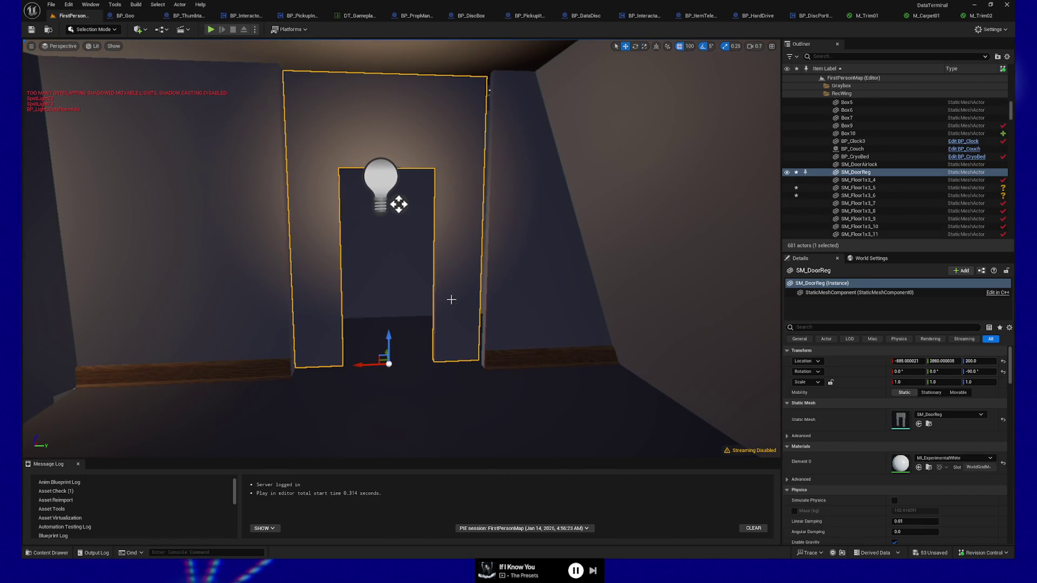
mouse_move(359, 348)
left_mouse_down()
mouse_move(342, 366)
mouse_move(360, 352)
mouse_move(431, 341)
left_mouse_up()
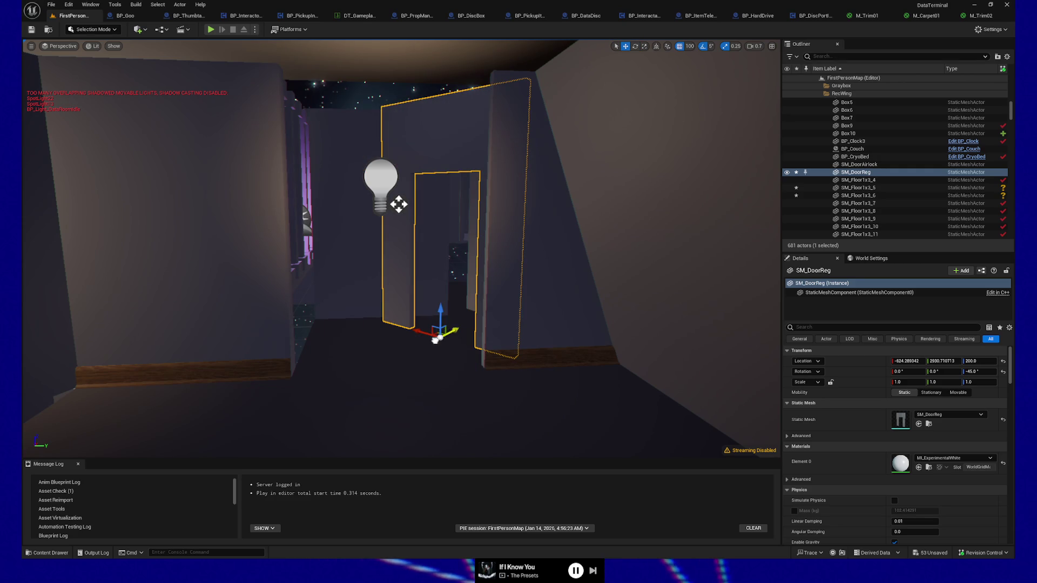
key("ctrl+z")
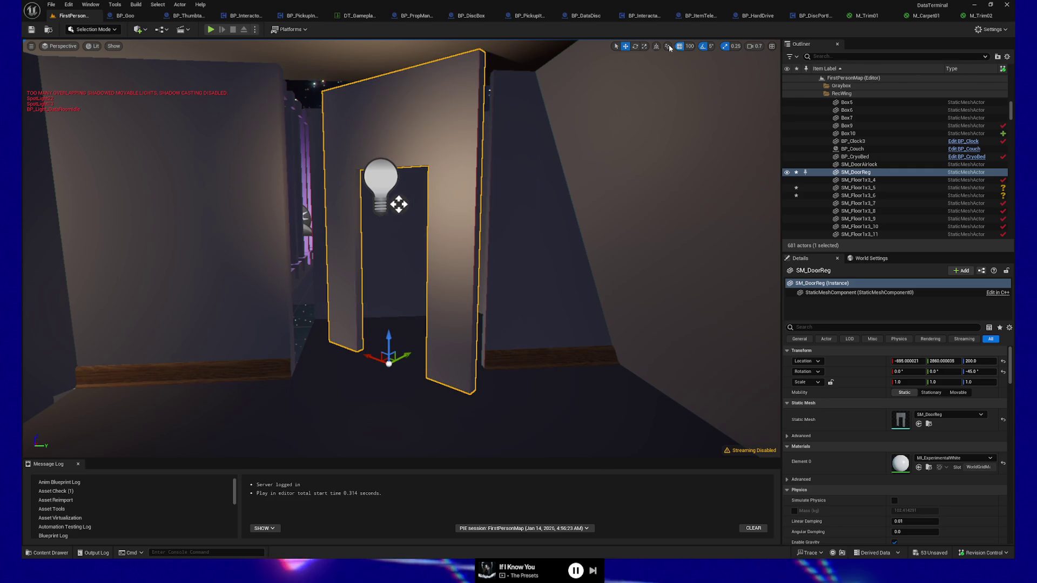
left_click(690, 47)
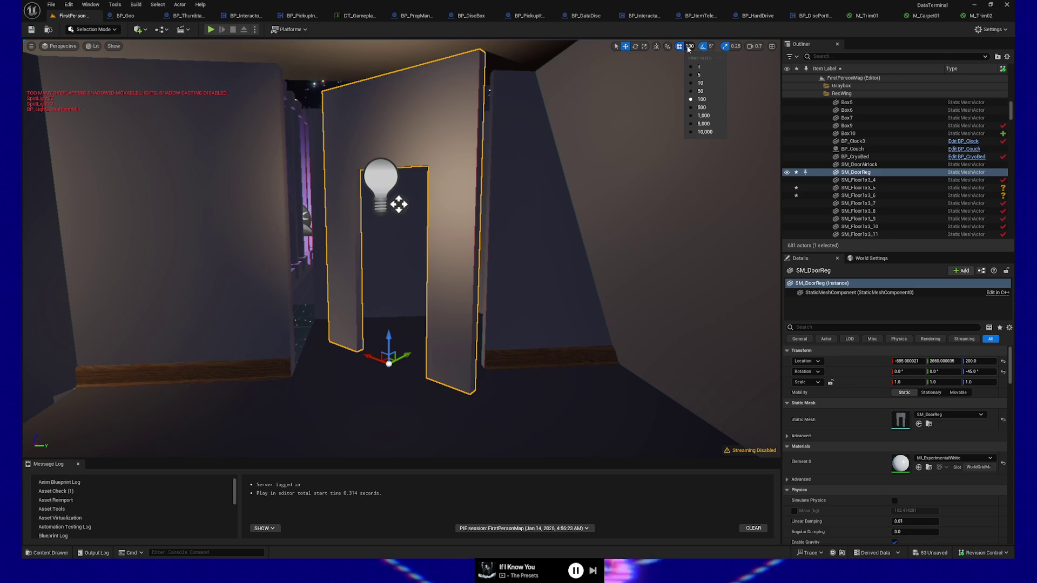
left_click(700, 82)
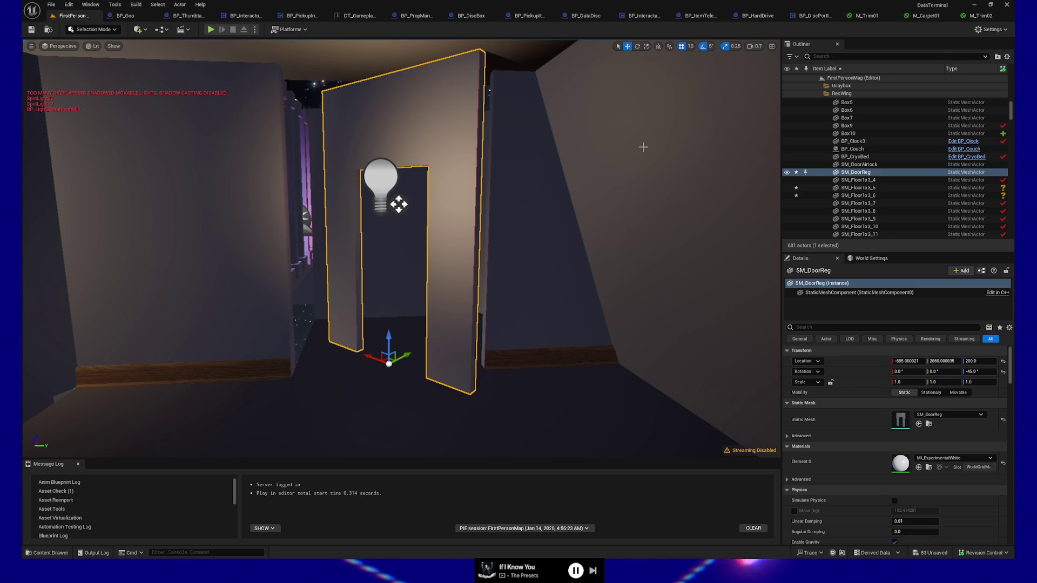
Turn the door frame to 0° and slide it into the wall opening.
mouse_move(410, 344)
left_mouse_down()
mouse_move(439, 331)
mouse_move(360, 323)
mouse_move(377, 336)
left_mouse_up()
scroll(398, 337, "down", 5)
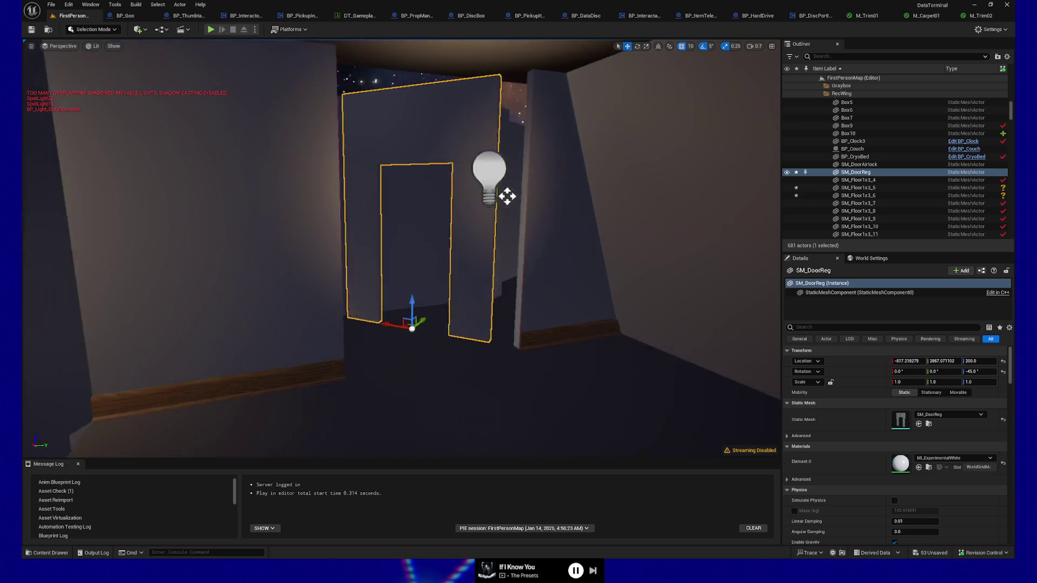
left_click(441, 332)
left_click(463, 306, "ctrl")
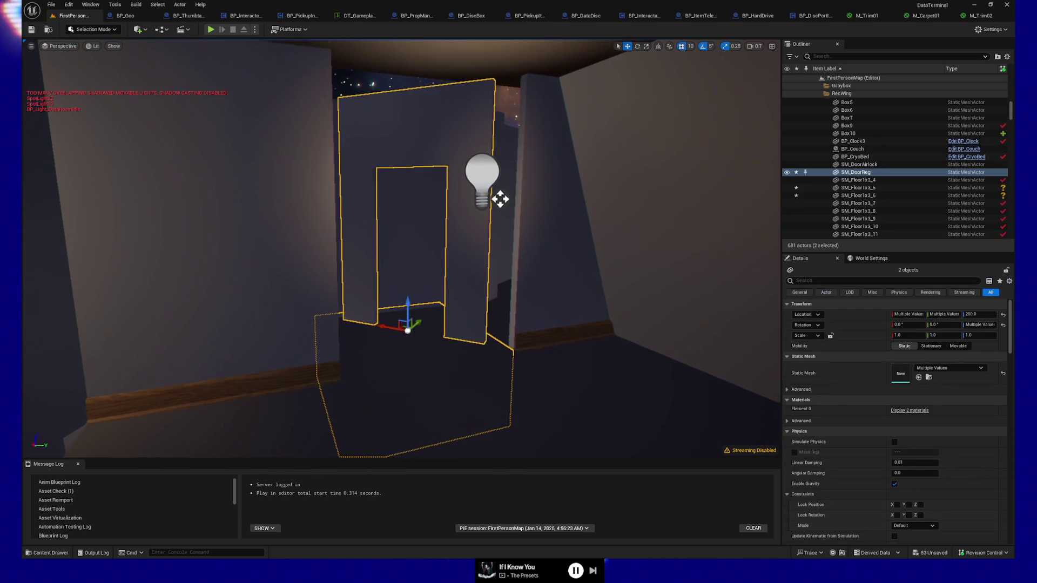
mouse_move(464, 222)
left_mouse_down()
mouse_move(412, 204)
mouse_move(471, 196)
left_mouse_up()
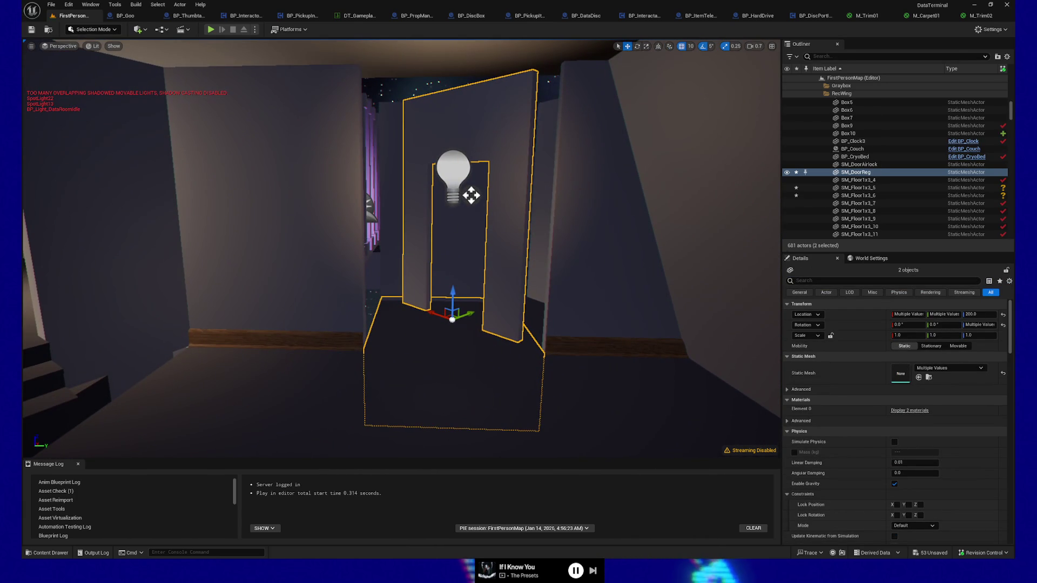
key("ctrl+z")
key("ctrl+z")
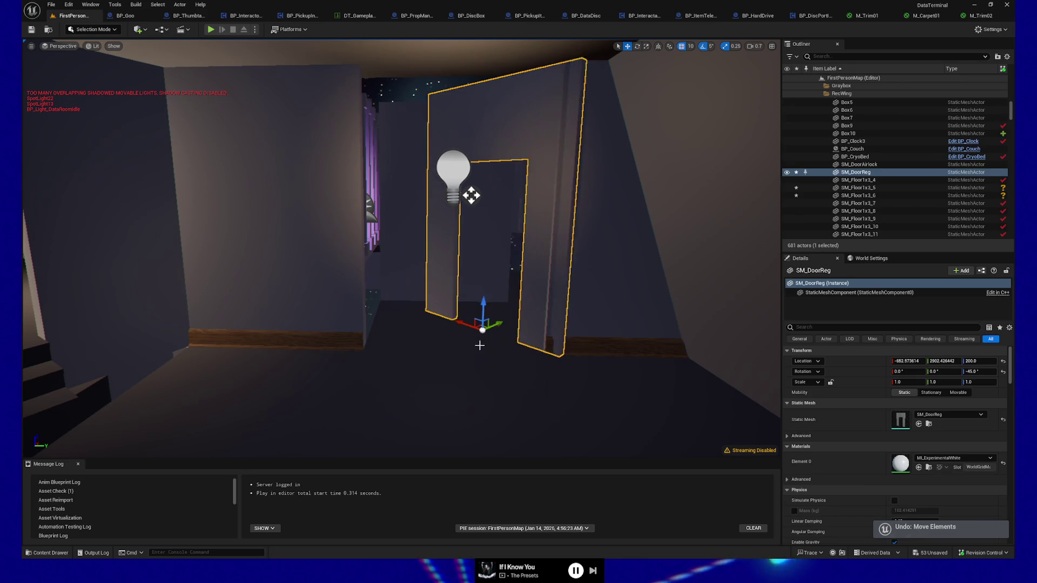
key("ctrl+z")
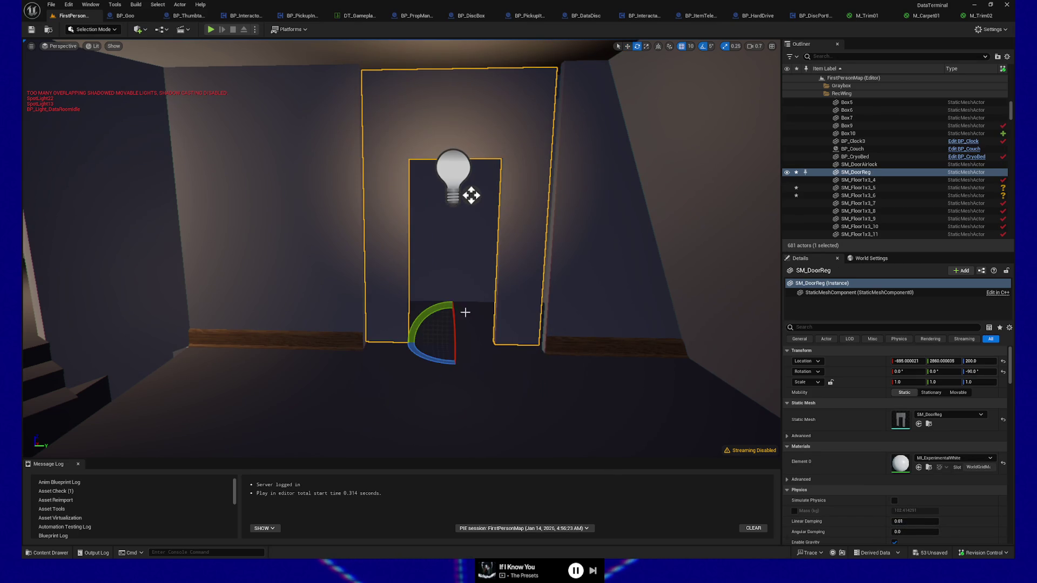
left_click_drag(424, 355, 406, 343)
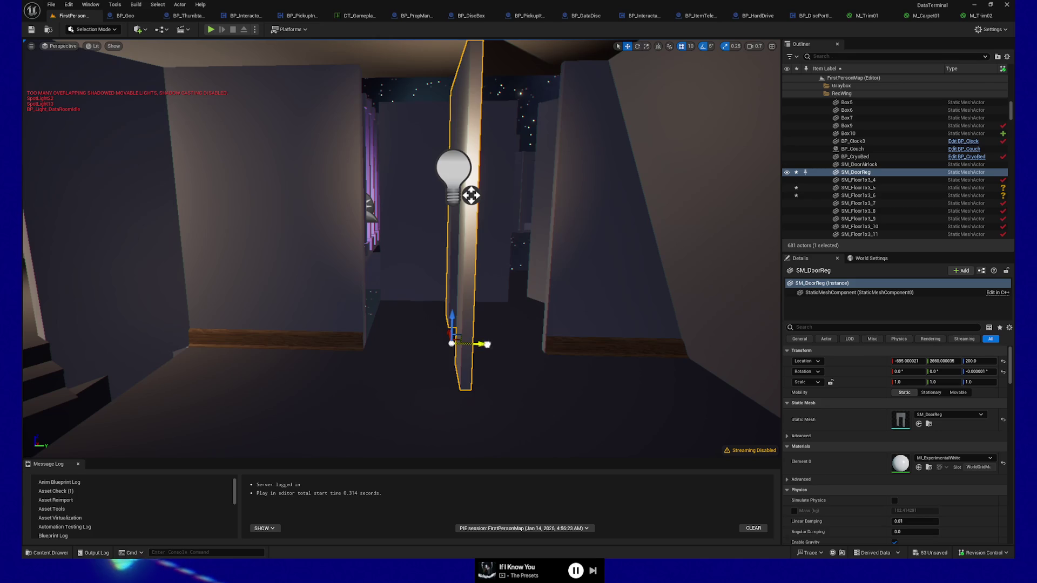
key("ctrl+z")
left_click_drag(524, 336, 508, 312)
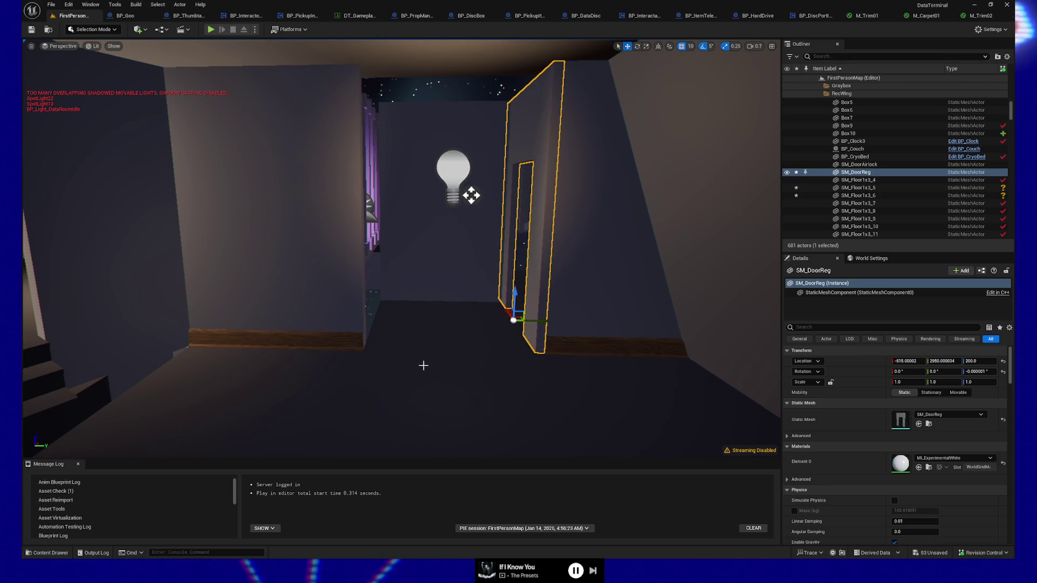
scroll(424, 365, "down", 3)
Start a Play From Here playtest from this spot in the level.
right_click(247, 425)
left_click(283, 410)
left_click(420, 393)
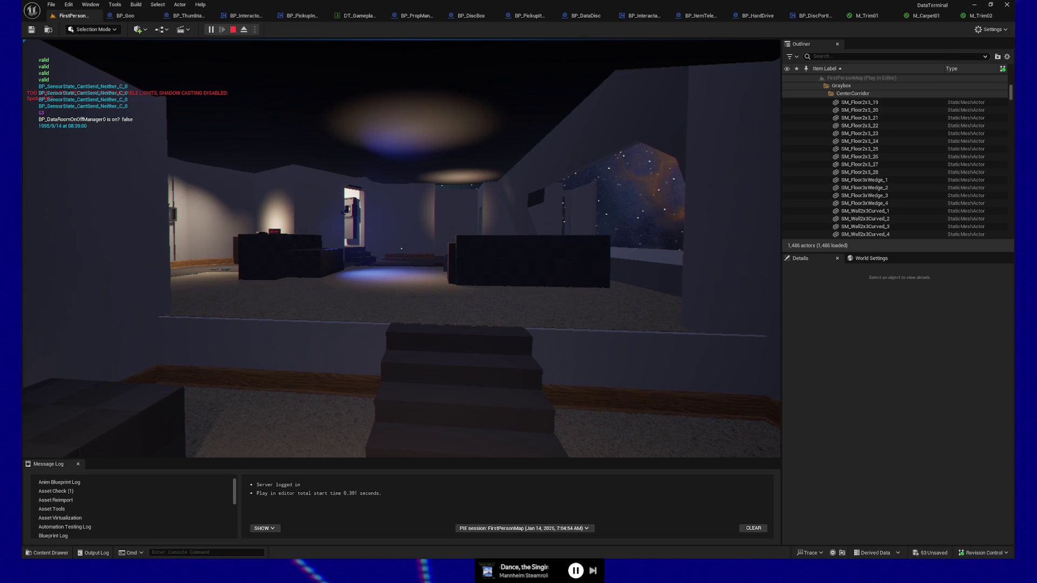
Walk forward past the low blocks to the starry doorway, then pause and quit.
key("w")
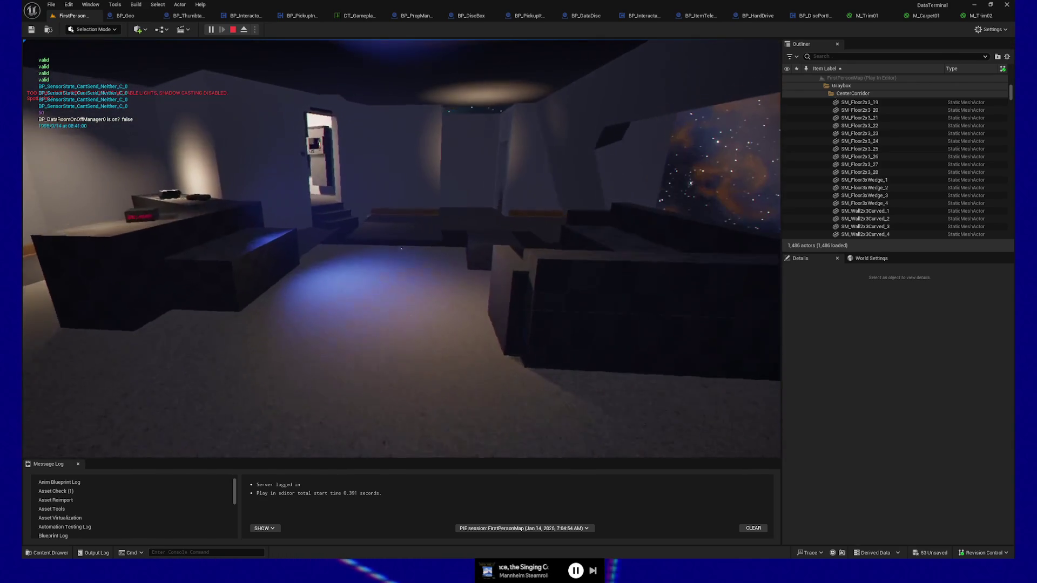
key("w")
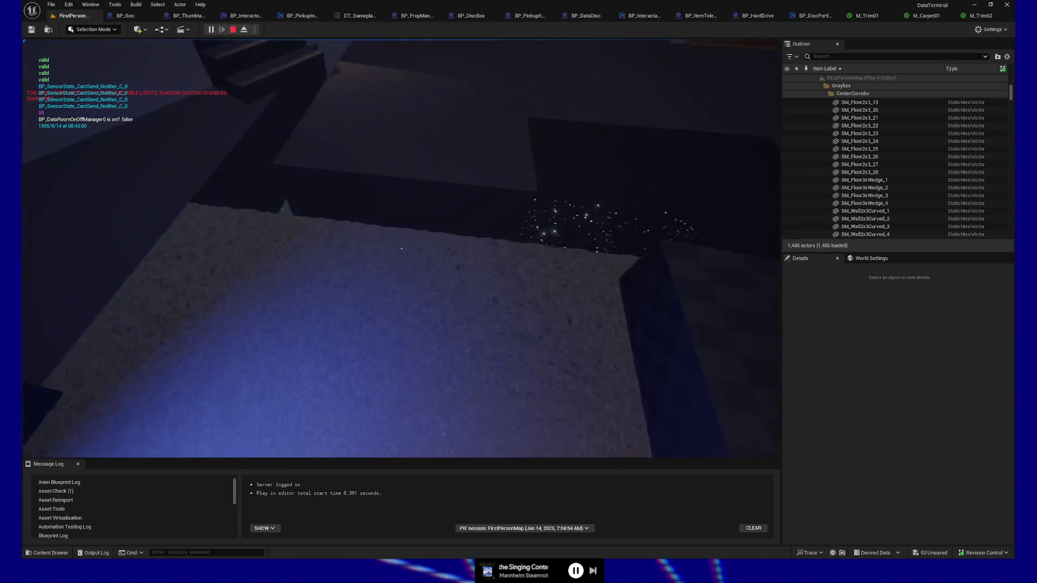
key("w")
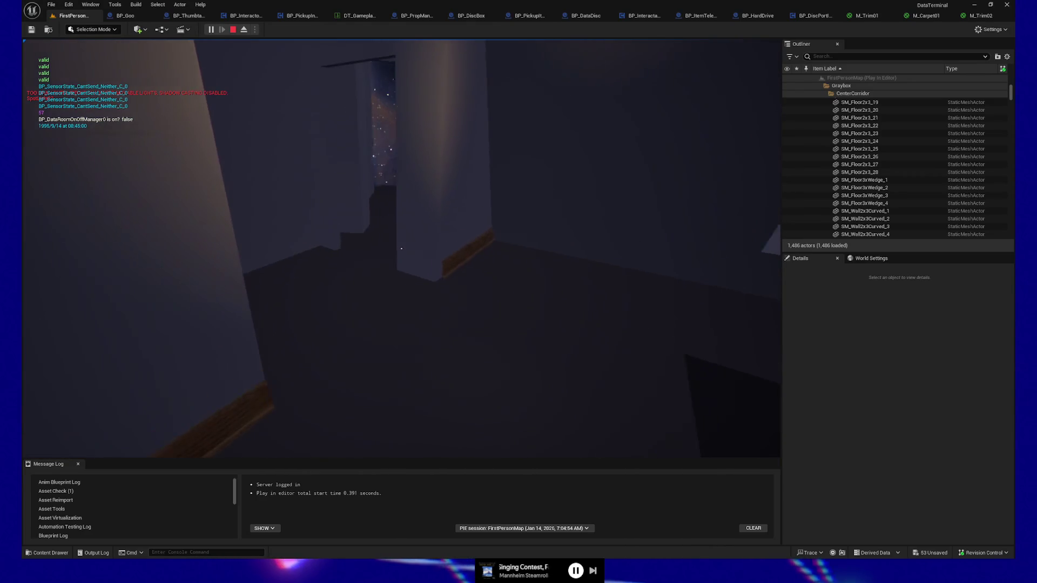
key("w")
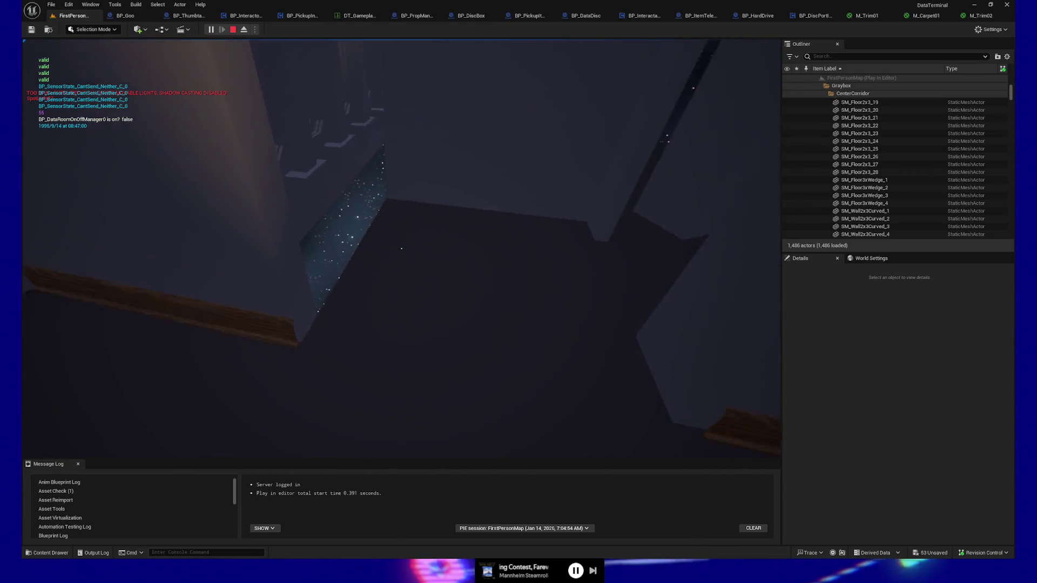
key("w")
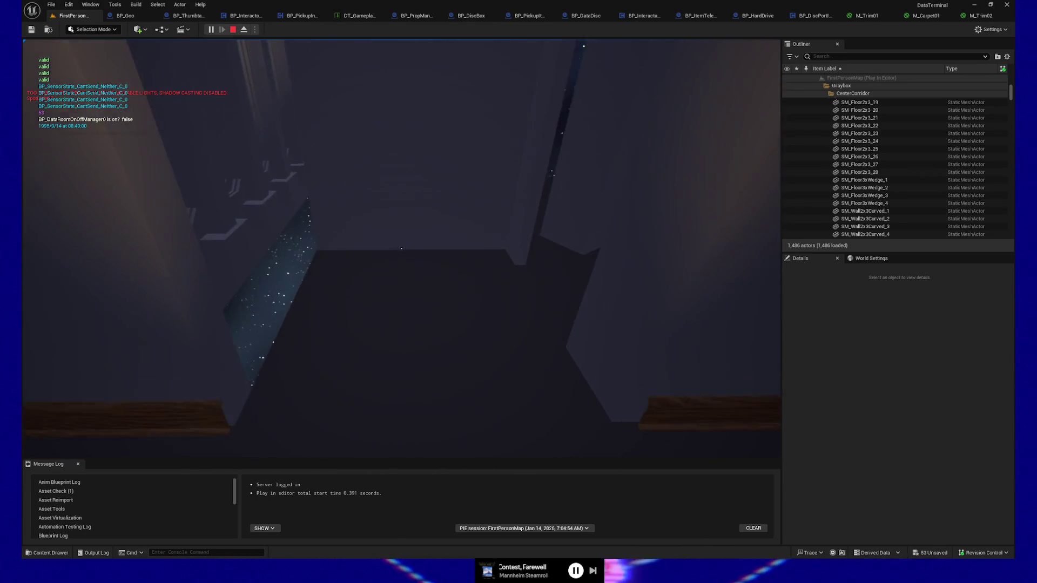
key("w")
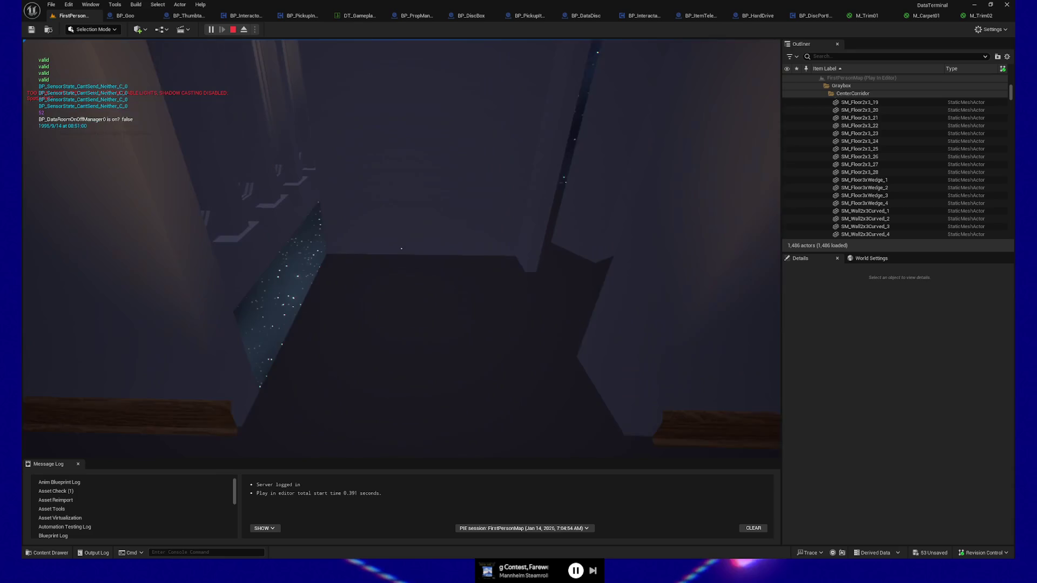
key("w")
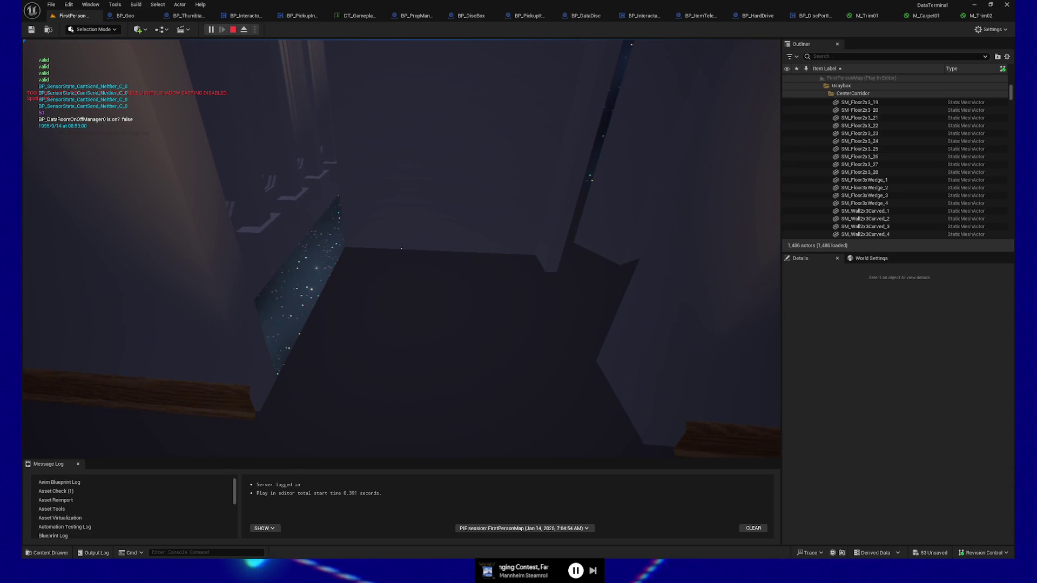
key("Escape")
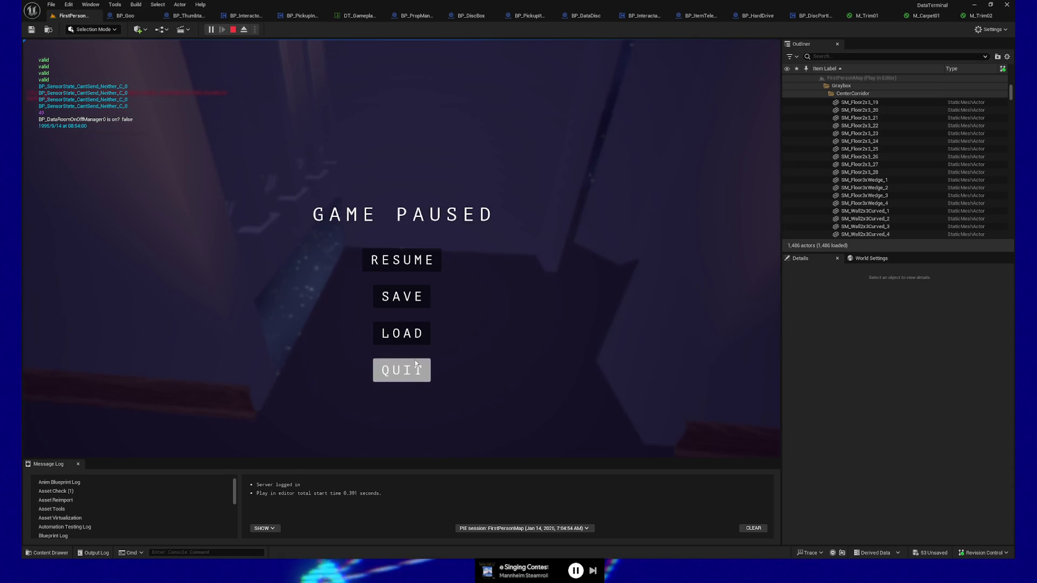
left_click(402, 369)
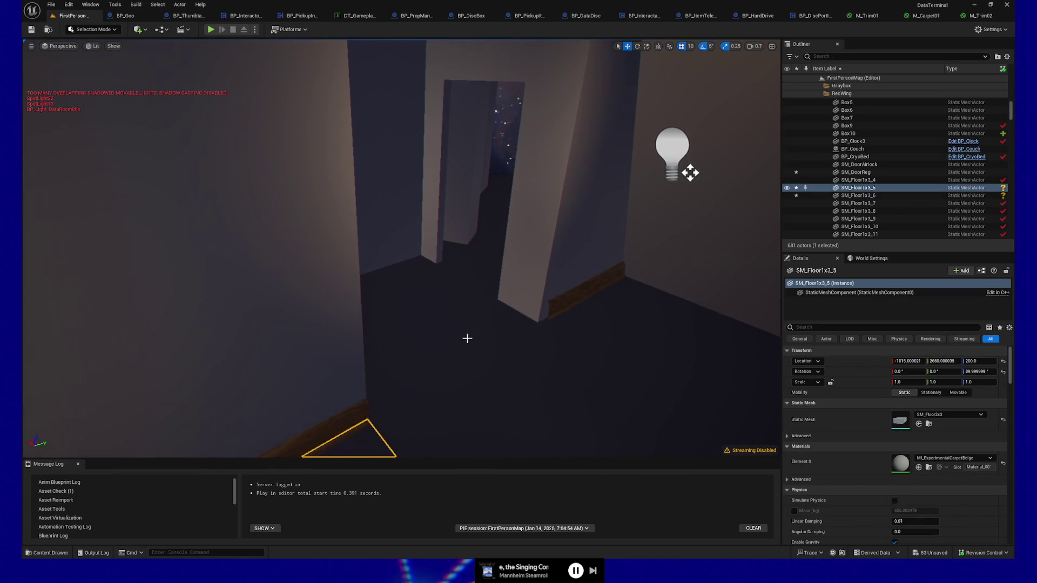
Set SM_Wall2x3_60's Rotation Z to -90° and duplicate it as SM_Wall2x3_61.
left_click(467, 338)
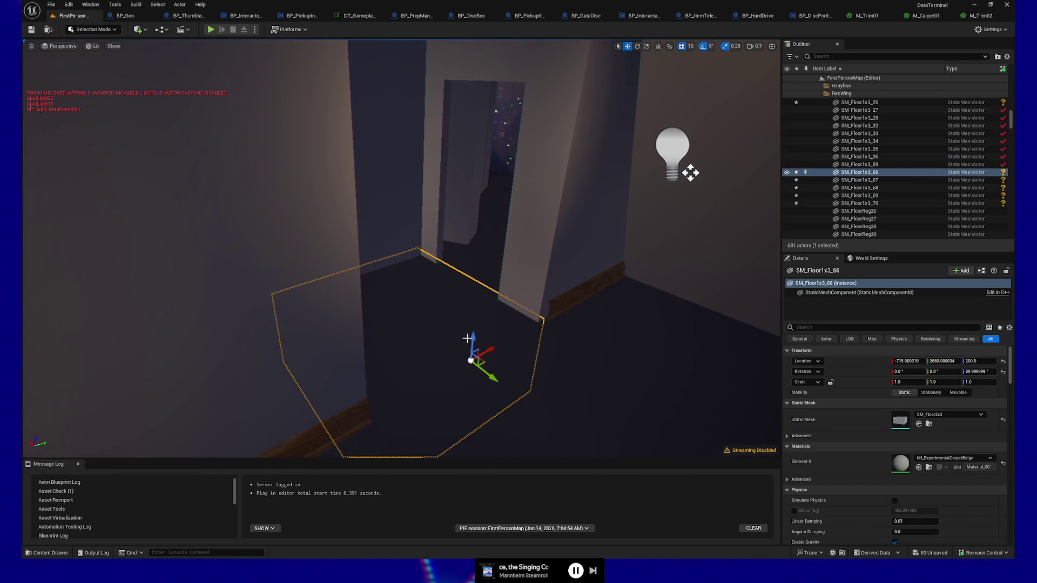
left_click(516, 301)
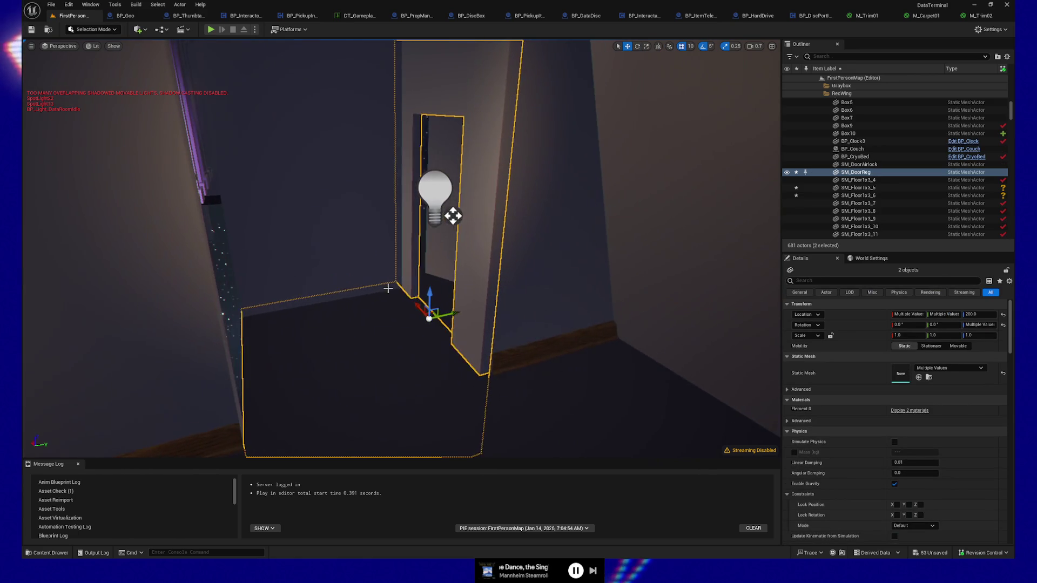
left_click(373, 282)
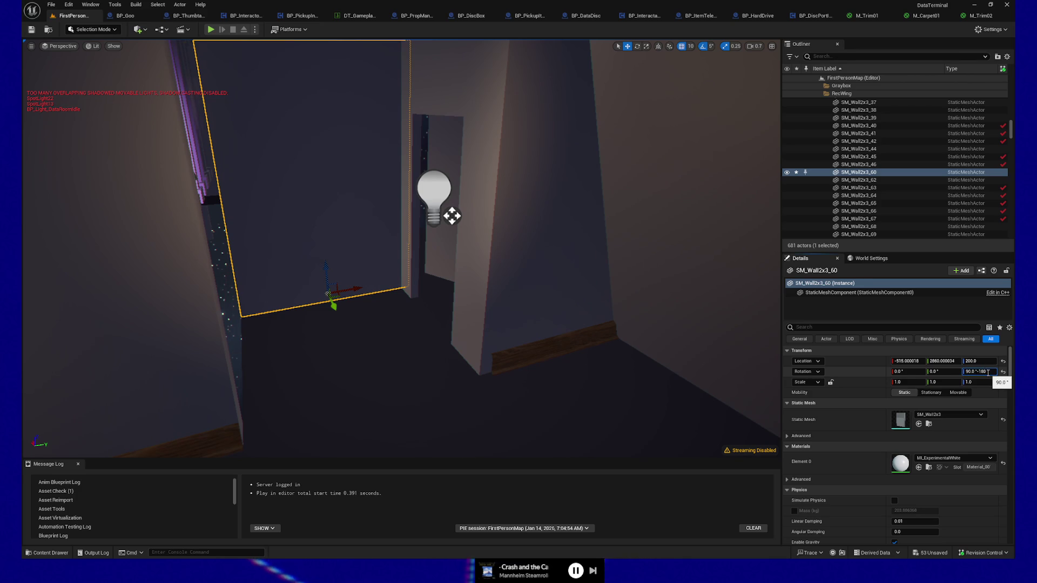
key("Return")
mouse_move(414, 278)
left_mouse_down()
mouse_move(378, 281)
mouse_move(416, 278)
mouse_move(378, 280)
mouse_move(446, 303)
left_mouse_up()
key("ctrl+d")
left_click(687, 48)
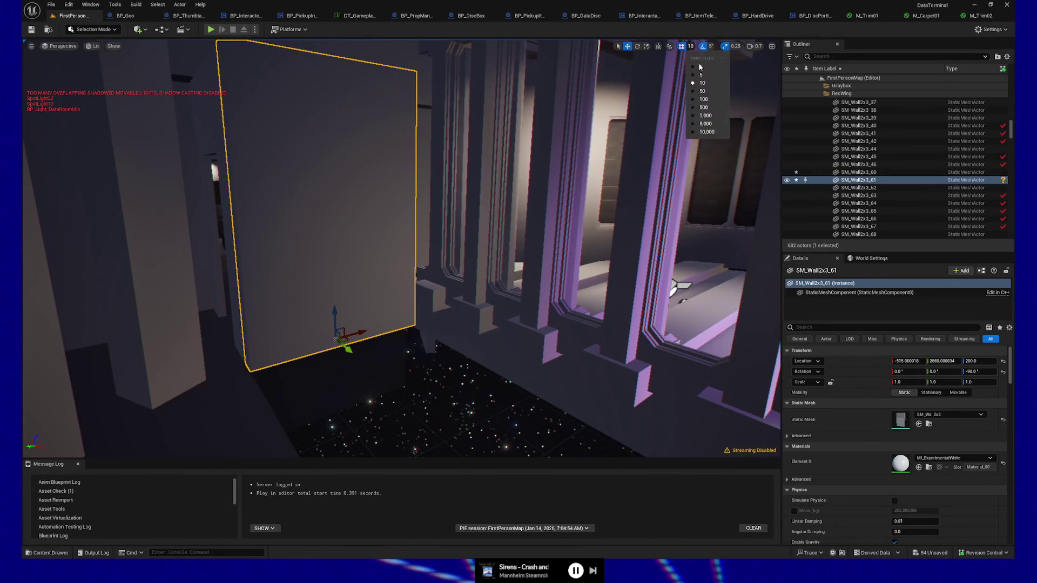
Set grid snap to 100 and move the wall copy 200 units along Y.
left_click(709, 98)
left_click_drag(363, 335, 516, 292, "alt")
key("f")
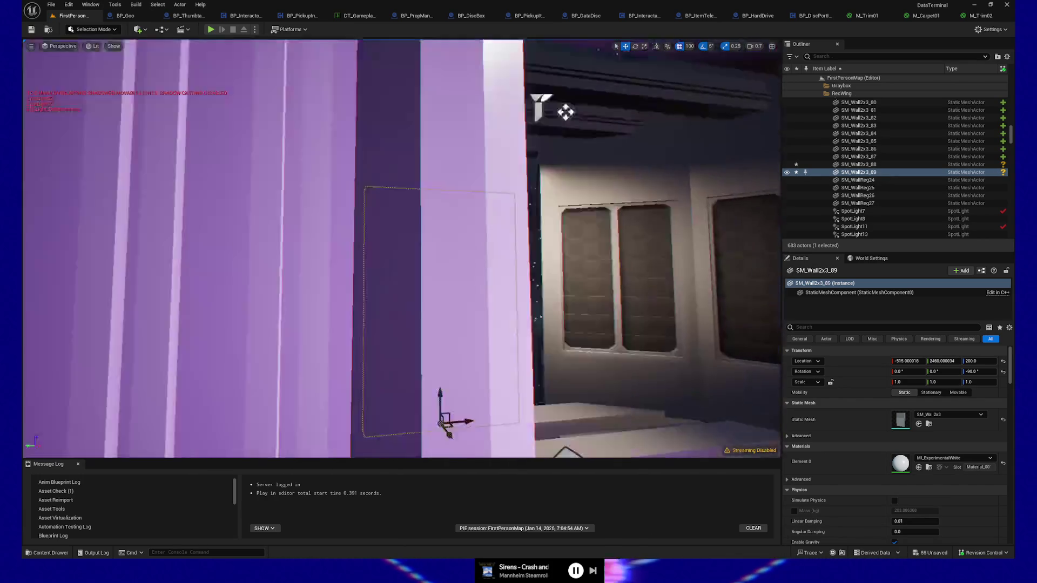
scroll(393, 426, "down", 5)
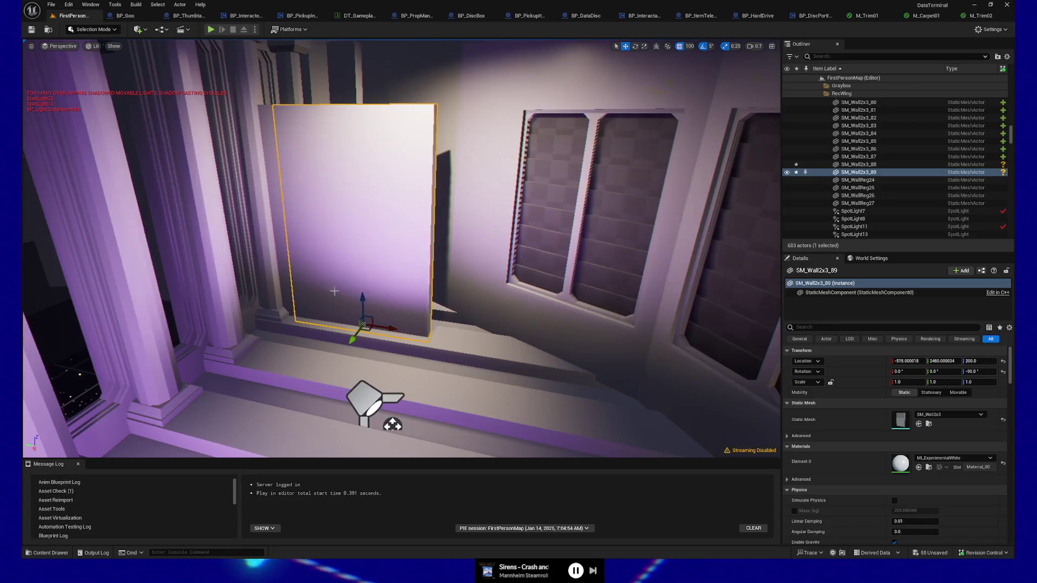
scroll(393, 426, "up", 6)
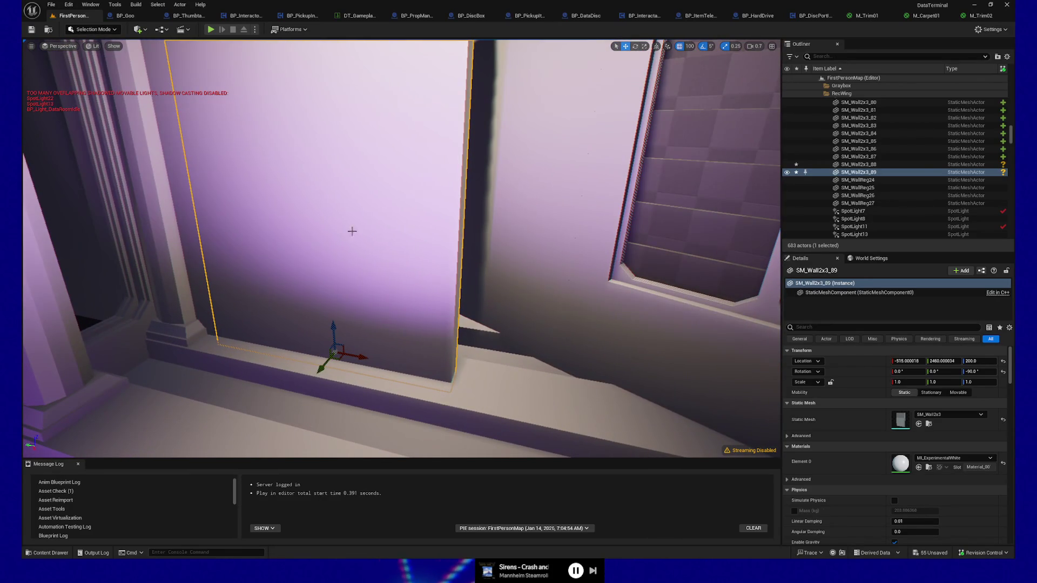
left_click_drag(324, 243, 378, 232)
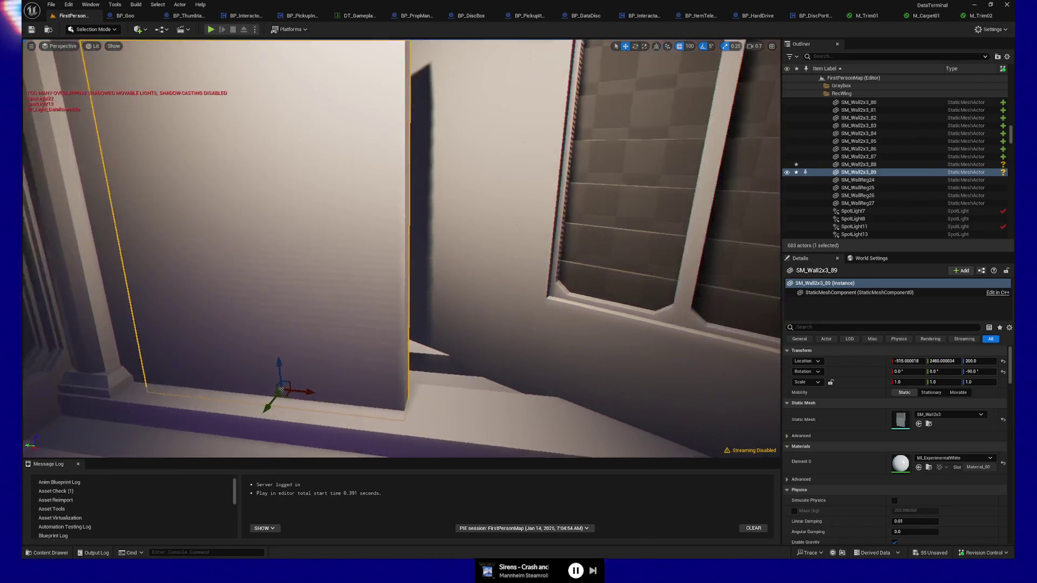
scroll(424, 48, "down", 8)
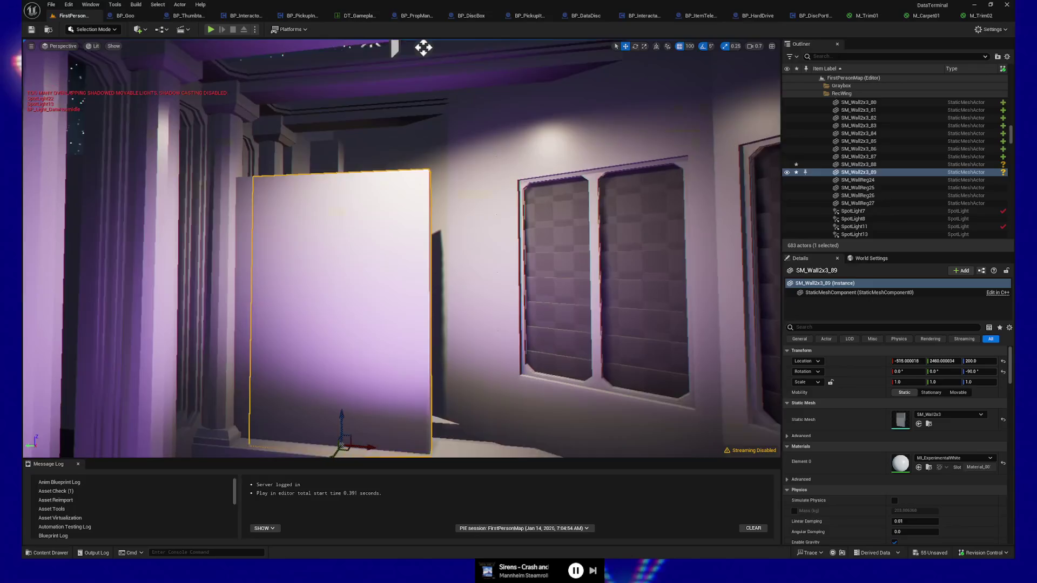
left_click_drag(424, 48, 378, 447)
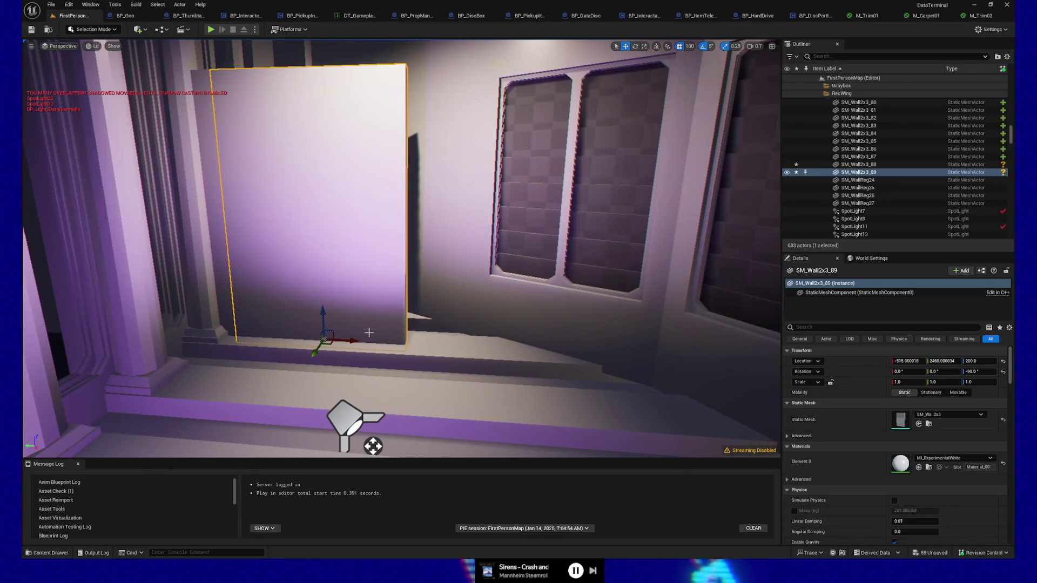
Duplicate the wall panel and rotate the new copy to -180° as a side wall.
key("ctrl+d")
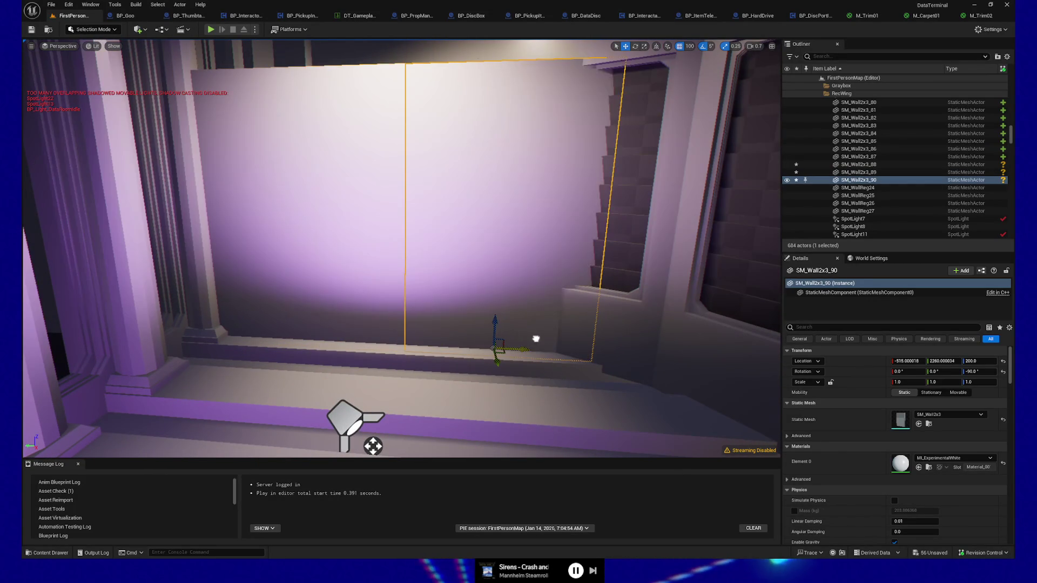
mouse_move(533, 340)
left_mouse_down()
mouse_move(416, 330)
mouse_move(566, 361)
left_mouse_up()
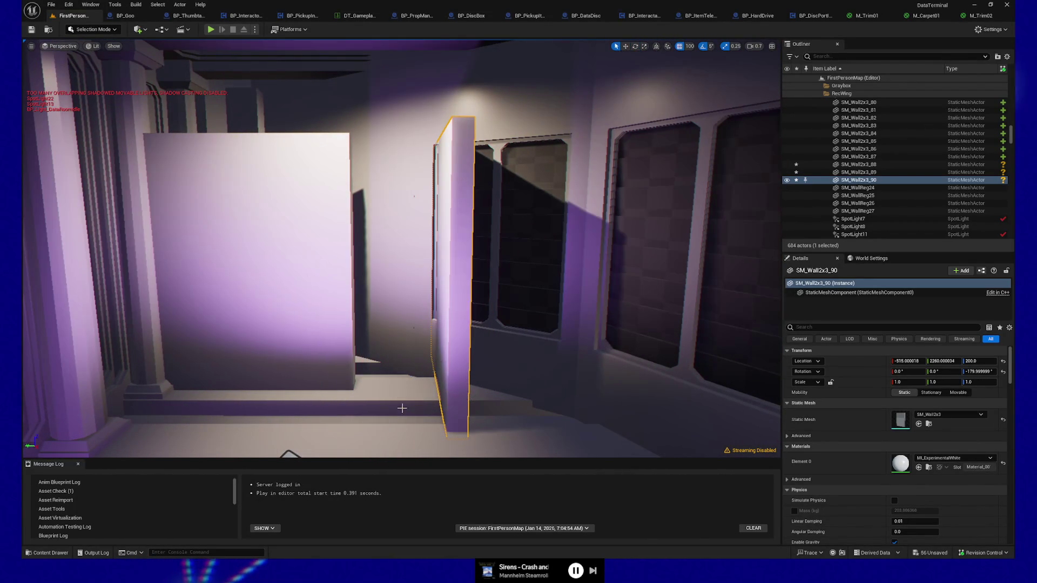
left_click_drag(483, 382, 454, 351)
Inspect the copied wall SM_Wall2x3_90 from several angles and delete it.
mouse_move(502, 120)
left_mouse_down()
mouse_move(486, 140)
mouse_move(454, 119)
left_mouse_up()
mouse_move(368, 49)
left_mouse_down()
mouse_move(359, 87)
mouse_move(368, 49)
left_mouse_up()
key("d")
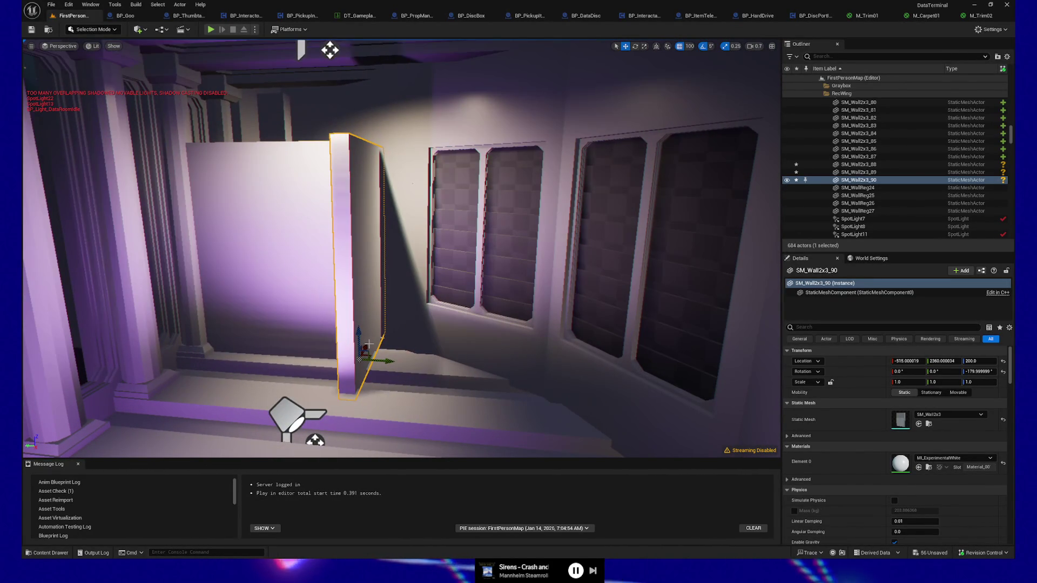
key("a")
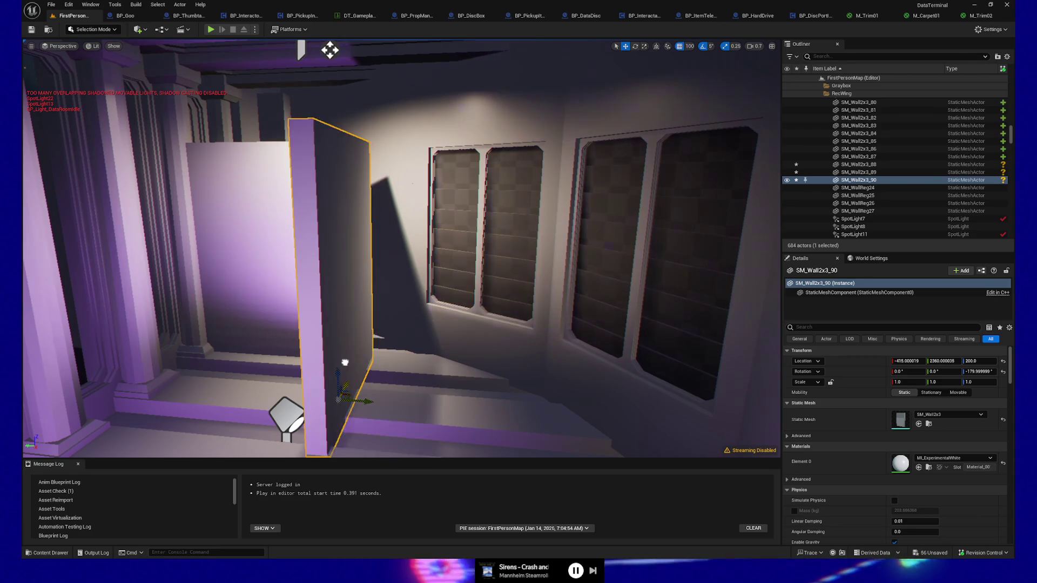
key("w")
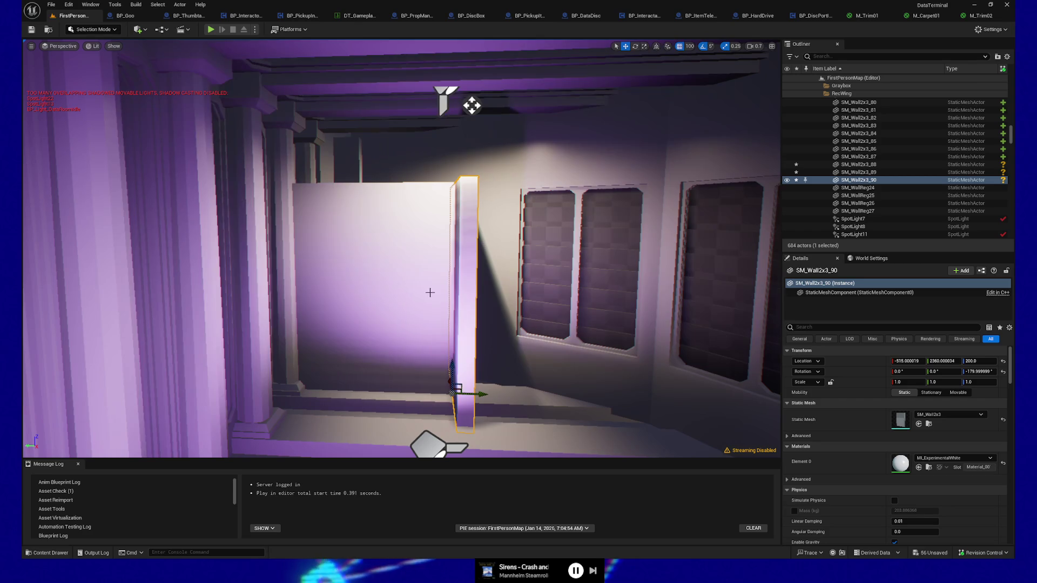
key("d")
mouse_move(517, 308)
left_mouse_down()
mouse_move(573, 308)
mouse_move(440, 309)
mouse_move(440, 238)
left_mouse_up()
left_click_drag(450, 104, 450, 105)
left_click_drag(513, 319, 489, 319)
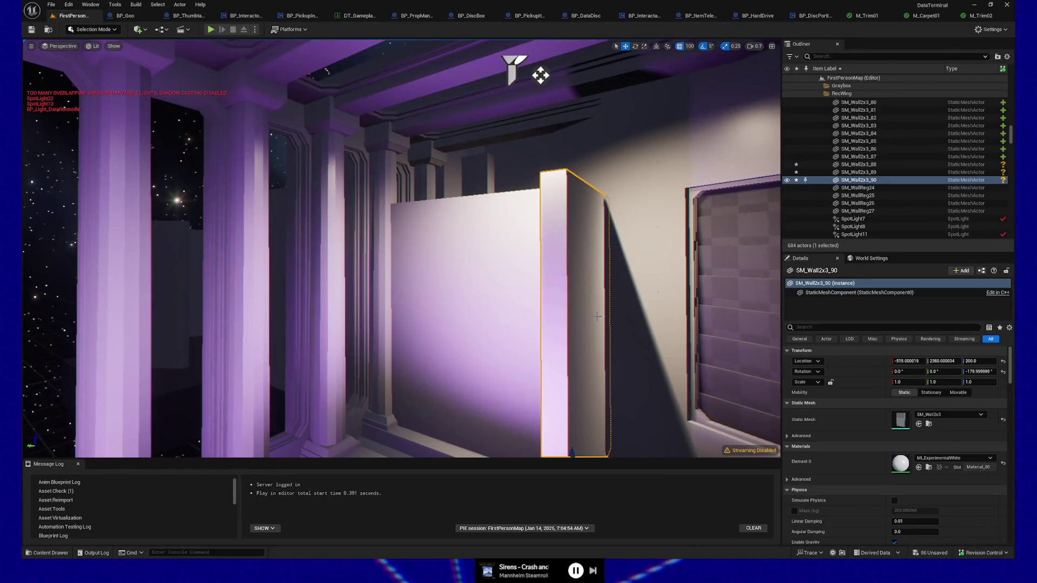
key("Delete")
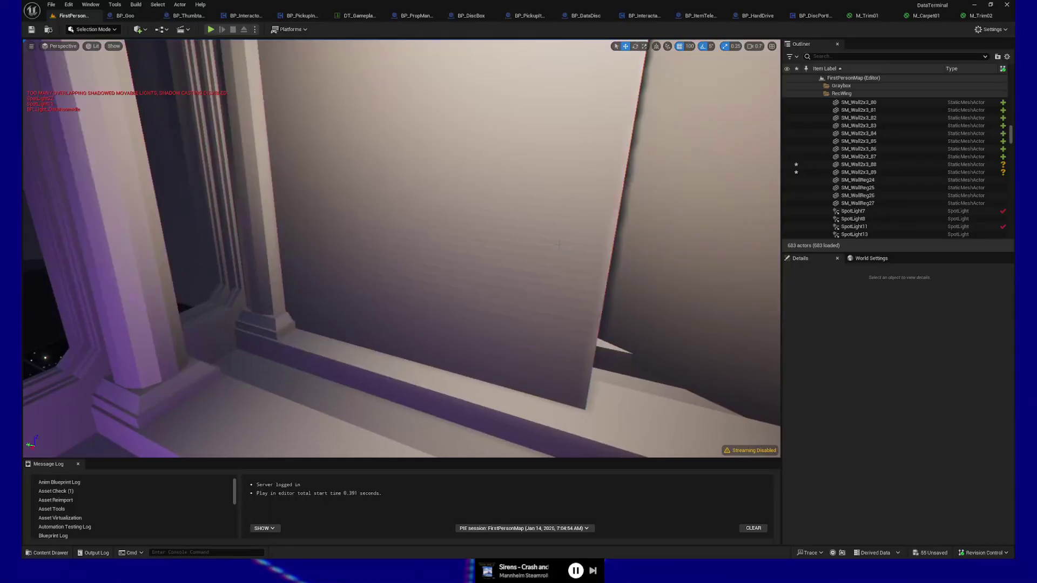
Select the original wall SM_Wall2x3_89 and fly past the window columns into the dark side room.
left_click(555, 244)
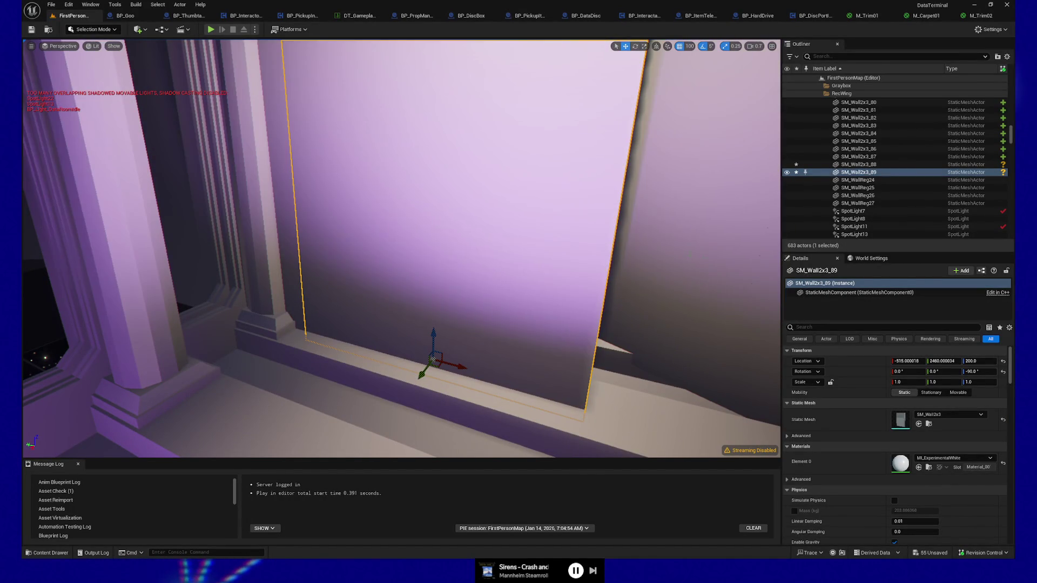
key("a")
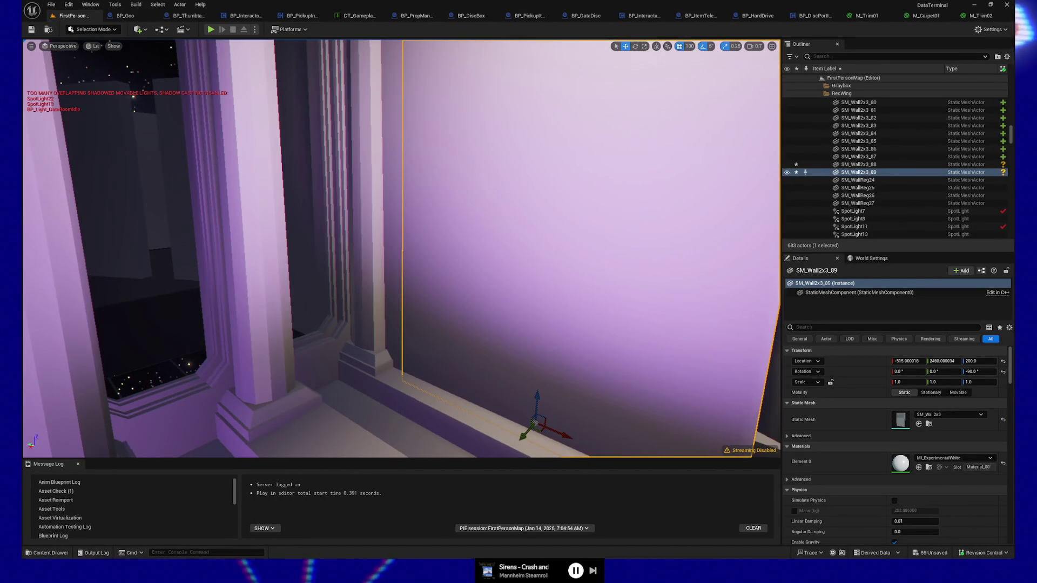
key("a")
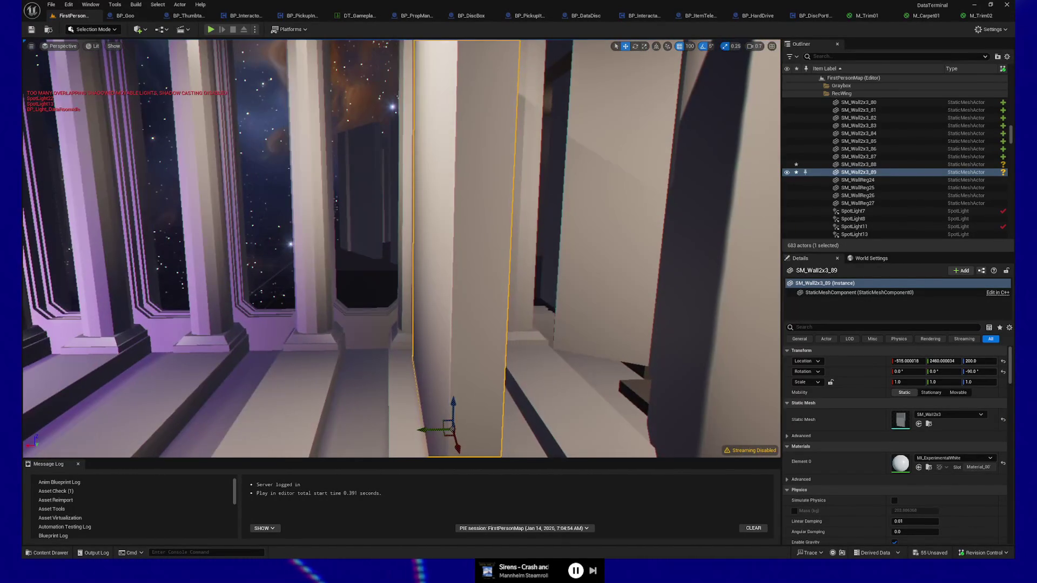
key("d")
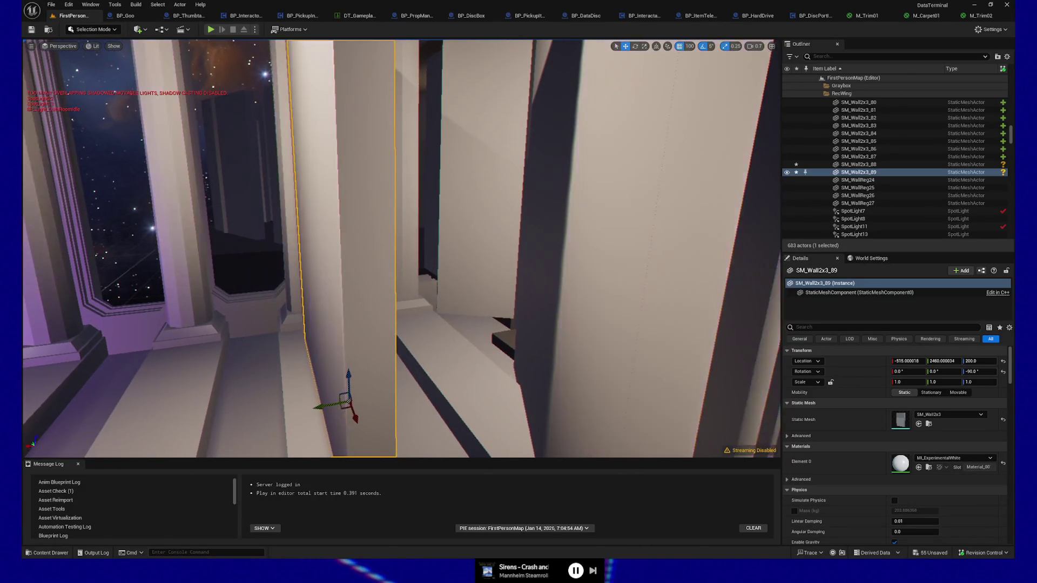
key("a")
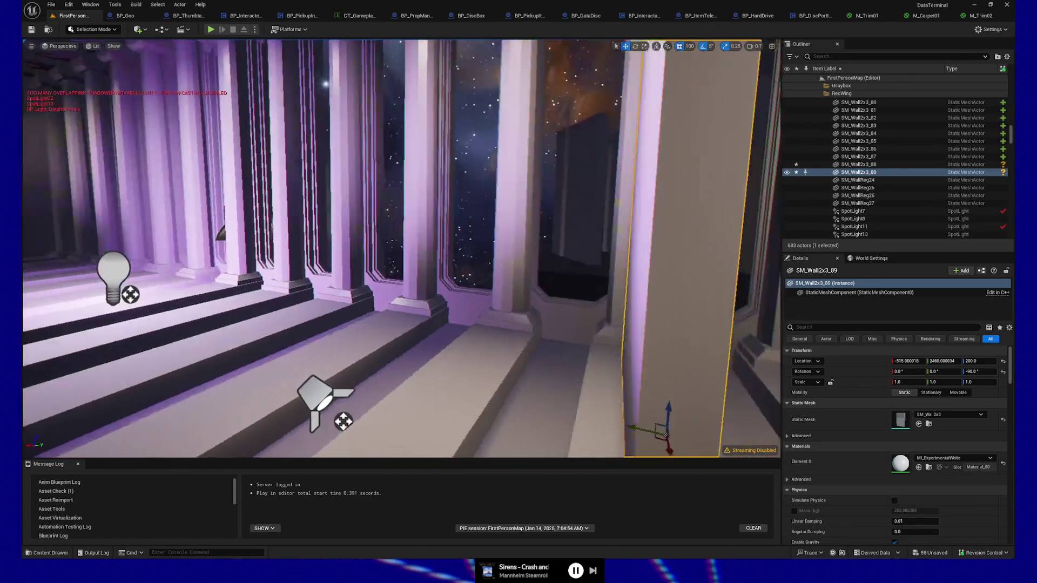
key("w")
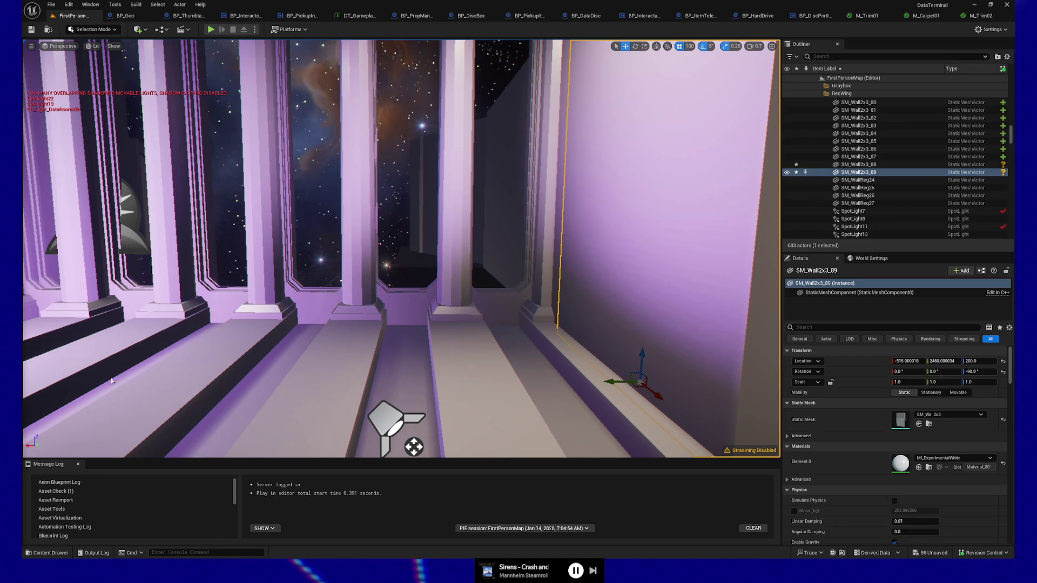
mouse_move(413, 446)
left_mouse_down()
mouse_move(373, 413)
mouse_move(405, 413)
mouse_move(496, 255)
left_mouse_up()
Duplicate the large wall SM_Wall2x3_61, turn the copy -5° and shift it along X.
left_click(477, 294)
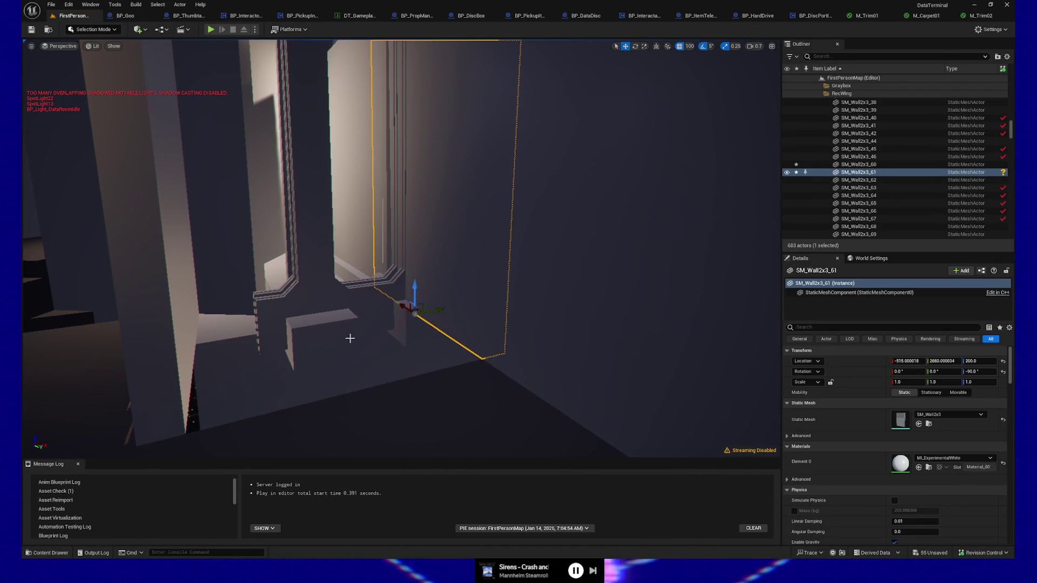
key("e")
mouse_move(378, 319)
left_mouse_down()
mouse_move(372, 324)
mouse_move(389, 323)
mouse_move(287, 340)
left_mouse_up()
key("w")
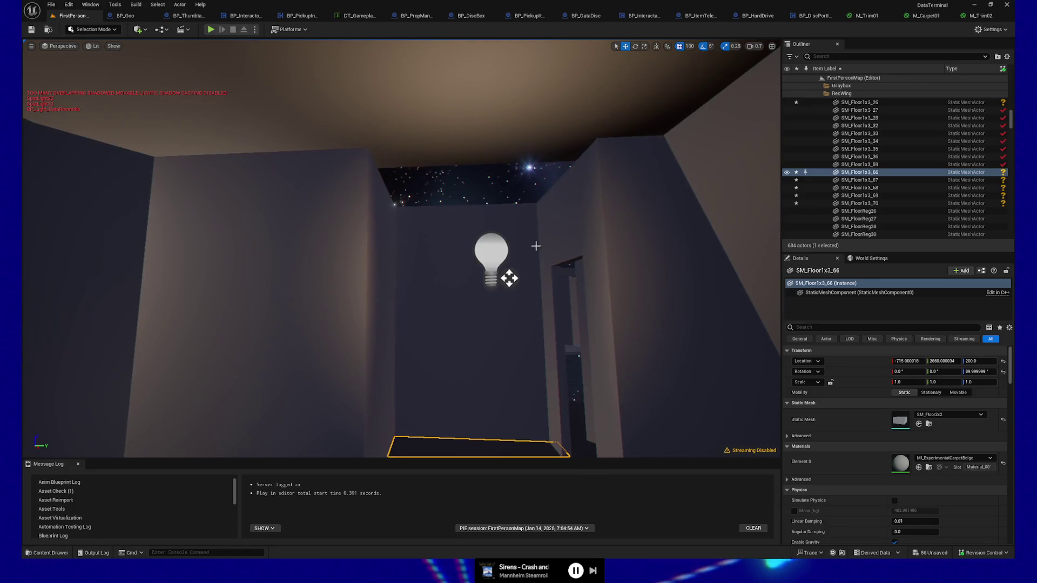
Select the neighbouring ceiling panel SM_FloorReg120.
left_click(464, 147)
left_click(418, 150)
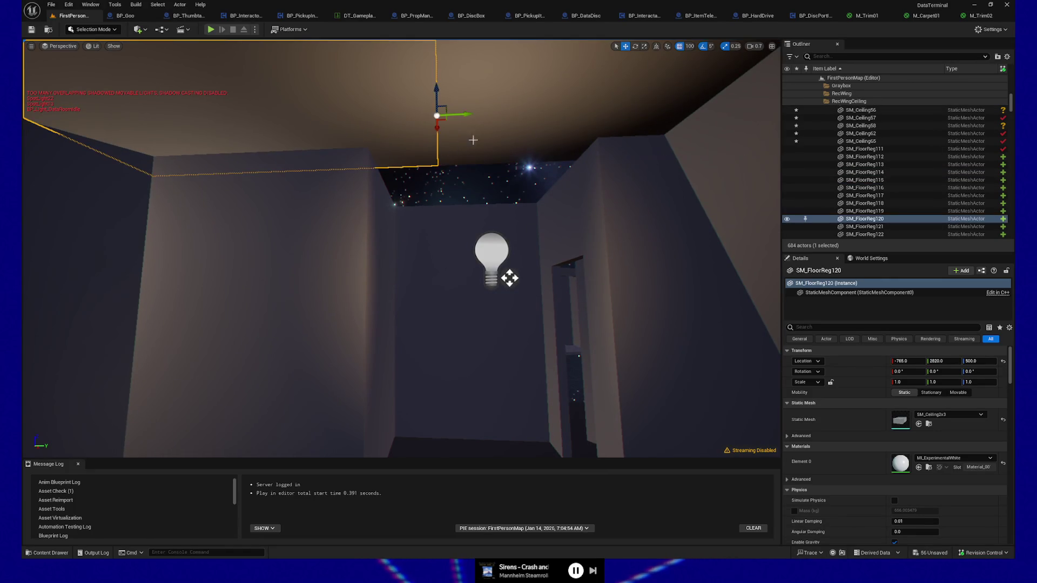
mouse_move(564, 154)
left_mouse_down()
mouse_move(475, 172)
mouse_move(556, 131)
left_mouse_up()
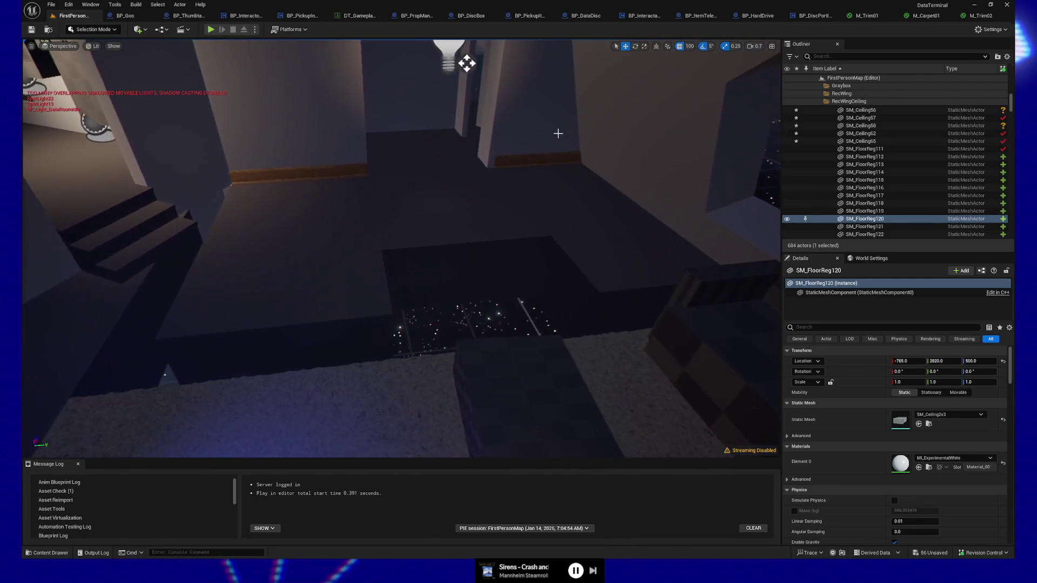
Delete floor block SM_Floor1x3_5 and another nearby floor block.
left_click(424, 213)
left_click(233, 239)
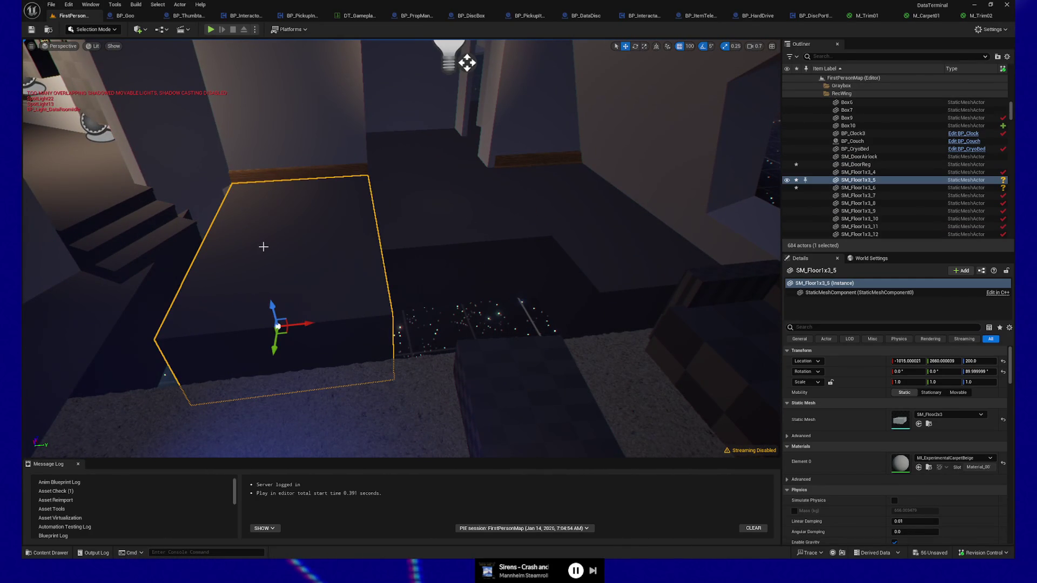
key("Delete")
left_click(586, 239)
key("Delete")
Copy the centre block SM_Floor1x3_6 twice, 200 units apart along Y, and delete SM_Floor1x3_26.
left_click(458, 216)
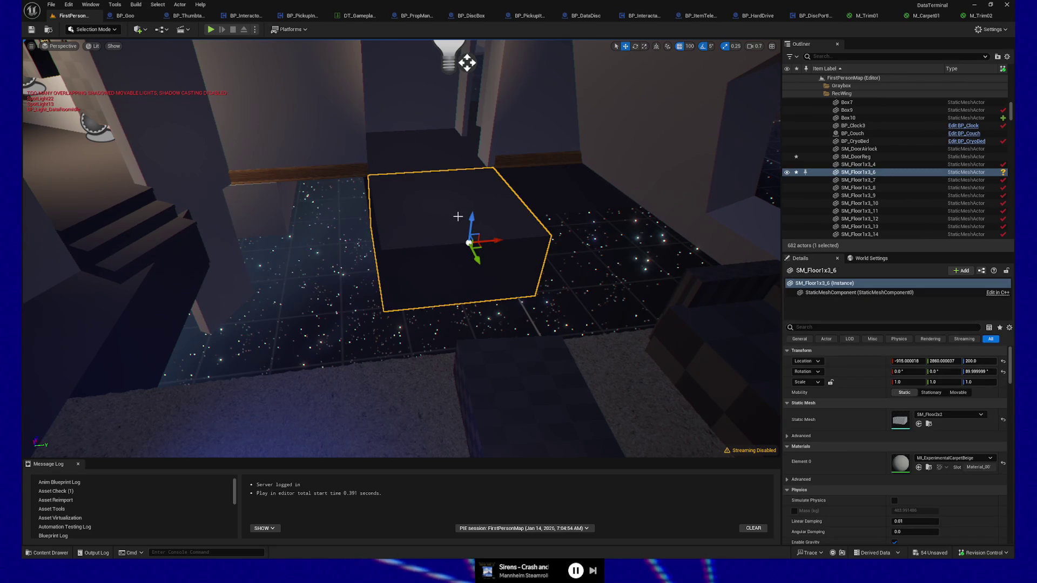
key("ctrl+d")
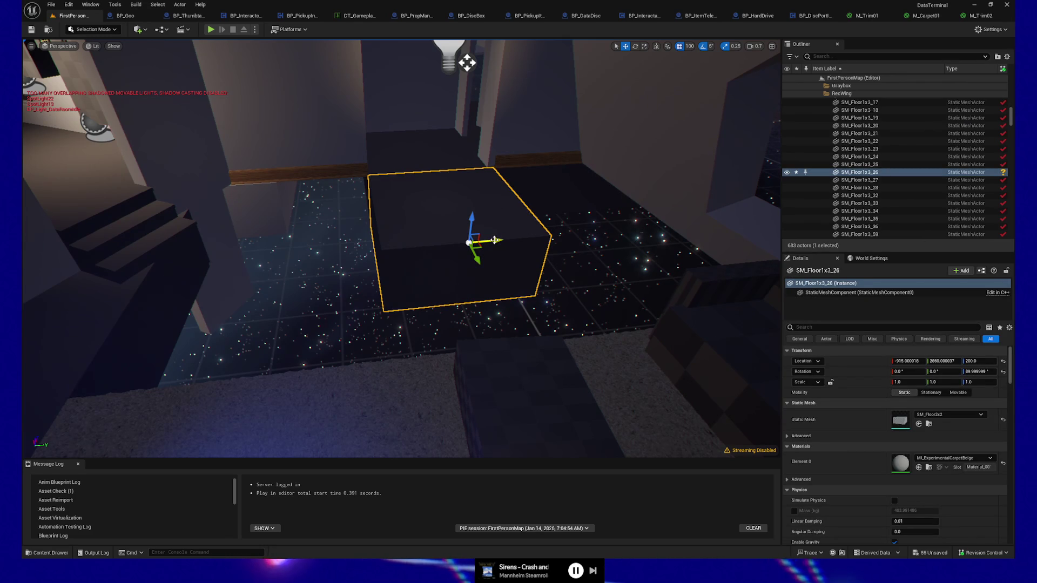
left_click_drag(495, 240, 290, 247)
key("ctrl+d")
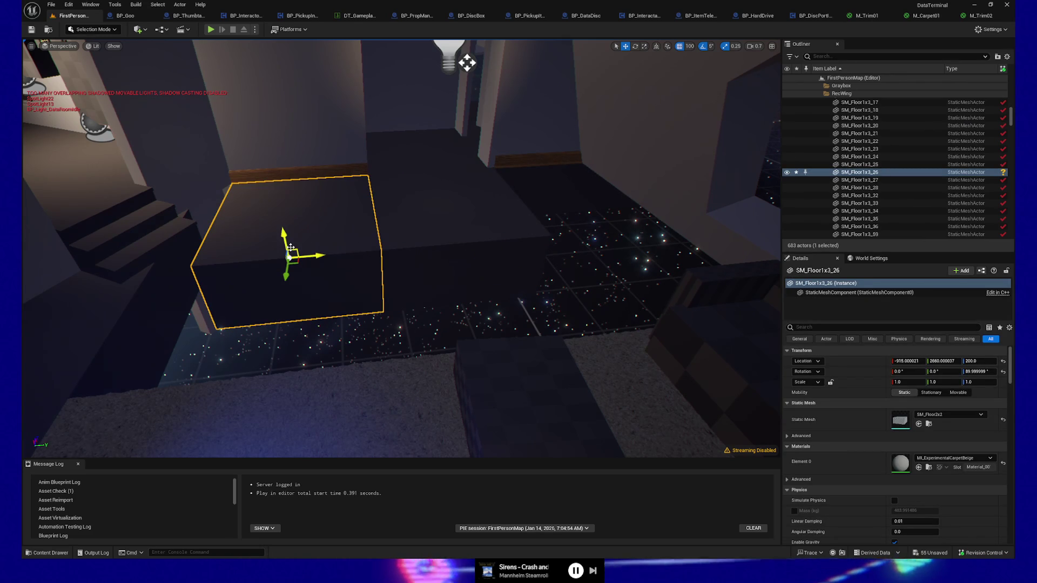
left_click_drag(311, 256, 143, 262)
left_click(209, 245)
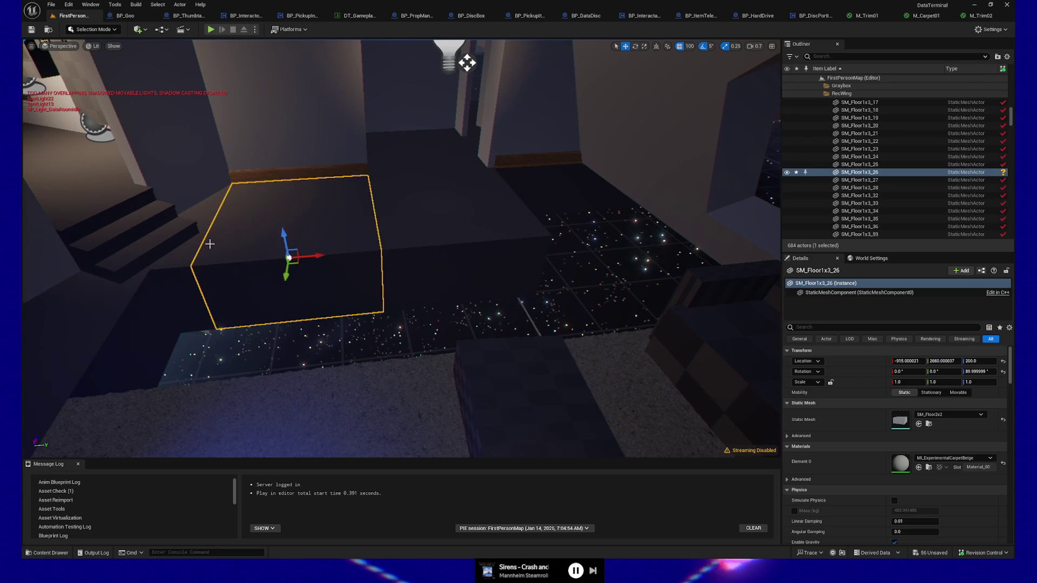
key("Delete")
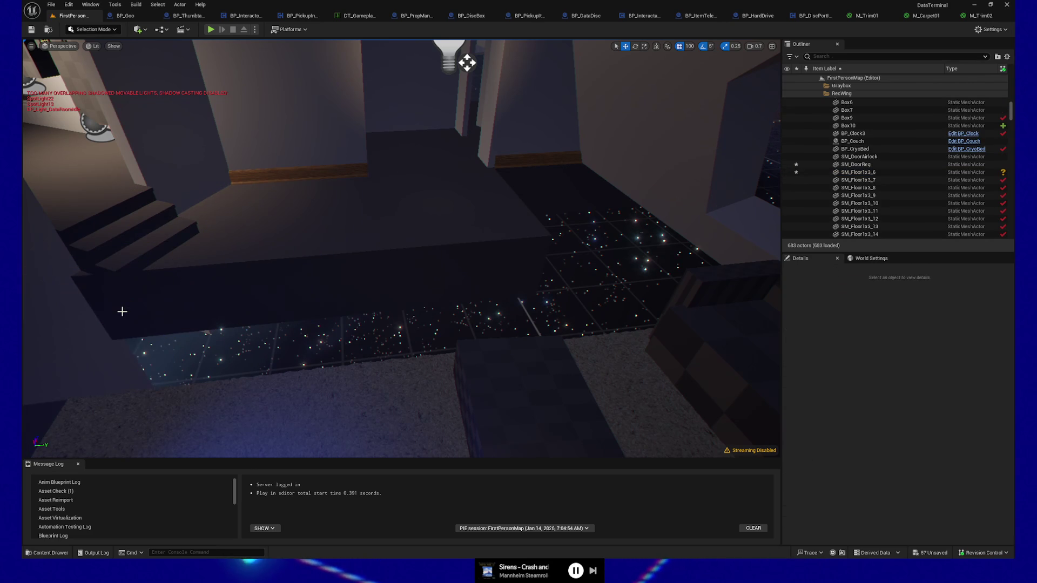
Duplicate floor block SM_Floor1x3_6 and push the copy into the gap at 3060.
left_click(213, 290)
left_click(292, 254, "ctrl")
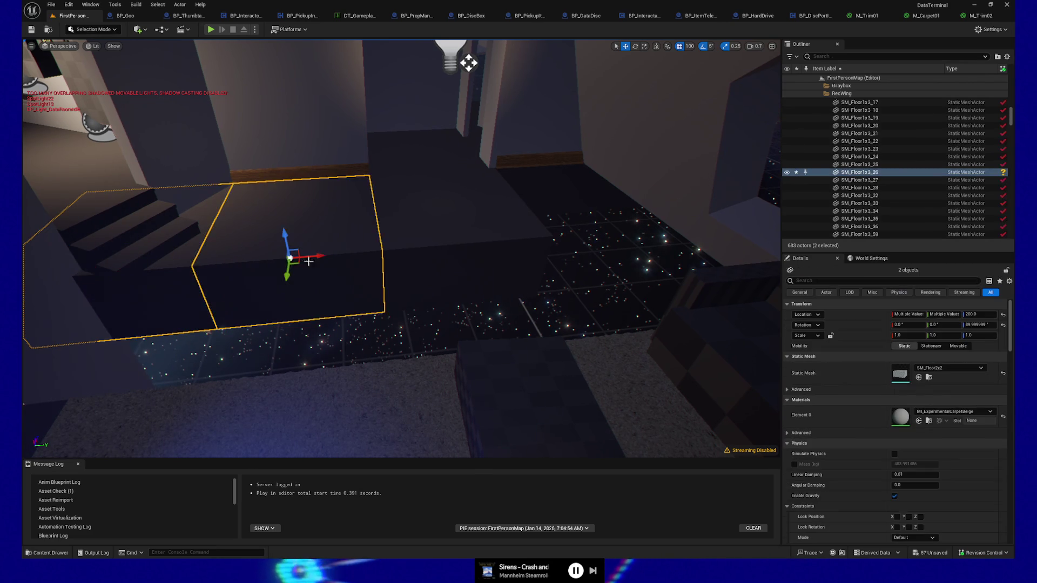
left_click(445, 243, "ctrl")
left_click(513, 235)
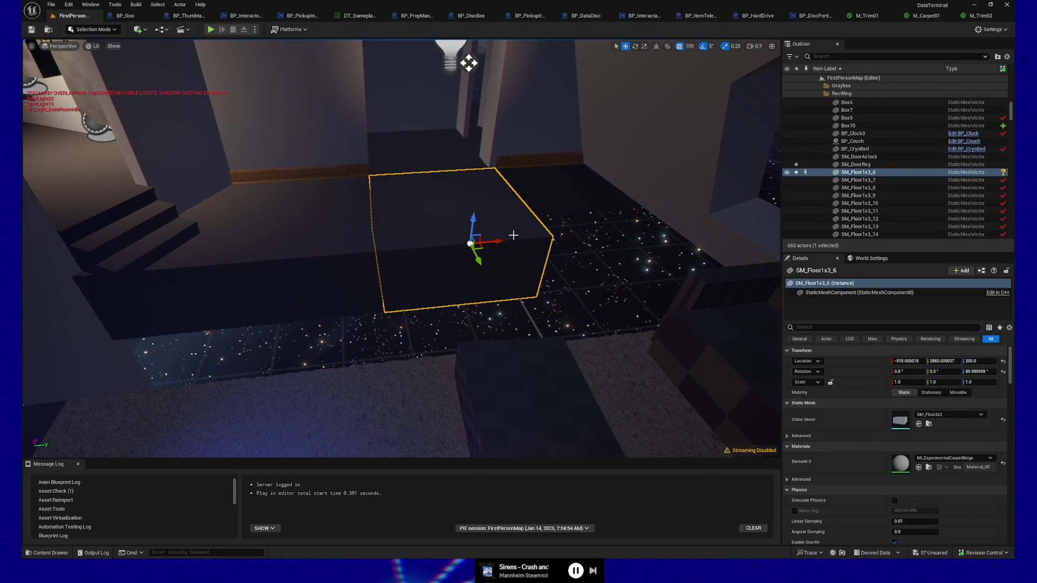
key("ctrl+d")
left_click_drag(497, 241, 548, 236)
left_click_drag(621, 229, 635, 228)
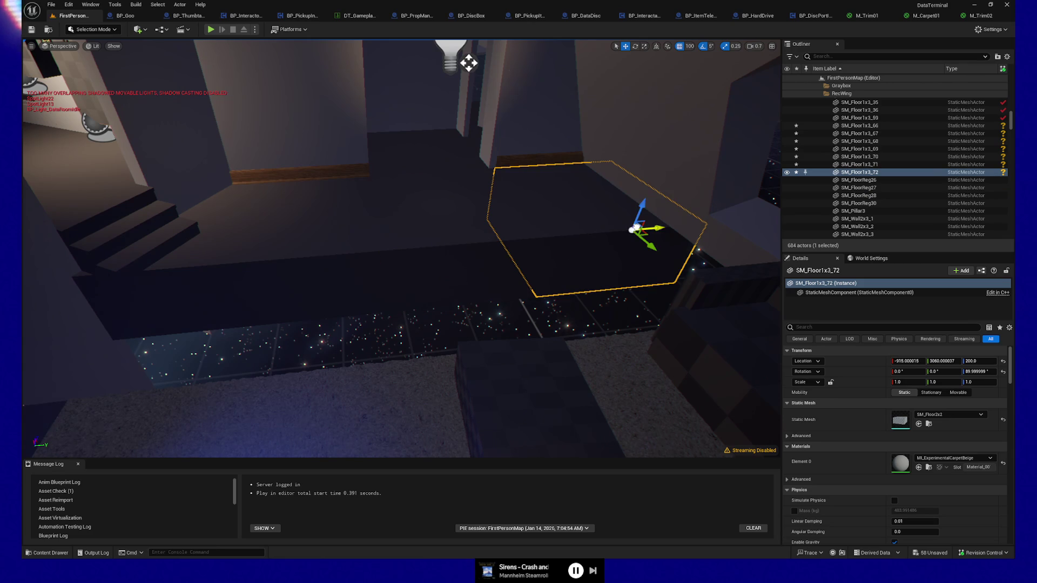
Duplicate a row of four floor pieces and fit the copies into the floor gap.
left_click(467, 234, "ctrl")
left_click(285, 239, "ctrl")
left_click(165, 275, "ctrl")
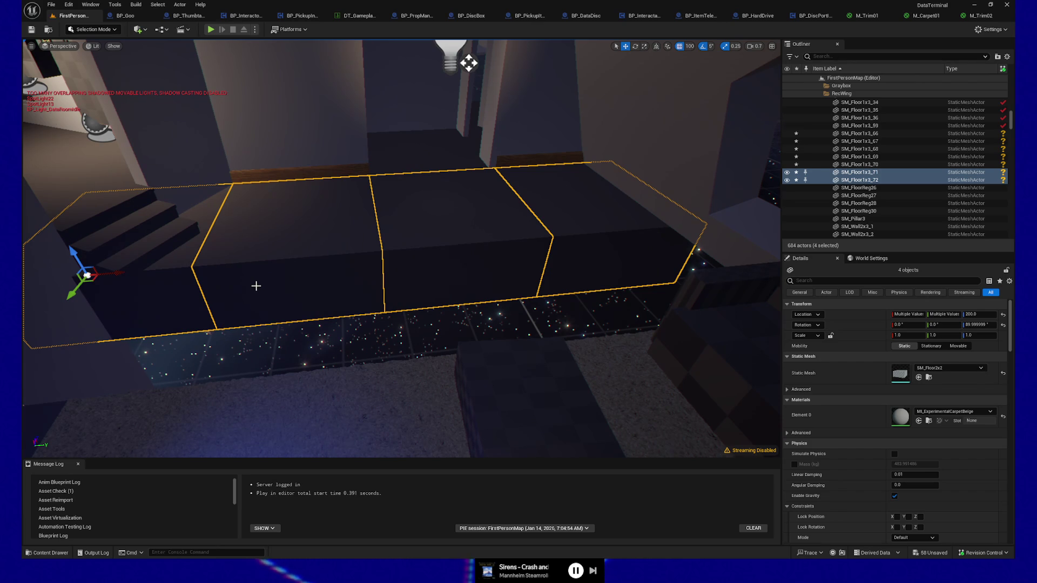
key("ctrl+d")
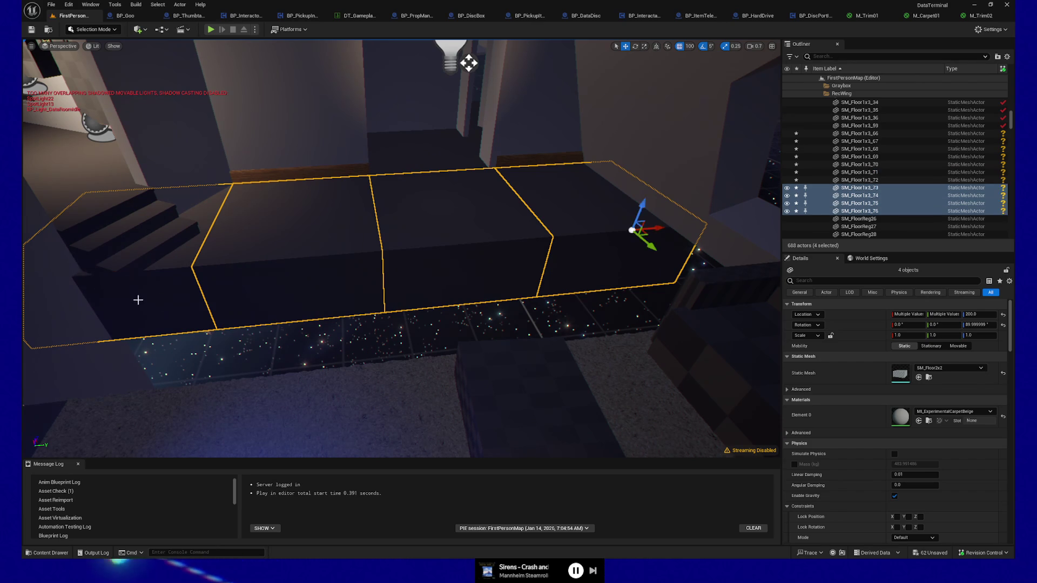
left_click_drag(651, 244, 694, 280)
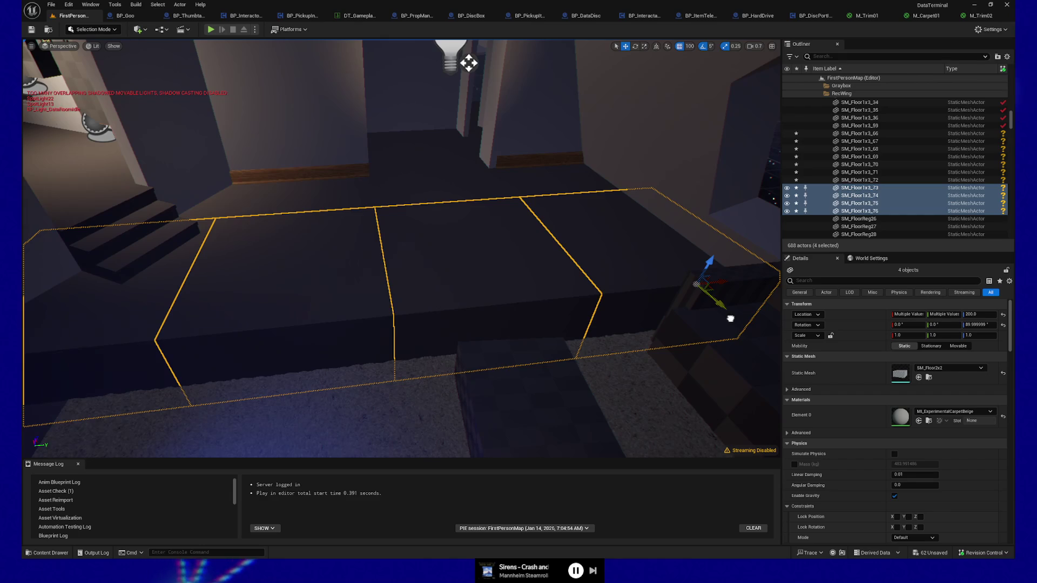
left_click_drag(730, 318, 764, 352)
left_click_drag(311, 278, 311, 278)
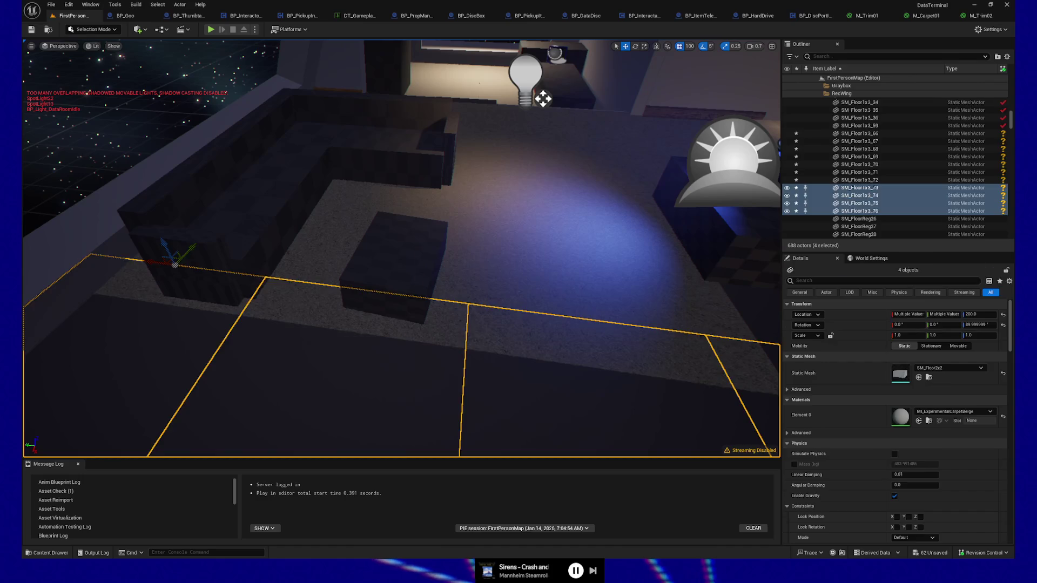
Delete the old floor tiles beside the bench, including SM_Floor1x3_10.
left_click(289, 299)
key("Delete")
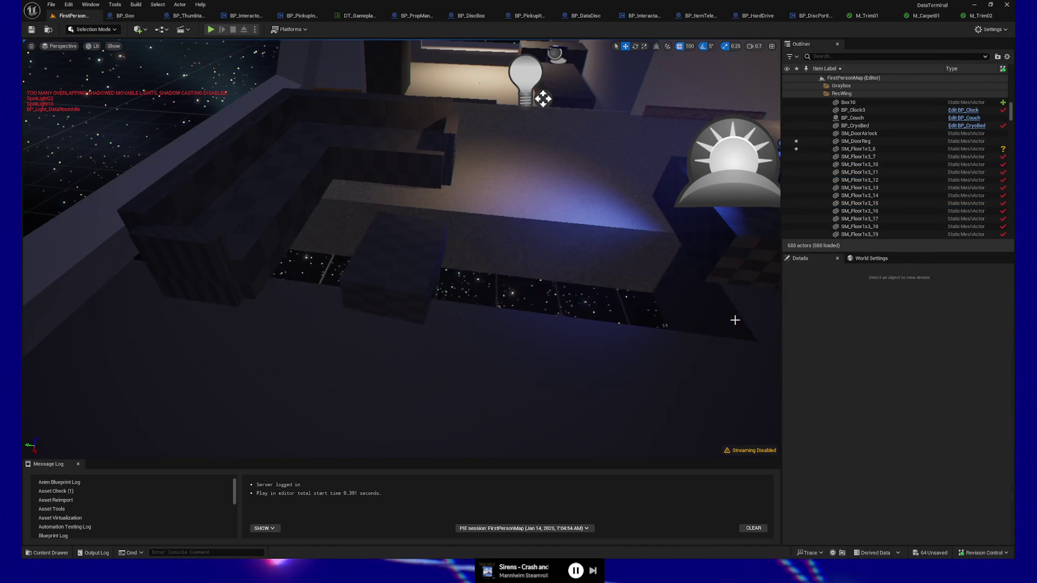
left_click_drag(736, 322, 737, 322)
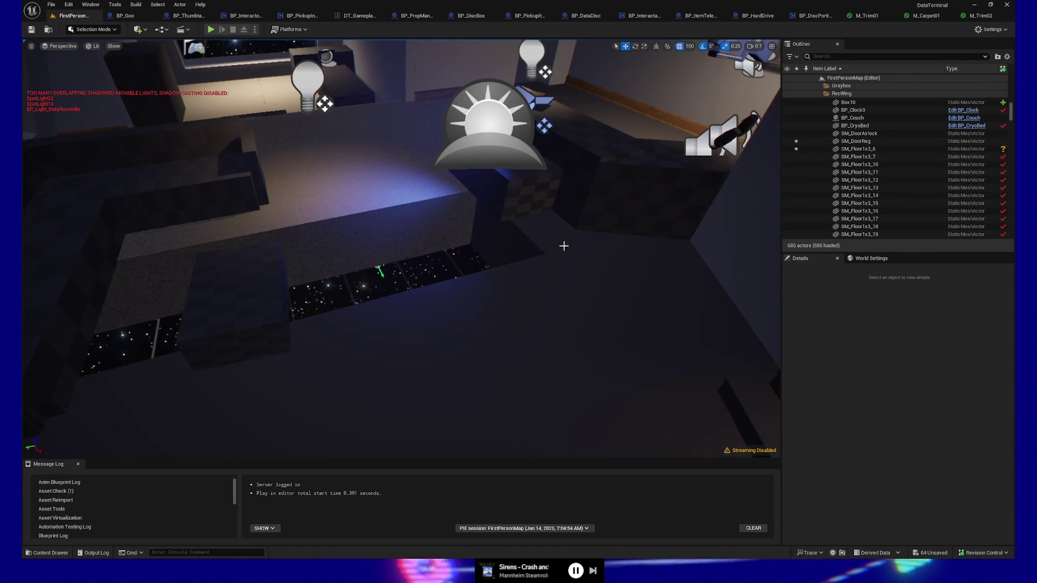
left_click(530, 235)
key("Delete")
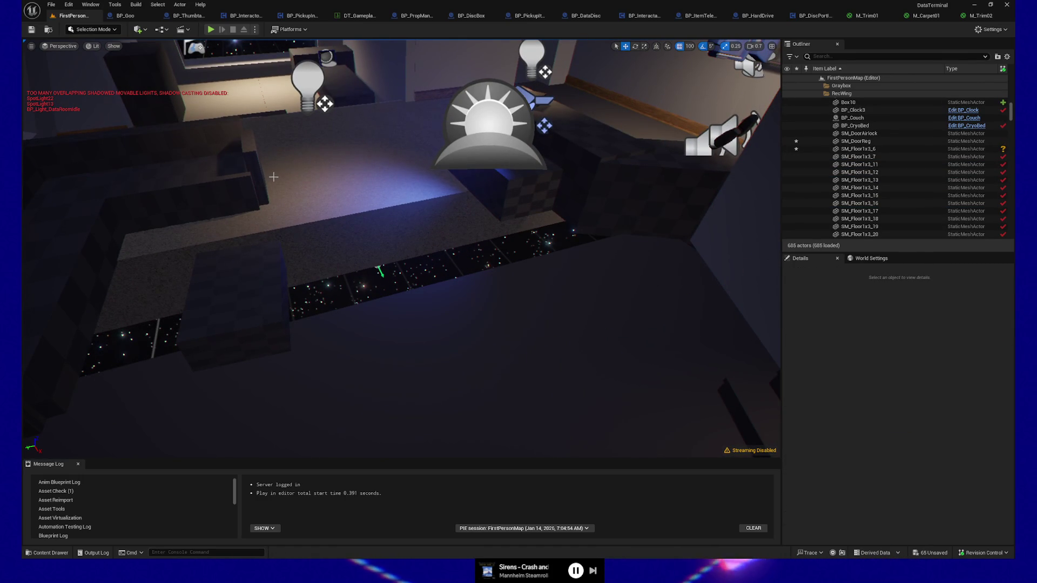
scroll(273, 176, "down", 5)
left_click(300, 273)
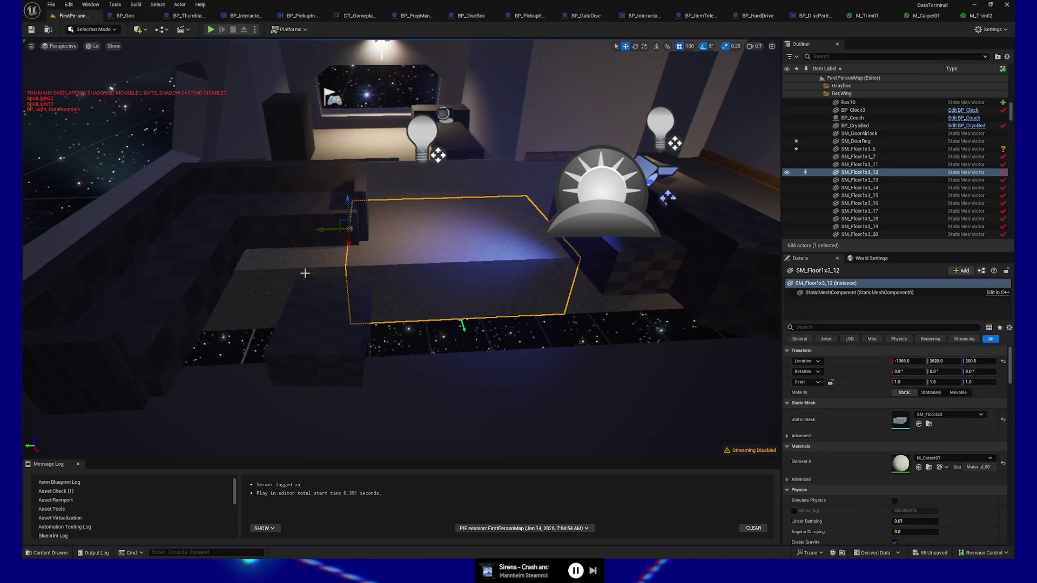
left_click(295, 275, "ctrl")
key("Delete")
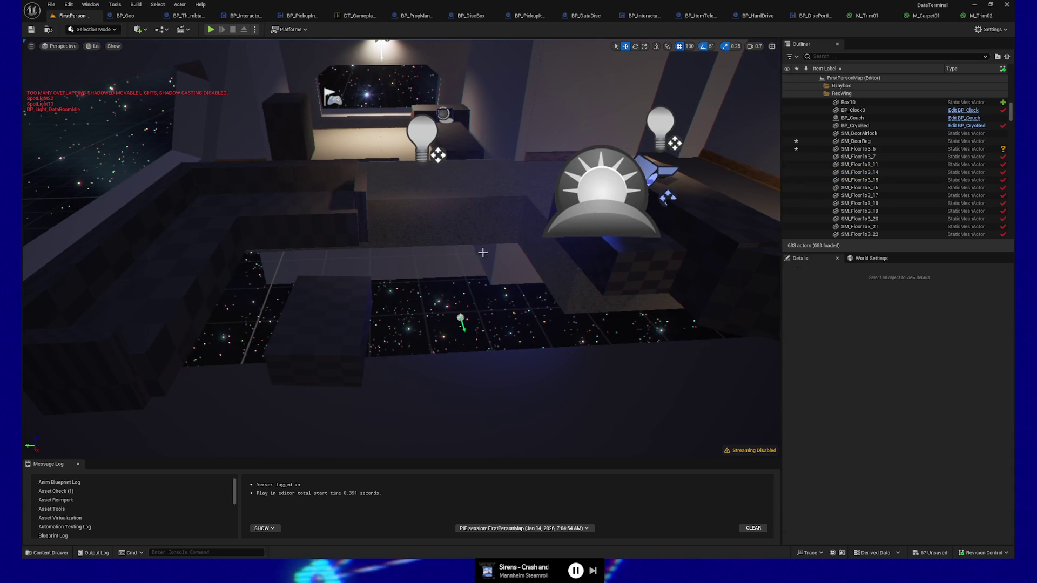
left_click(553, 262)
key("Delete")
left_click_drag(554, 261, 508, 243)
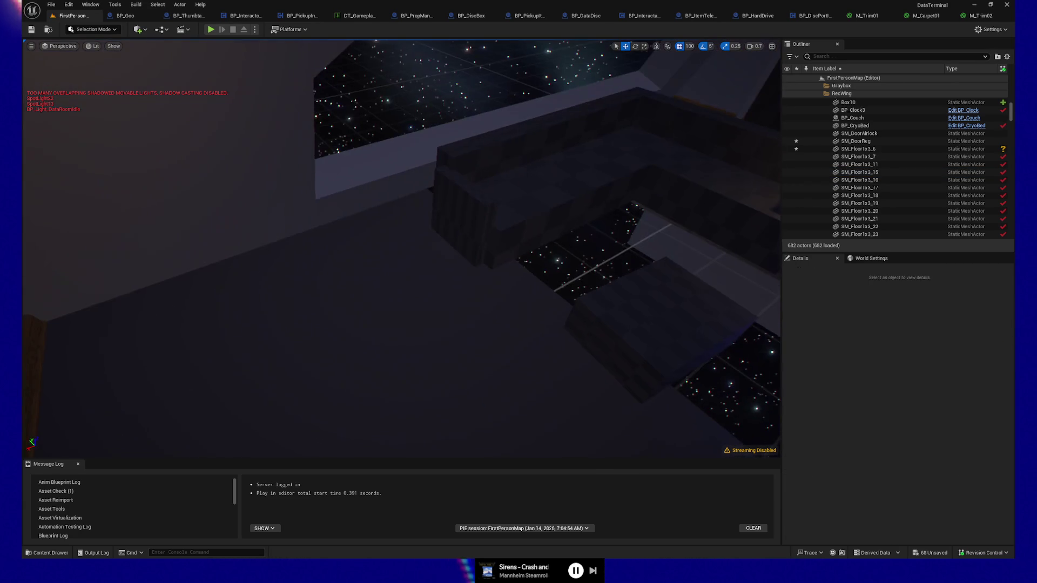
Duplicate four floor pieces including SM_Floor1x3_74 and slide the copies over the starry gap.
left_click(407, 243)
left_click(505, 337, "ctrl")
mouse_move(488, 350)
left_mouse_down()
mouse_move(500, 326)
mouse_move(488, 351)
left_mouse_up()
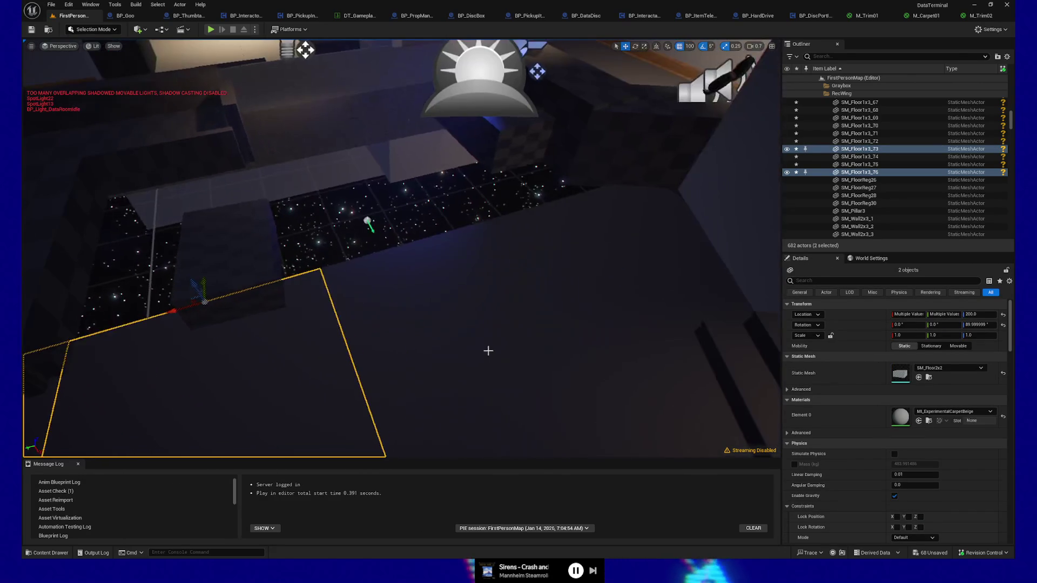
left_click(399, 369, "ctrl")
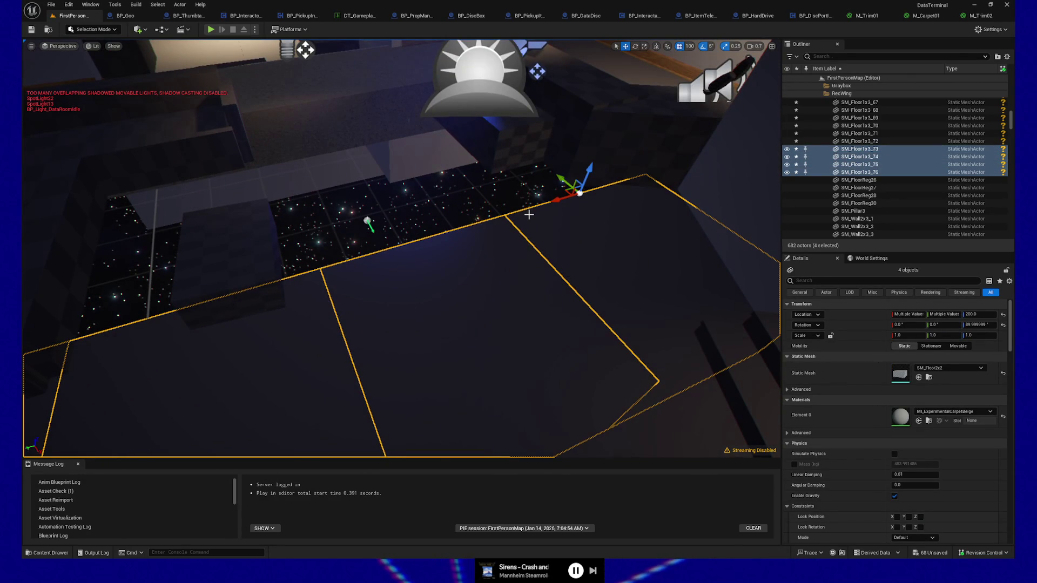
key("ctrl+d")
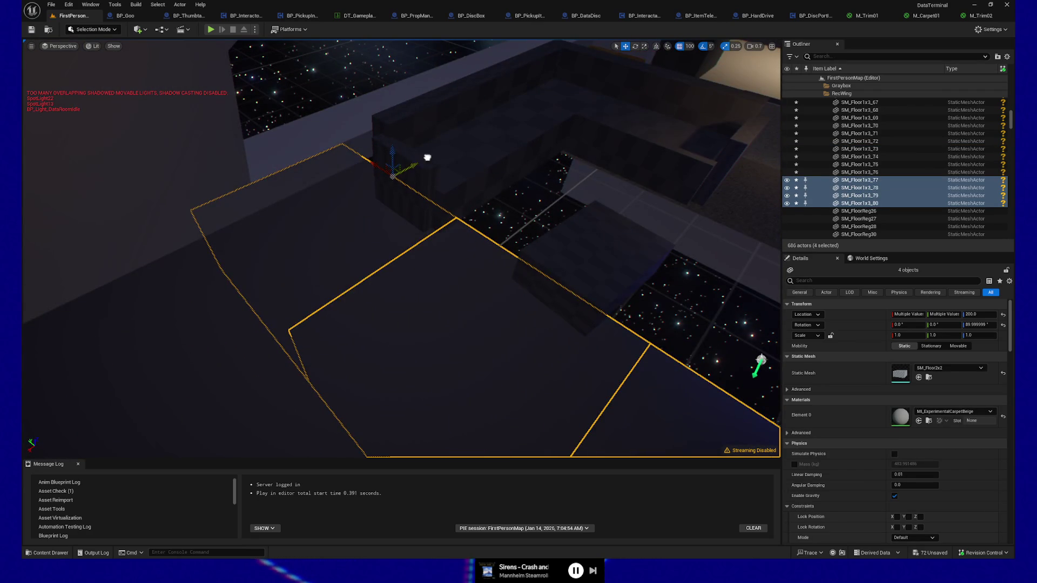
left_click_drag(428, 158, 518, 122)
left_click_drag(500, 222, 504, 241)
key("ctrl+d")
left_click_drag(530, 200, 530, 200)
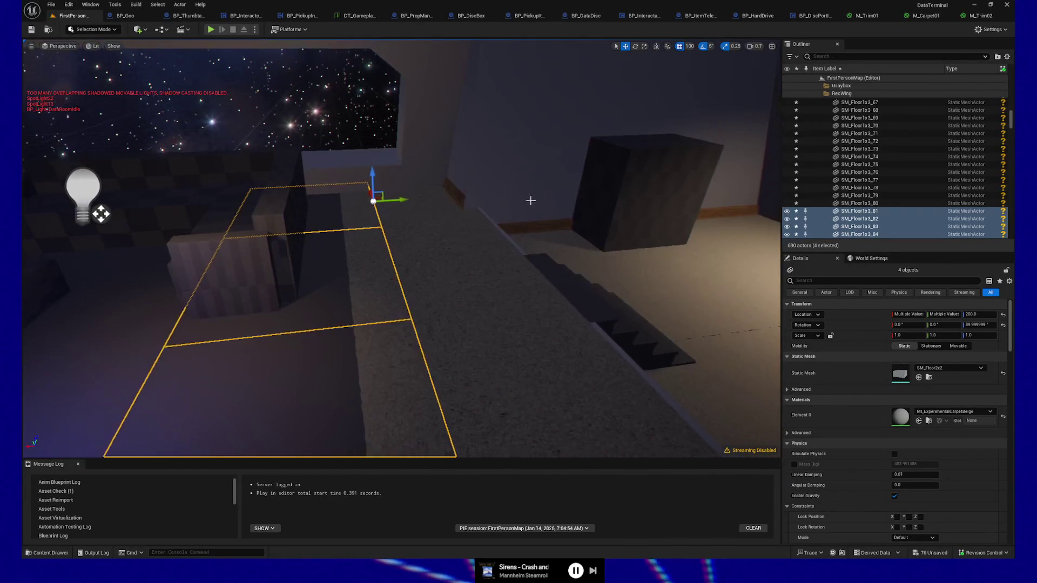
Delete the three leftover carpet floor pieces near the stairs.
left_click(397, 215)
key("Delete")
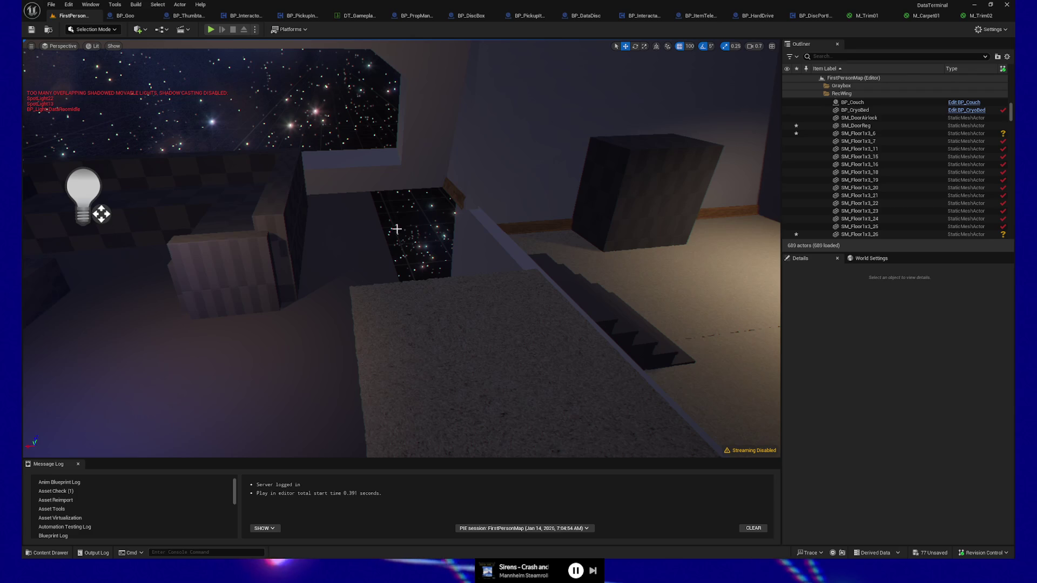
left_click(463, 308)
key("Delete")
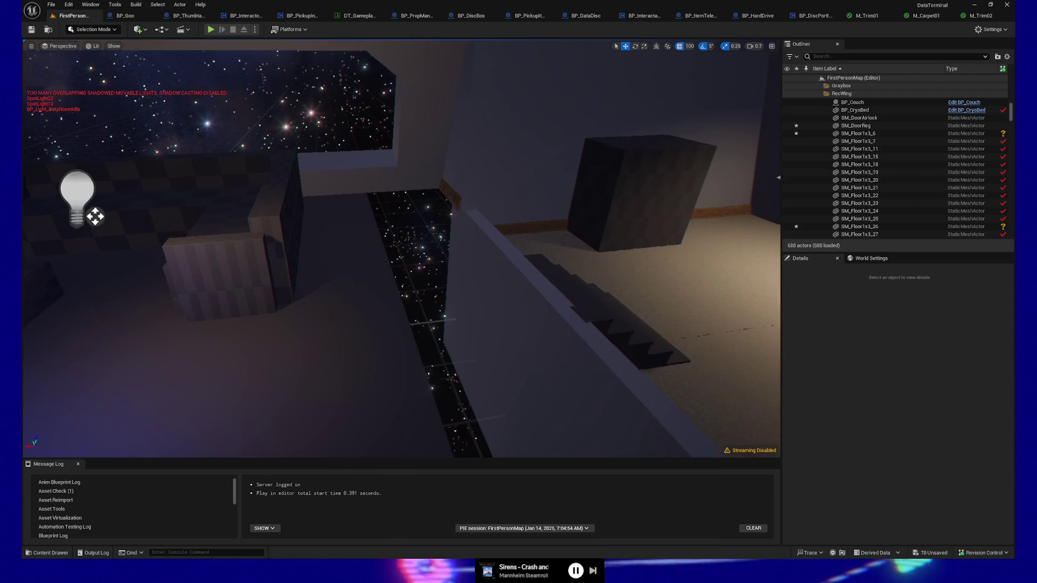
left_click_drag(463, 307, 463, 308)
left_click_drag(571, 285, 565, 302)
left_click(572, 284)
key("Delete")
Duplicate four floor boxes including SM_Floor1x3_82 and _83 along the edge, then undo the paste.
left_click(346, 260)
key("f")
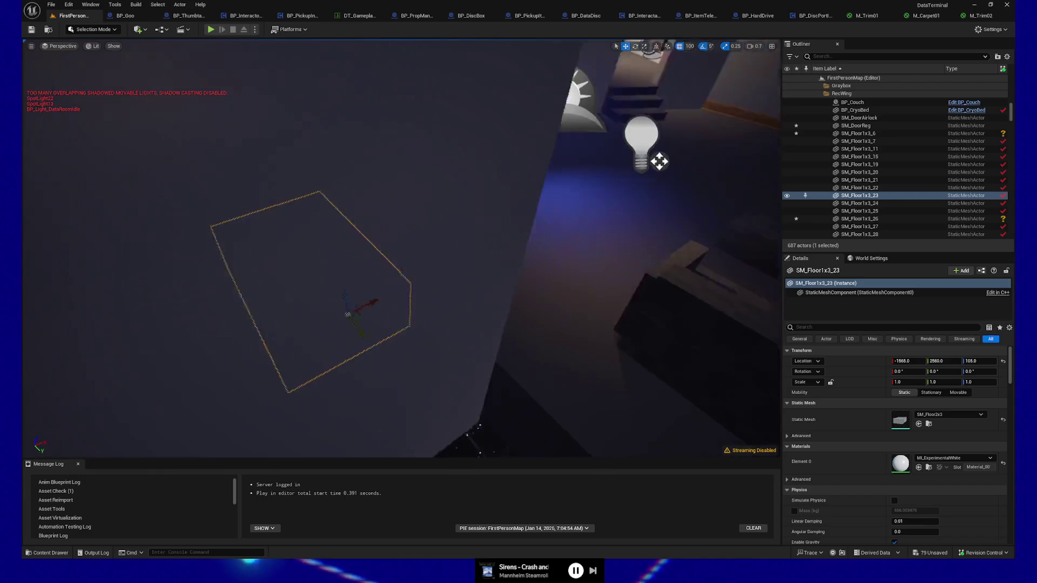
left_click(377, 251)
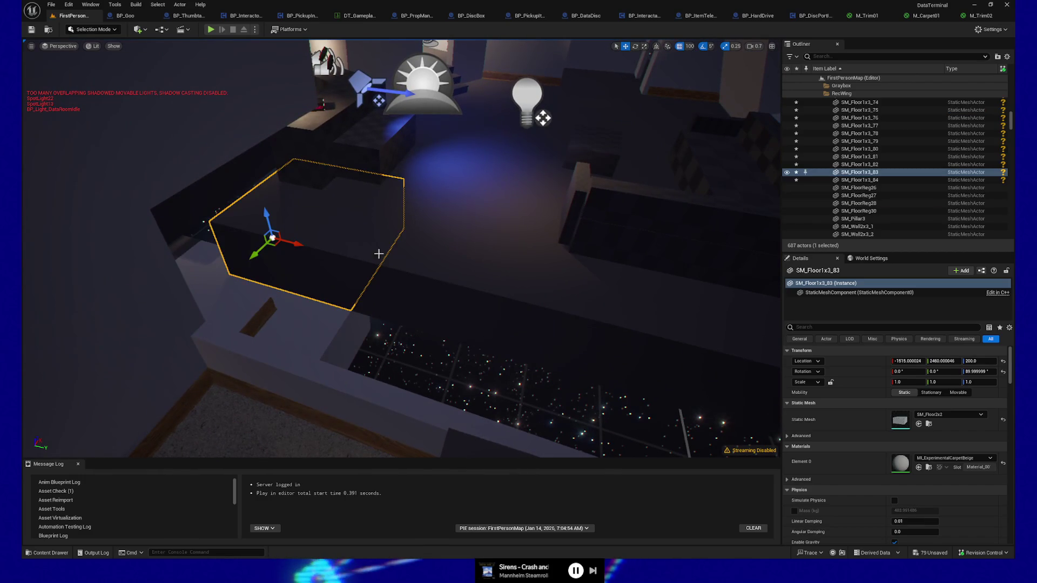
left_click(456, 277, "ctrl")
left_click_drag(563, 322, 502, 250)
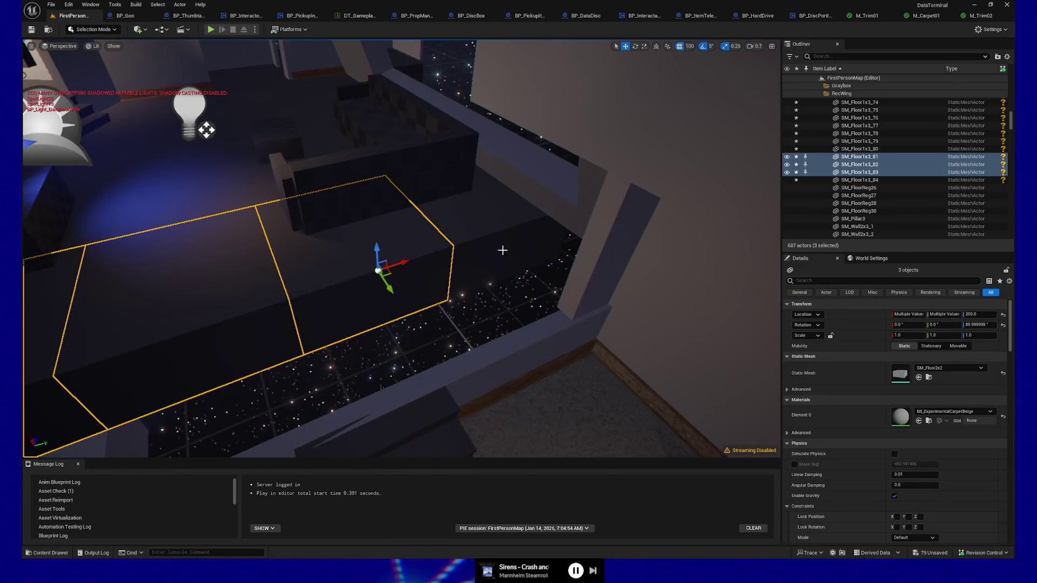
key("ctrl+d")
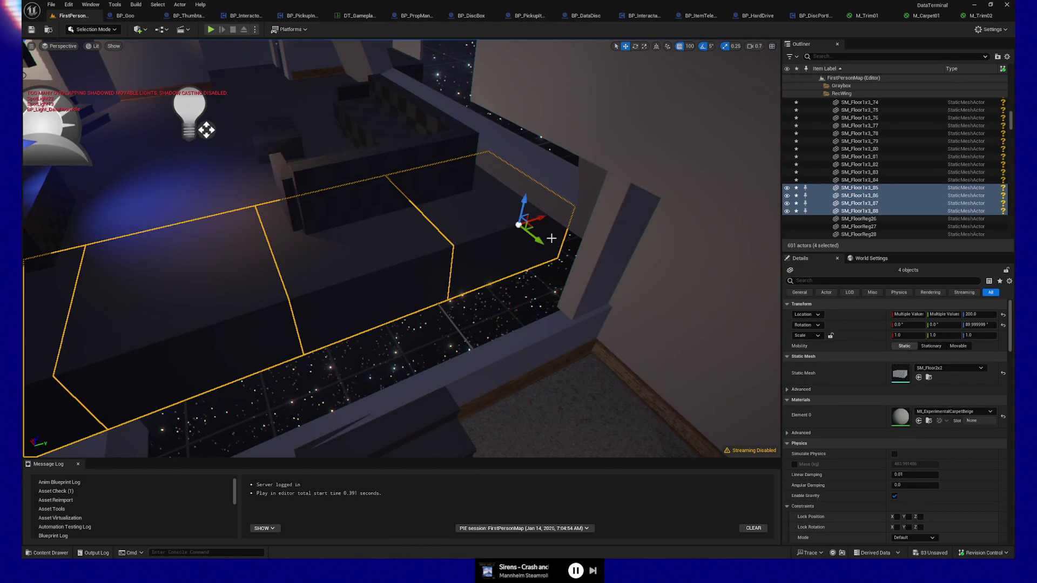
left_click_drag(539, 241, 588, 275)
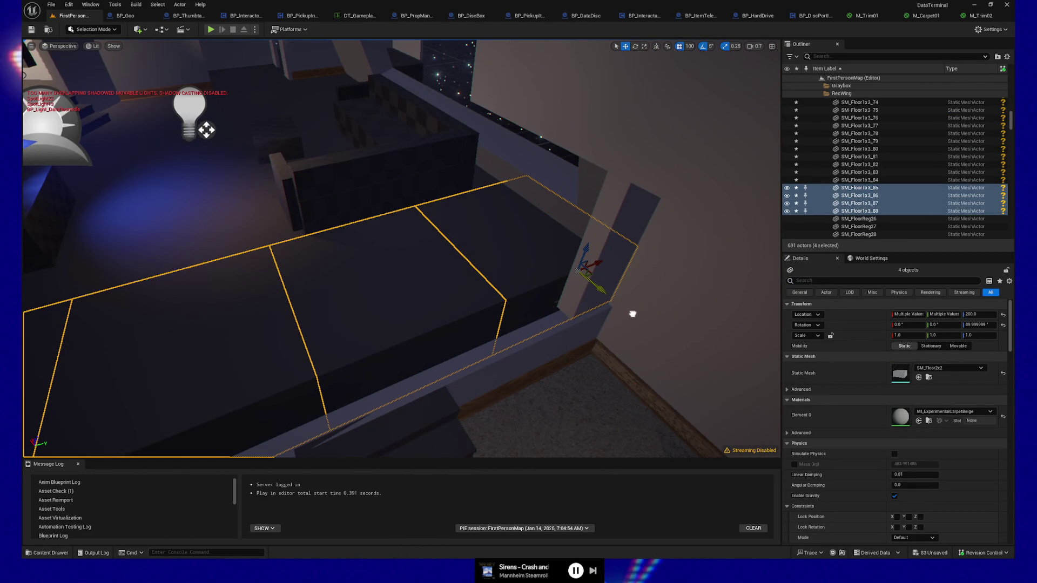
left_click_drag(633, 314, 649, 329)
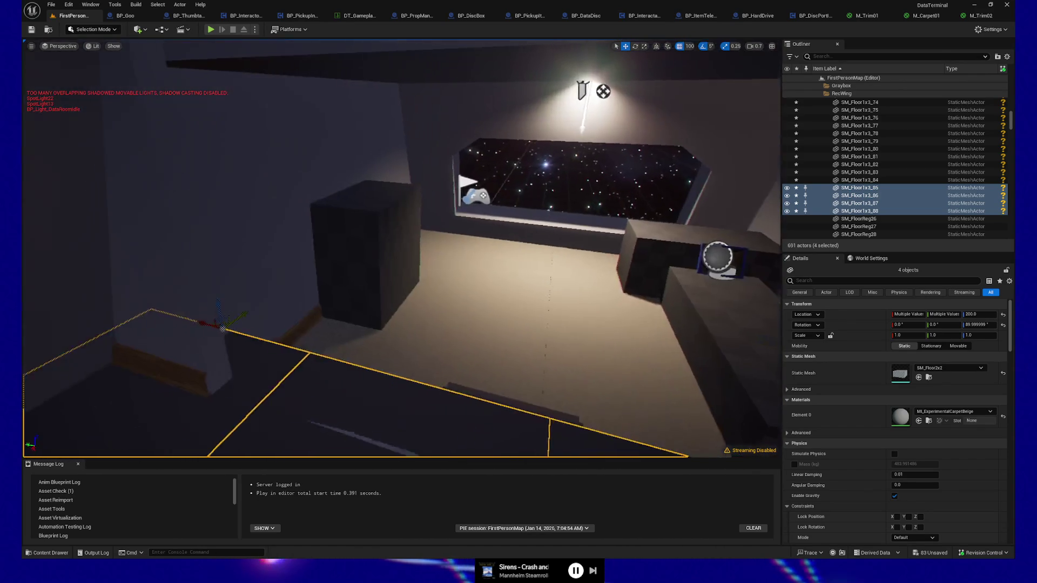
key("ctrl+z")
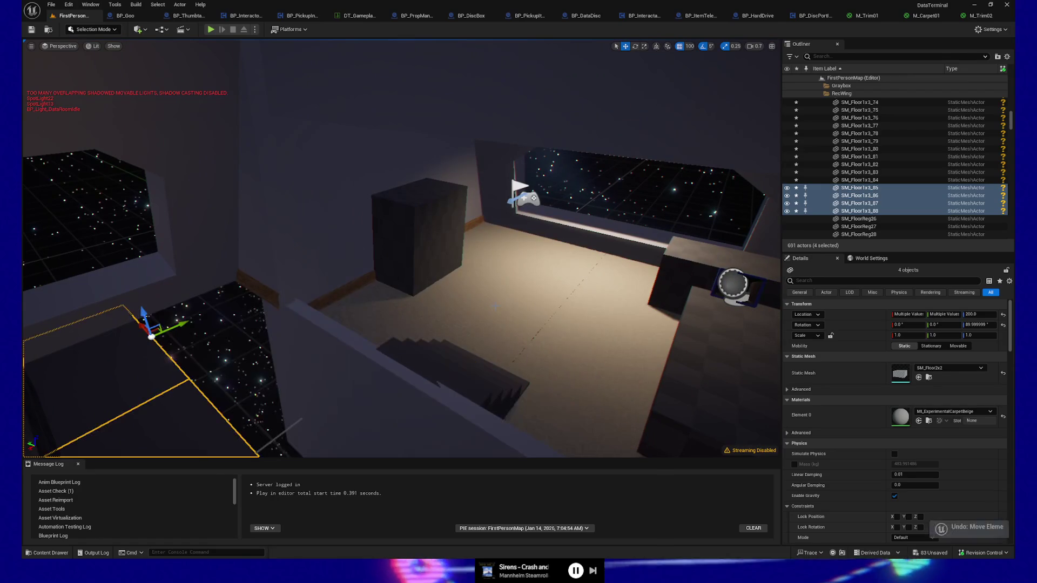
Select low wall SM_Wall2x3_82, two adjacent wall panels, the tall wall and the wood trim.
left_click(305, 317)
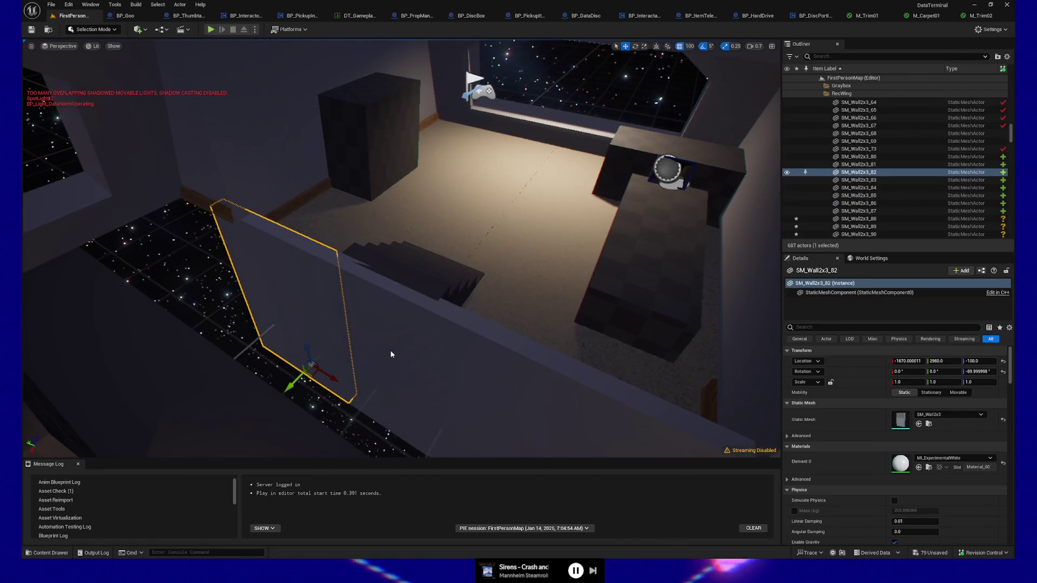
left_click(391, 354, "ctrl")
left_click(504, 361, "ctrl")
key("f")
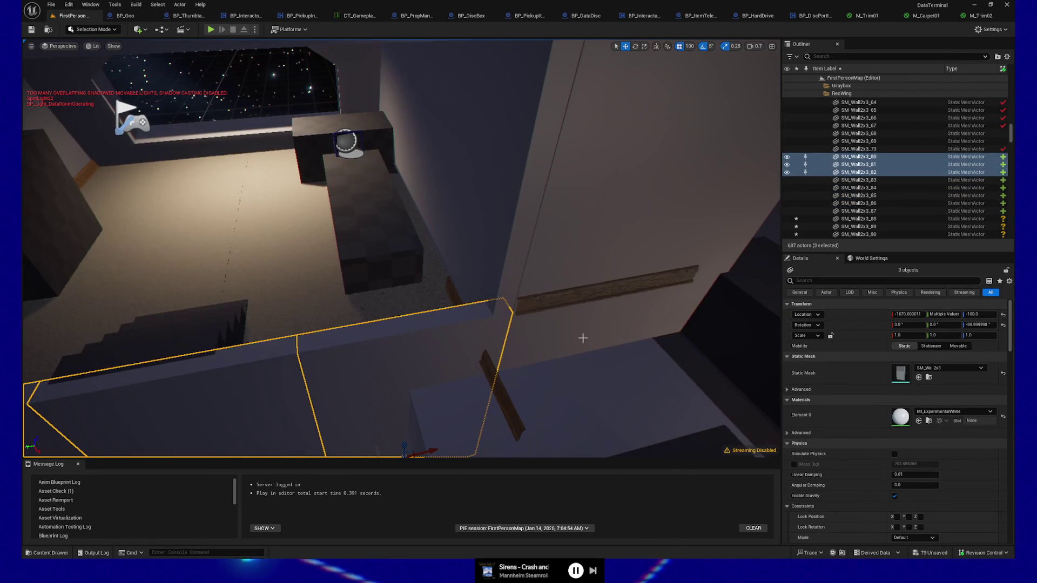
left_click(688, 319, "ctrl")
key("ctrl+z")
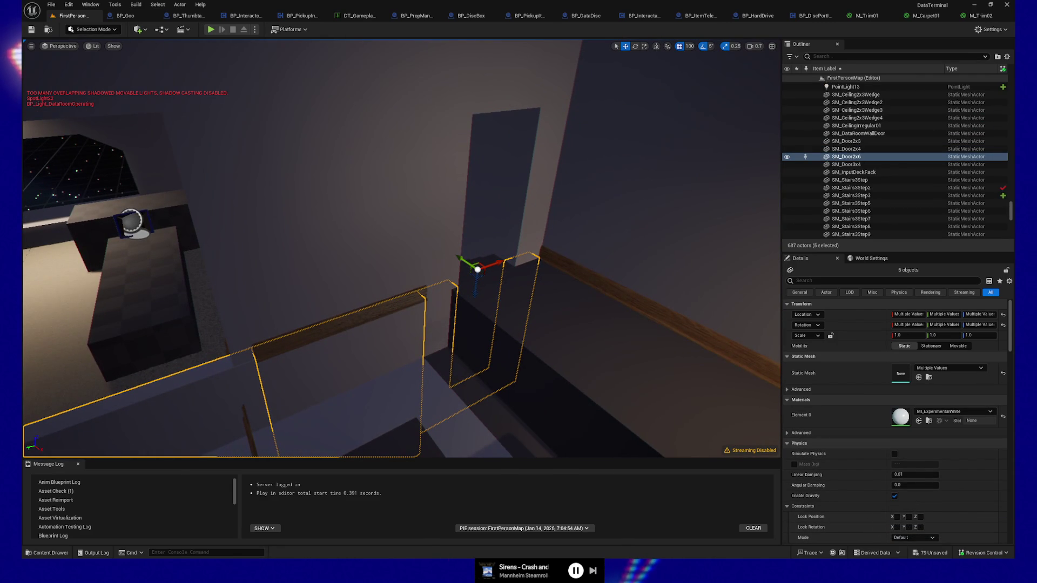
mouse_move(550, 343)
left_mouse_down()
mouse_move(140, 357)
mouse_move(78, 380)
left_mouse_up()
left_click(303, 221, "ctrl")
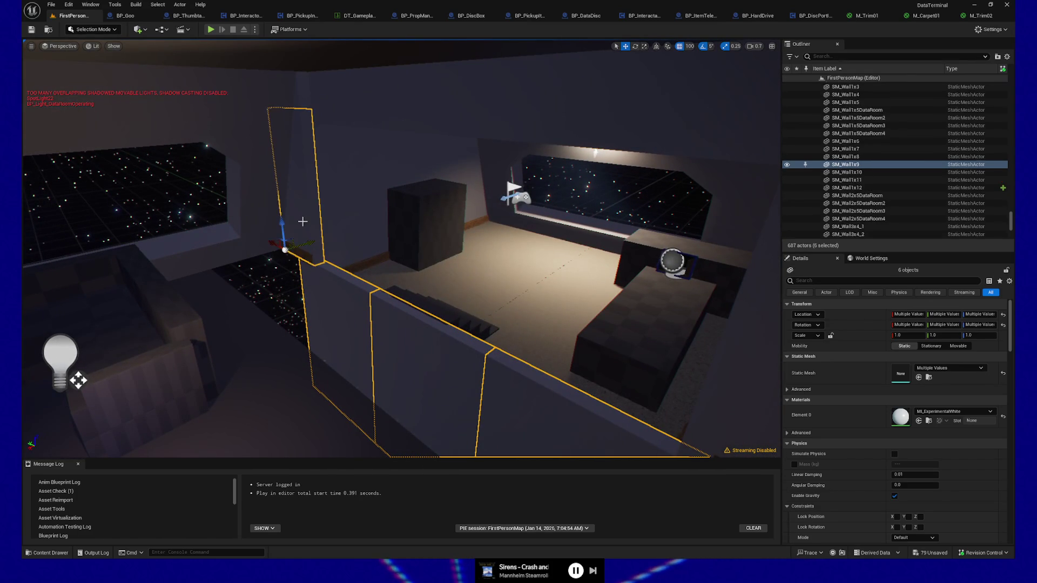
left_click(299, 256, "ctrl")
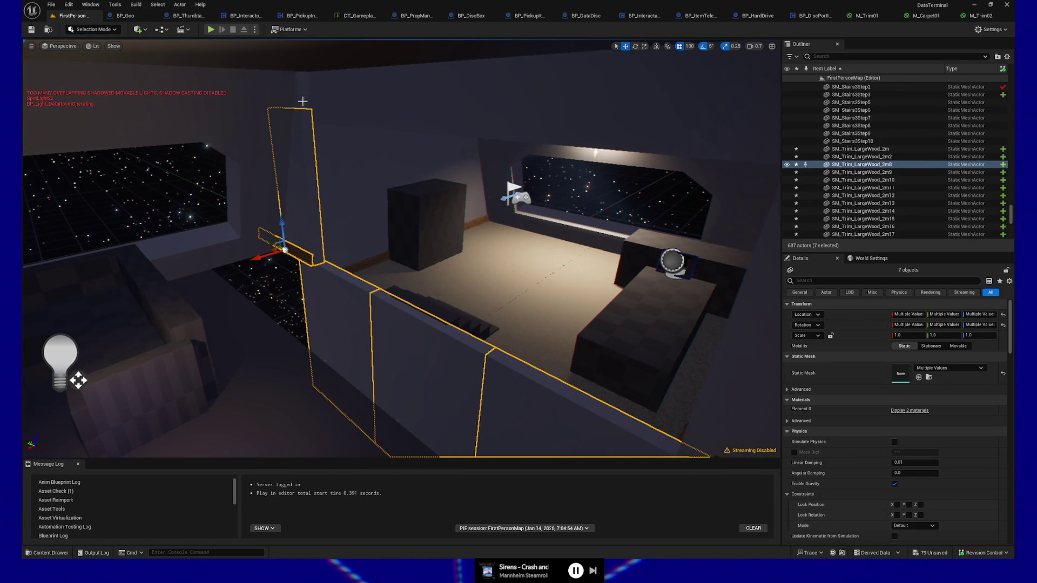
Add the upper wall, large wall panel, door frame and wall above the doorway to the selection.
left_click(303, 101, "ctrl")
left_click_drag(339, 136, 341, 138)
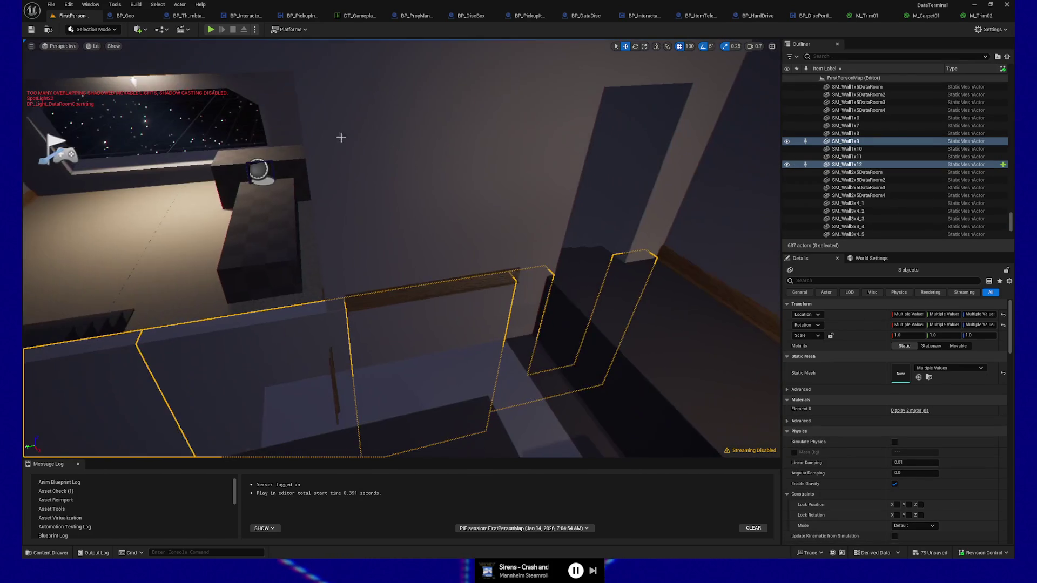
left_click(370, 179, "ctrl")
left_click(553, 175, "ctrl")
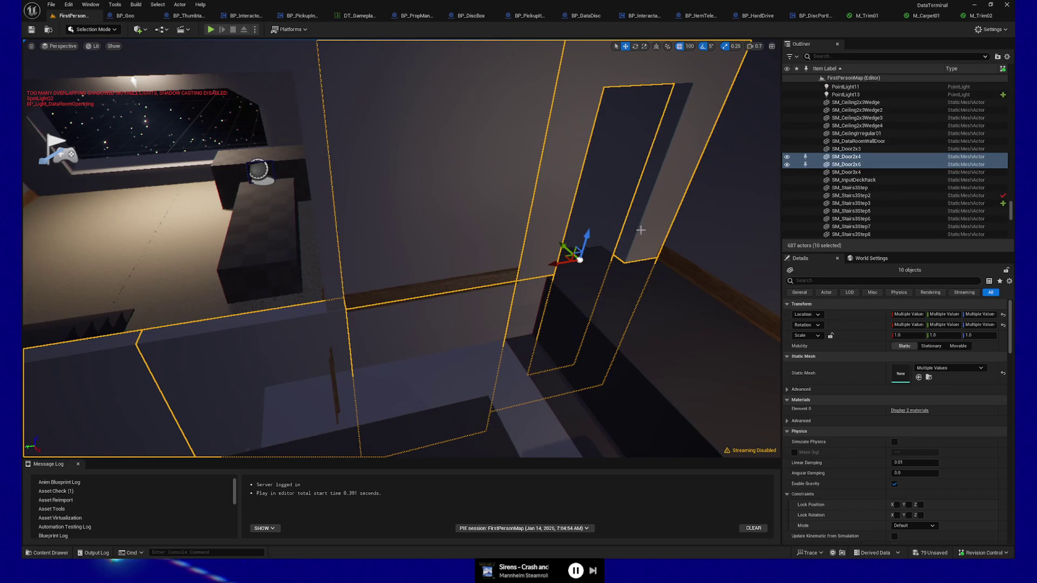
scroll(641, 230, "down", 3)
left_click(634, 210, "ctrl")
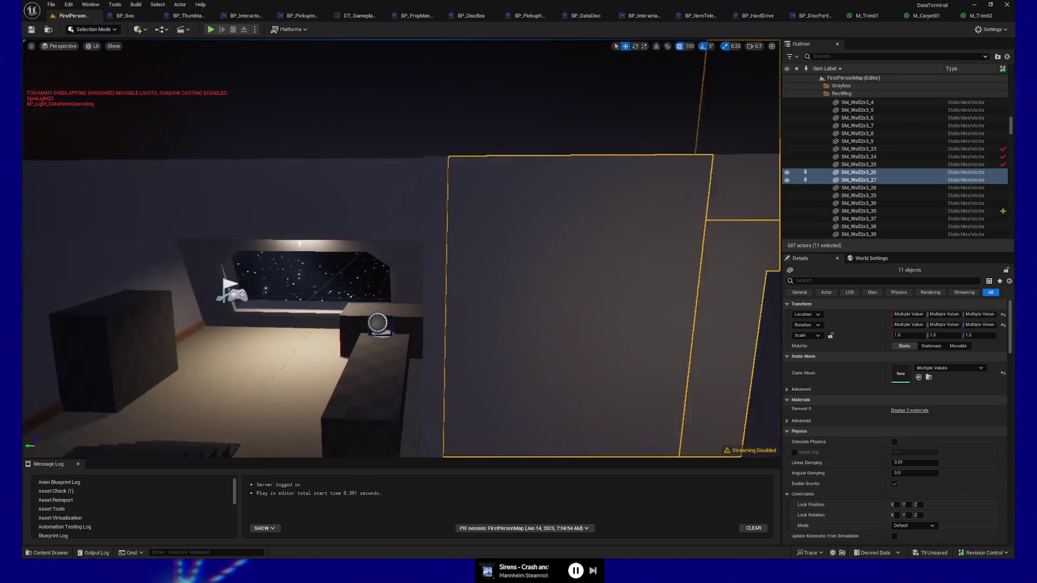
left_click_drag(456, 220, 396, 220)
left_click_drag(469, 210, 341, 336)
Add two floor pieces and a step piece to the selection.
left_click(346, 339, "ctrl")
left_click(285, 324, "ctrl")
left_click(260, 322, "ctrl")
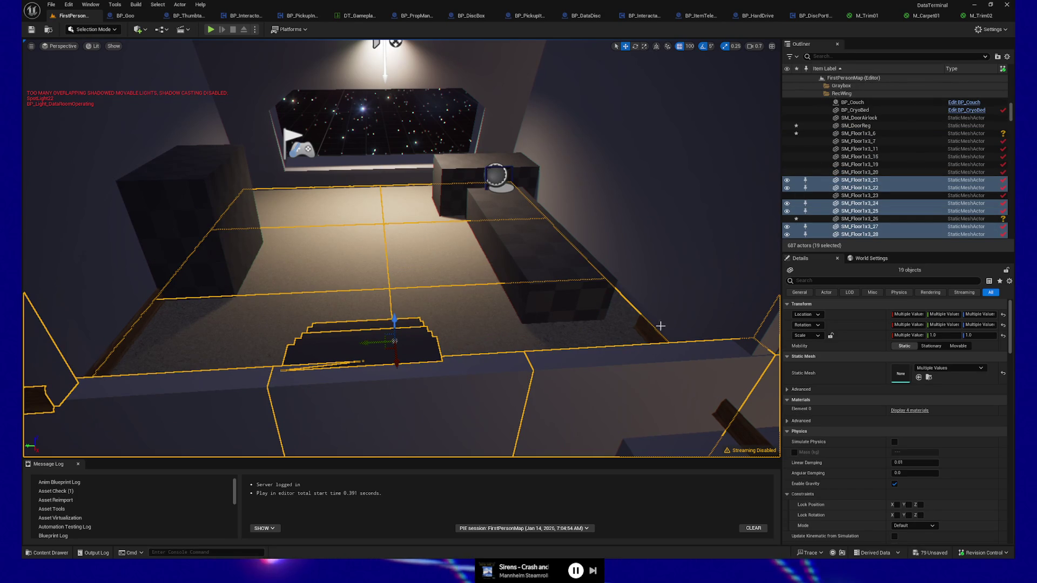
Add three right-side wall pieces and left walls SM_Wall2x3_40, _41 and _42.
left_click(646, 330, "ctrl")
left_click(659, 300, "ctrl")
left_click(531, 140, "ctrl")
left_click(194, 128, "ctrl")
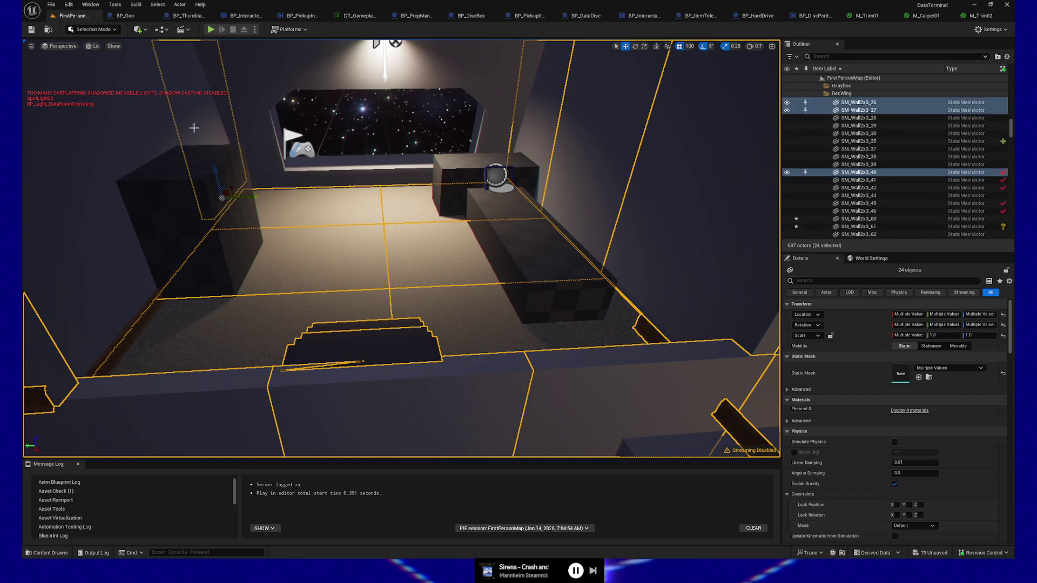
left_click(141, 142, "ctrl")
left_click(69, 220, "ctrl")
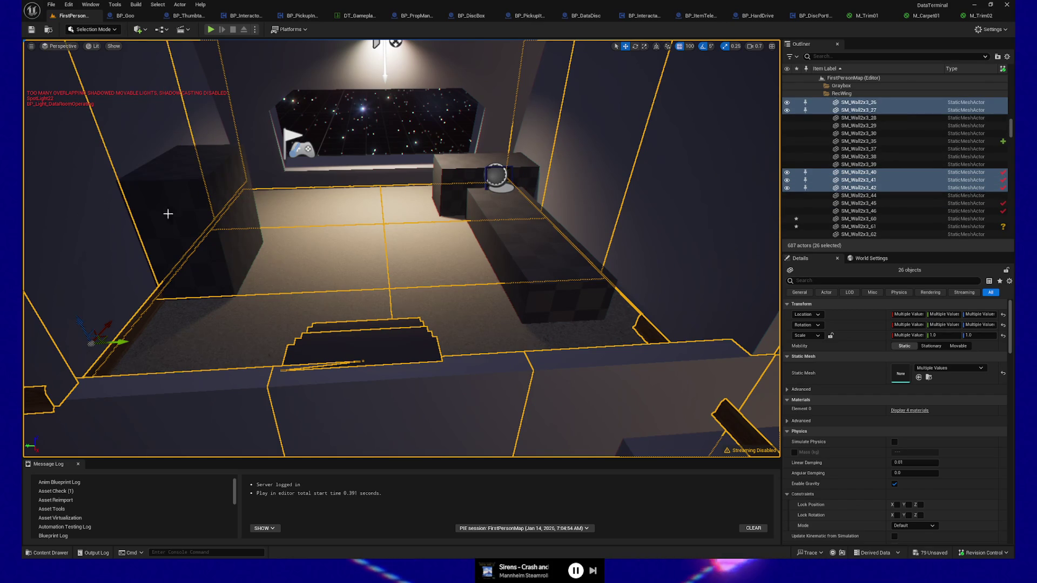
Add the wooden trim, Box9, BP_CryoBed and BP_SleepingPawn to the selection.
left_click_drag(205, 260, 275, 167)
left_click(503, 276, "ctrl")
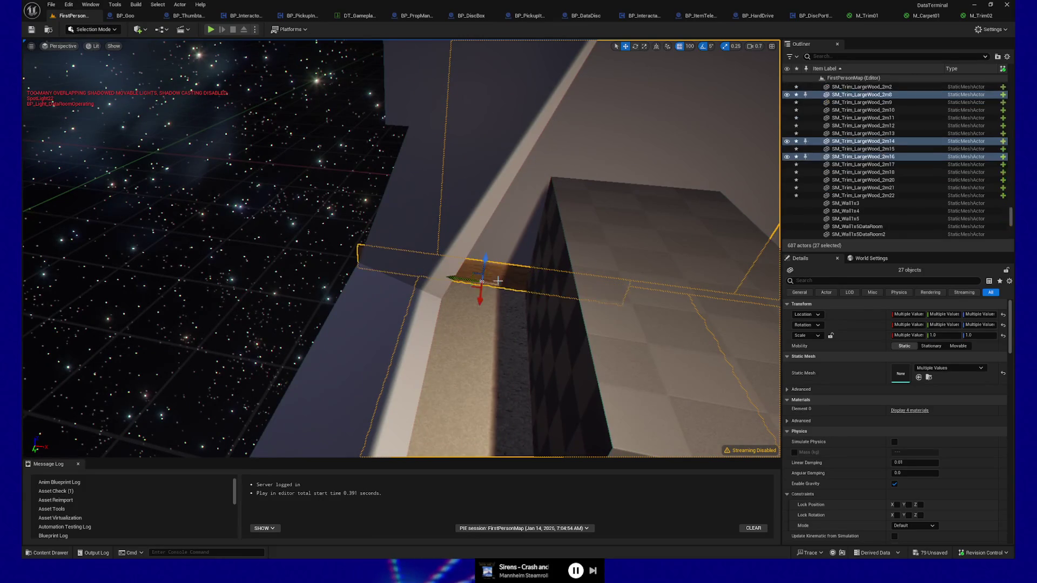
left_click(684, 329, "ctrl")
key("f")
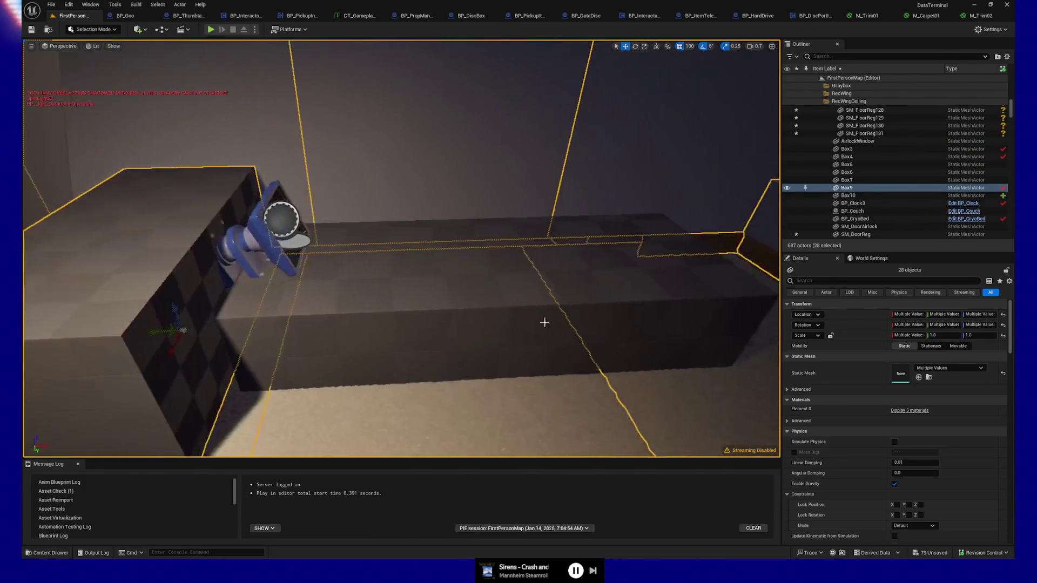
left_click(234, 248, "ctrl")
left_click(324, 294, "ctrl")
left_click_drag(325, 294, 351, 278)
left_click_drag(147, 295, 147, 296)
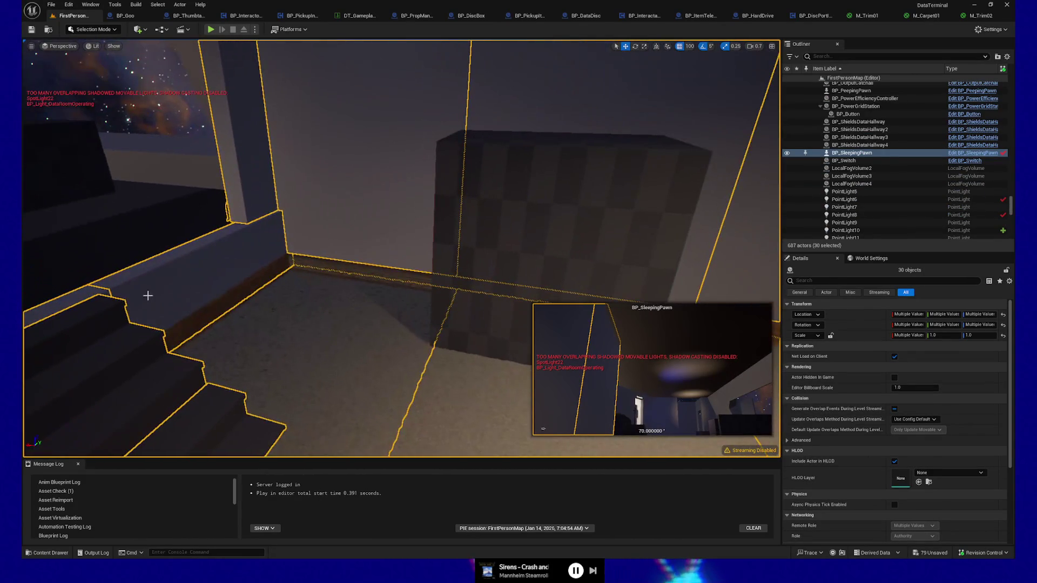
Add the baseboard trim and a floor piece near the walls to the selection.
left_click(231, 304, "ctrl")
mouse_move(294, 313)
left_mouse_down()
mouse_move(320, 289)
mouse_move(309, 263)
left_mouse_up()
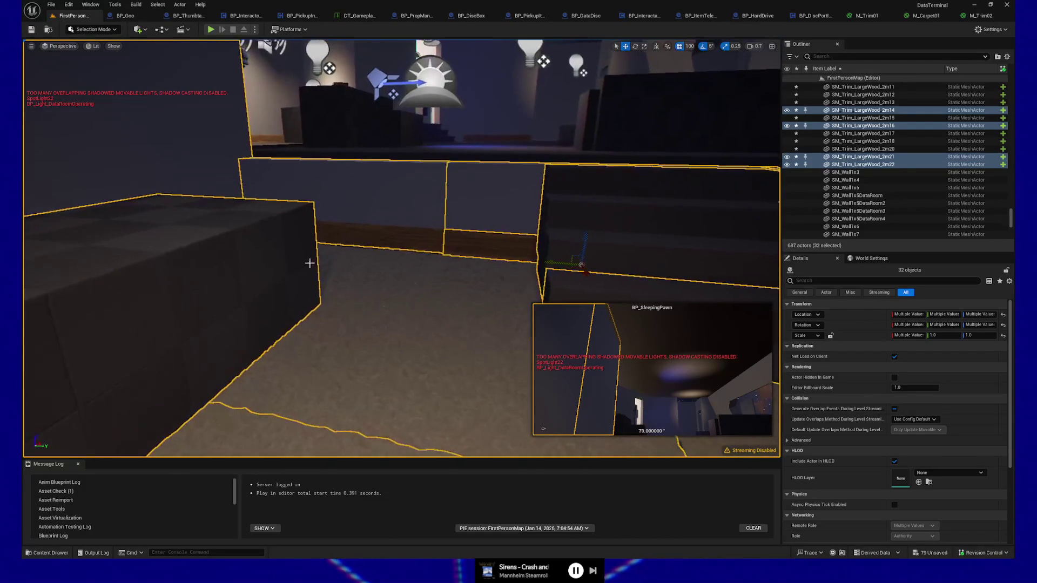
left_click_drag(391, 336, 392, 335)
left_click_drag(436, 133, 437, 134)
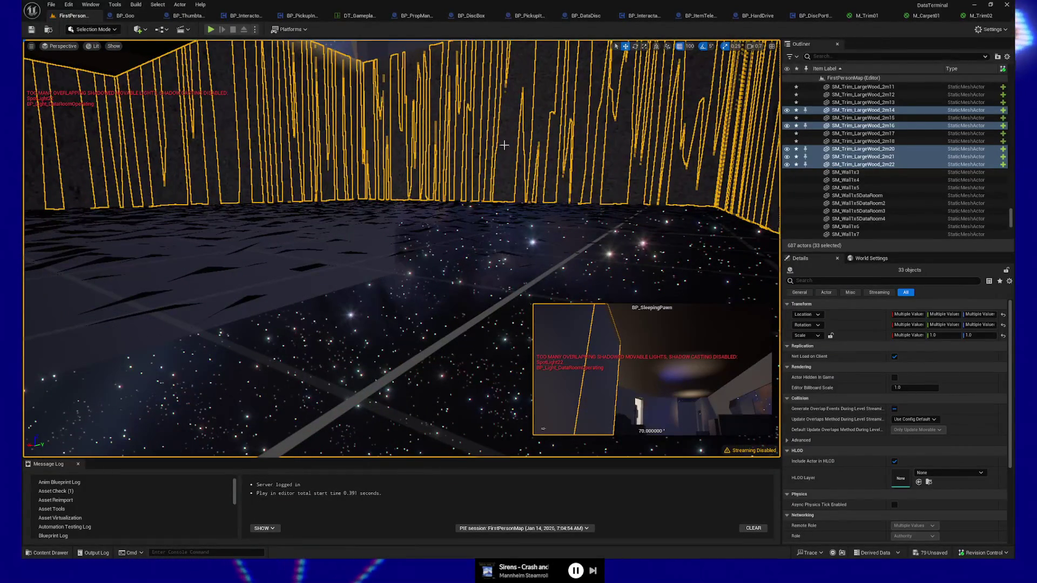
left_click_drag(436, 134, 437, 133)
left_click_drag(375, 263, 375, 264)
left_click(375, 264, "ctrl")
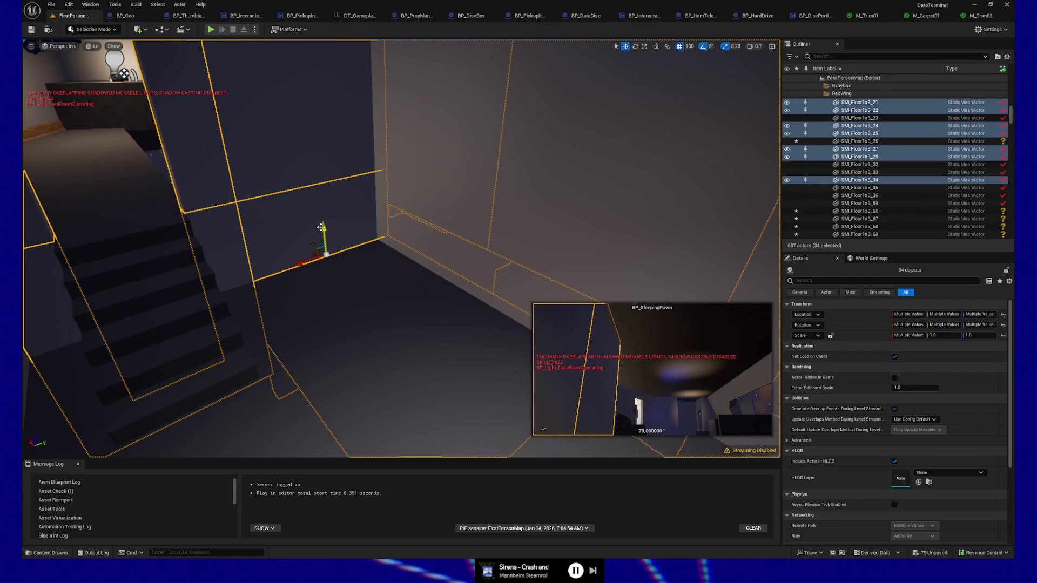
Add floor SM_Floor1x3_33, two stair pieces and another floor piece to the selection.
left_click_drag(367, 331, 342, 320)
left_click(342, 319, "ctrl")
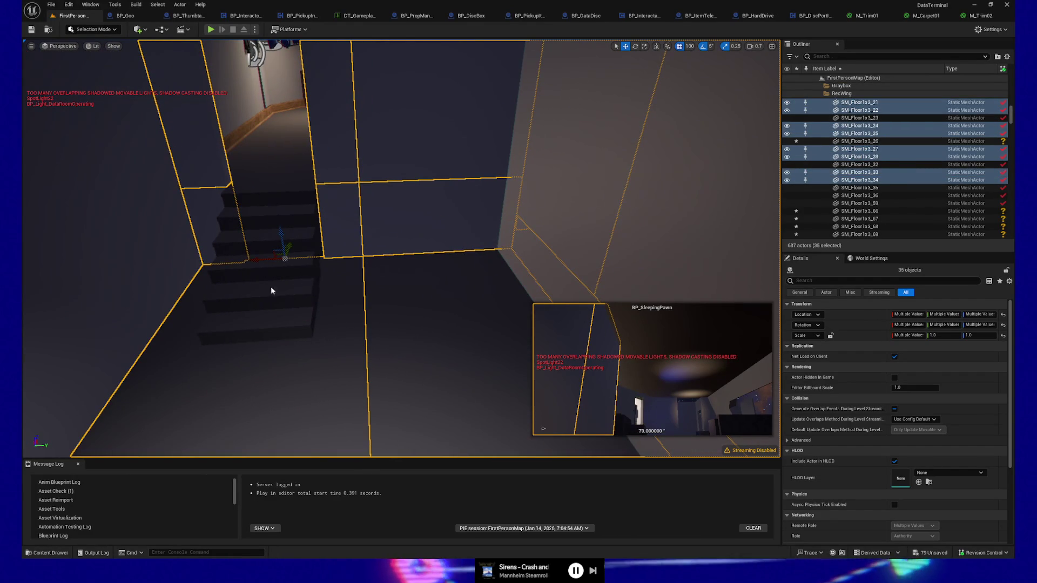
left_click(271, 291, "ctrl")
left_click(270, 303, "ctrl")
left_click_drag(270, 302, 324, 289)
left_click(347, 296, "ctrl")
Add the wall beside the window, the left window wall and SM_WallWindowExteriorRight2x5.
left_click_drag(421, 346, 422, 309)
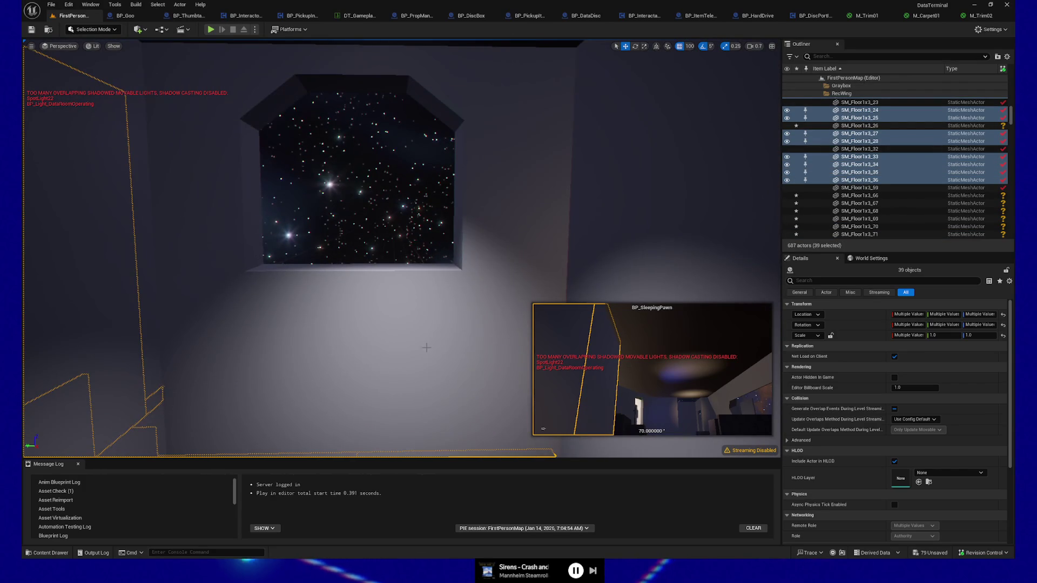
left_click(422, 309, "ctrl")
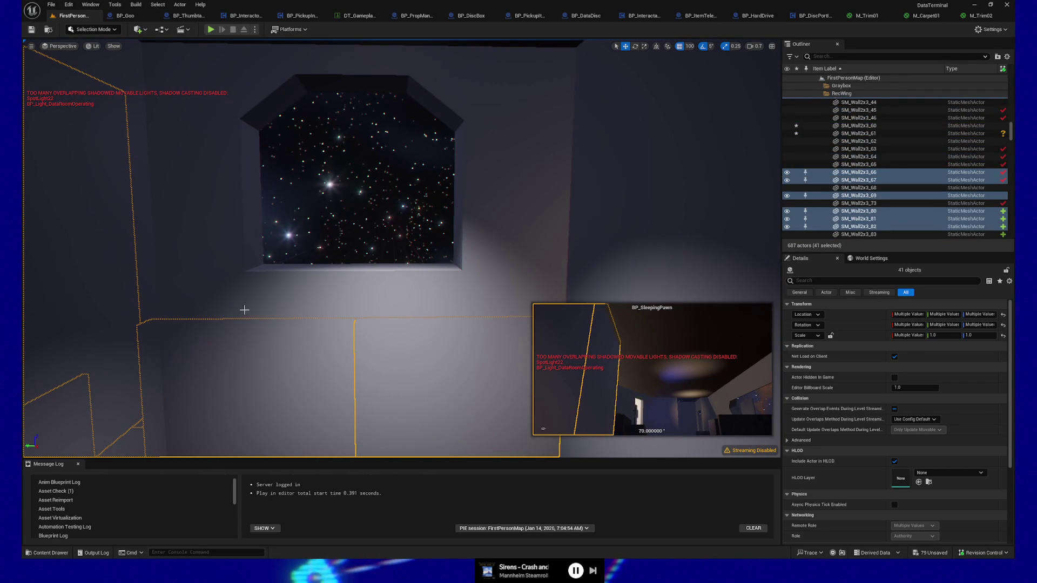
left_click(277, 294, "ctrl")
left_click(403, 298, "ctrl")
Add ceiling piece SM_FloorReg28 and PointLight5 to the selection.
left_click_drag(403, 298, 402, 112)
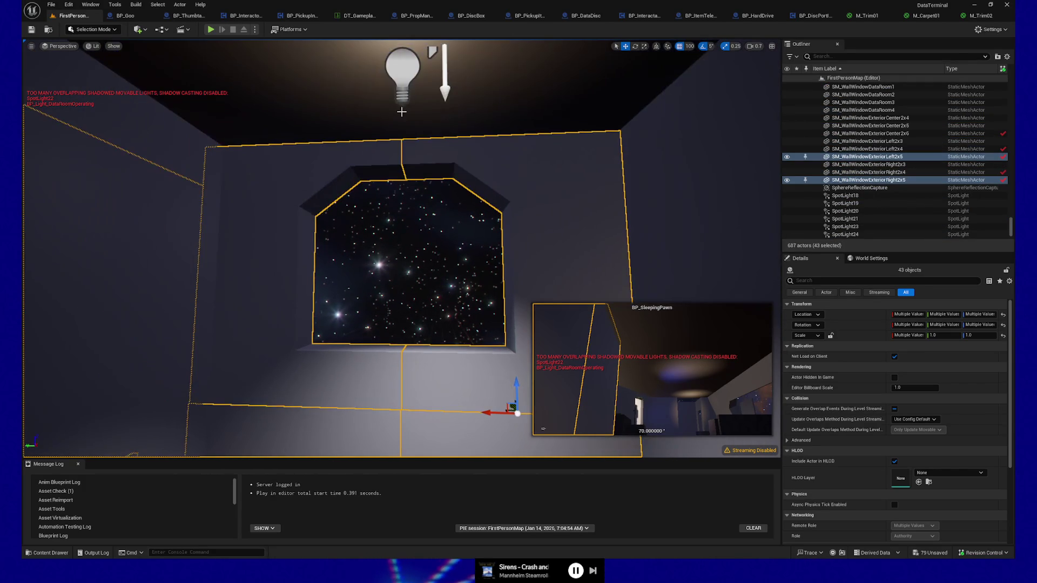
left_click(481, 102, "ctrl")
mouse_move(509, 112)
left_mouse_down()
mouse_move(451, 125)
mouse_move(404, 117)
left_mouse_up()
left_click(500, 131, "ctrl")
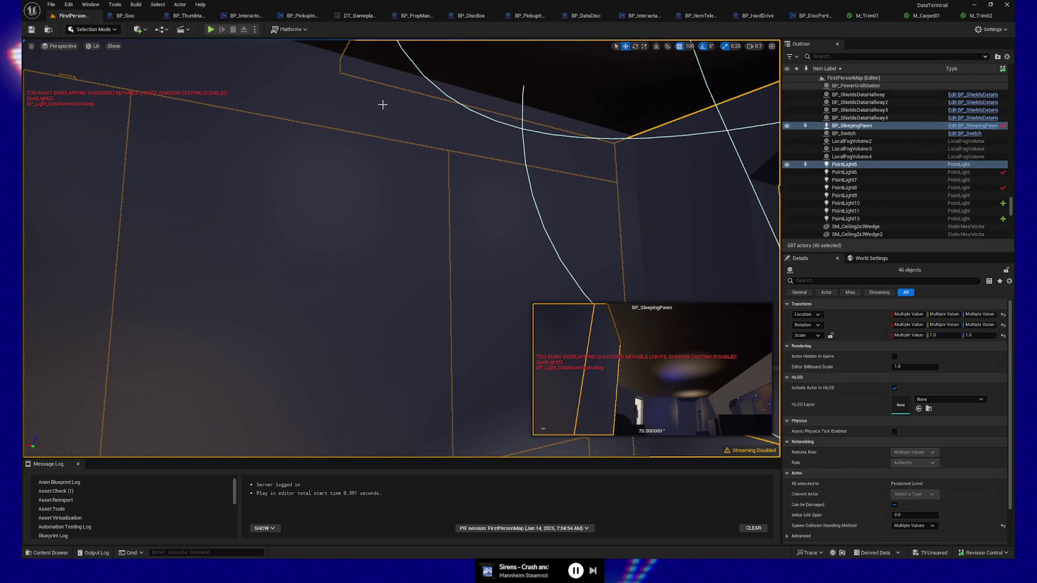
Add a wall panel, more floor pieces and SM_FloorReg27 to the selection.
left_click(449, 125, "ctrl")
left_click_drag(490, 144, 490, 144)
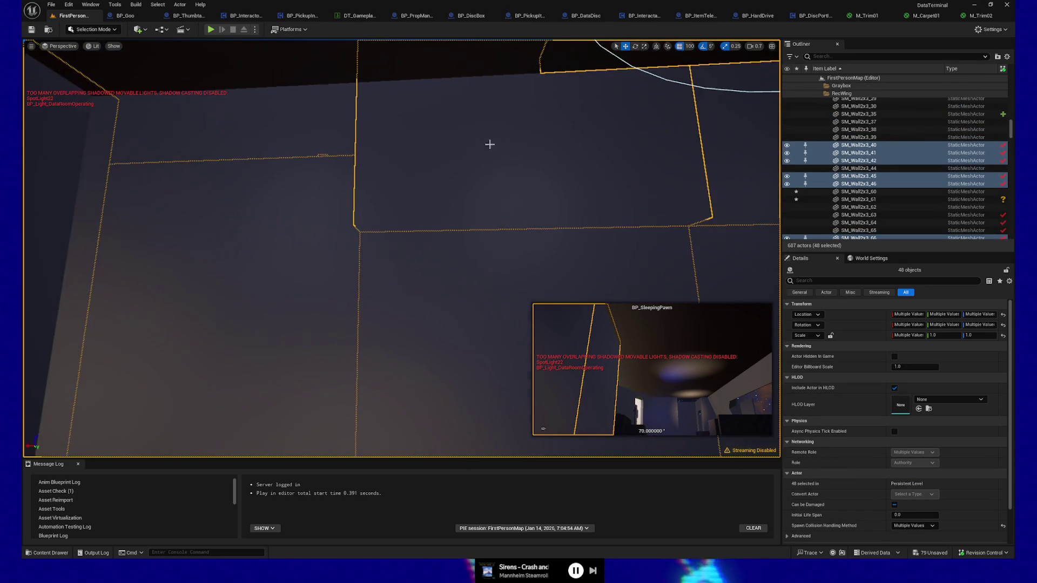
left_click(296, 132, "ctrl")
left_click_drag(296, 132, 335, 173)
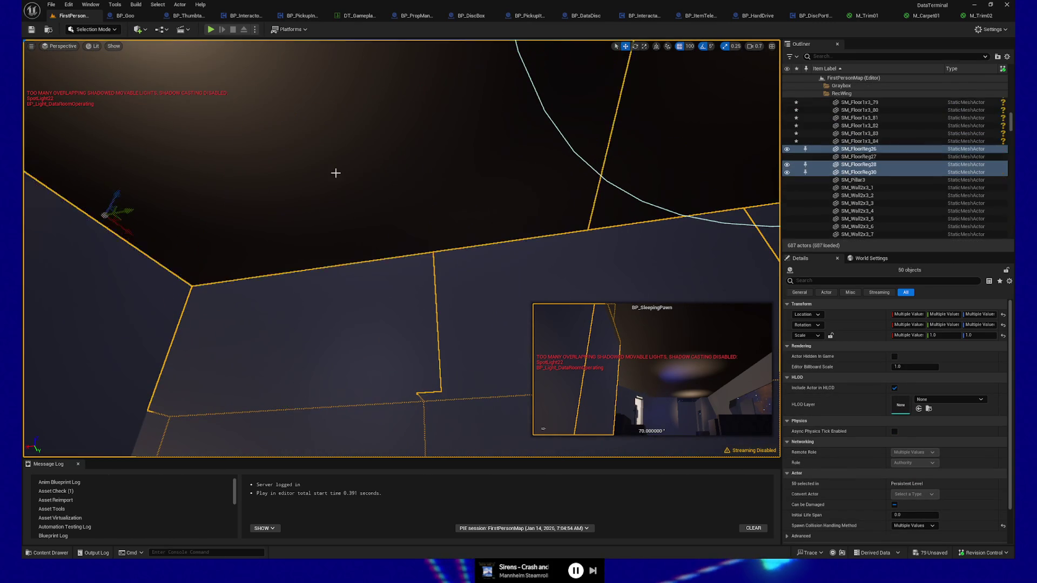
left_click_drag(455, 179, 504, 165)
left_click(504, 166, "ctrl")
mouse_move(389, 292)
left_mouse_down()
mouse_move(326, 253)
mouse_move(324, 292)
left_mouse_up()
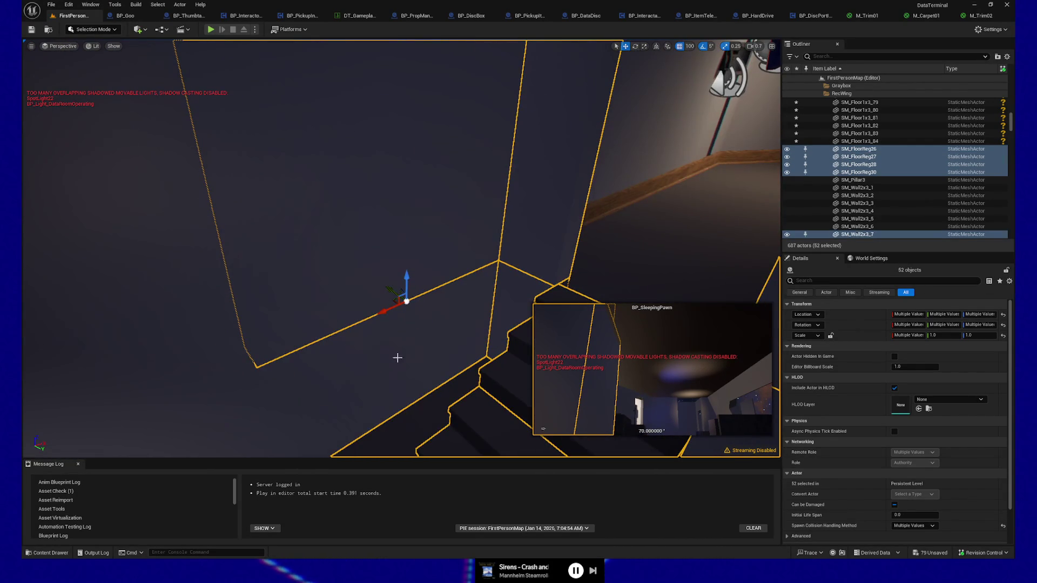
Add walls SM_Wall2x3_8 and SM_Wall2x3_9, the dark wall panel and the PlayerStart.
left_click(237, 369, "ctrl")
left_click(211, 373, "ctrl")
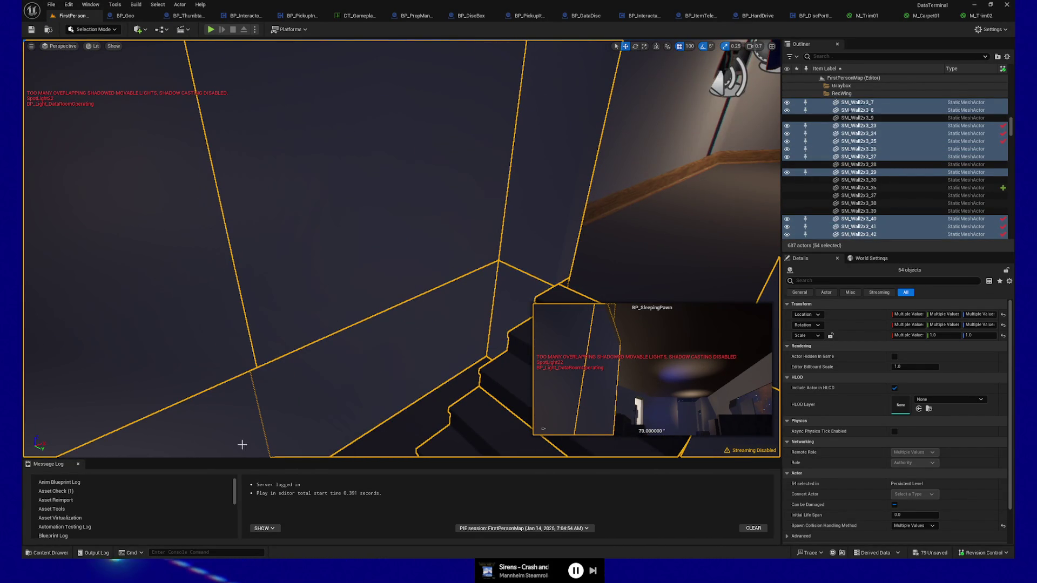
left_click_drag(243, 412, 248, 389)
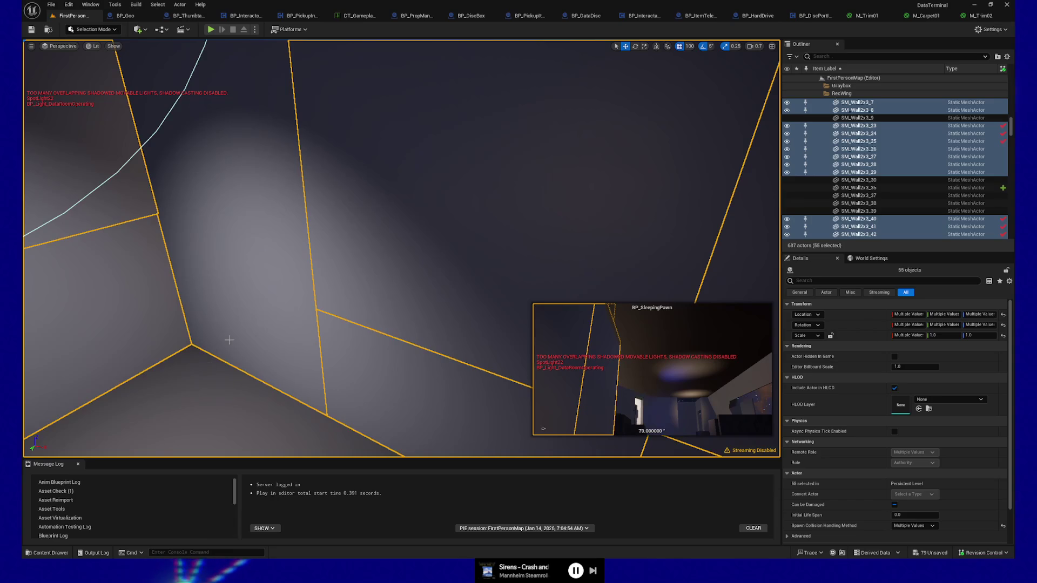
left_click(225, 222, "ctrl")
mouse_move(225, 223)
left_mouse_down()
mouse_move(249, 233)
mouse_move(259, 189)
mouse_move(183, 225)
left_mouse_up()
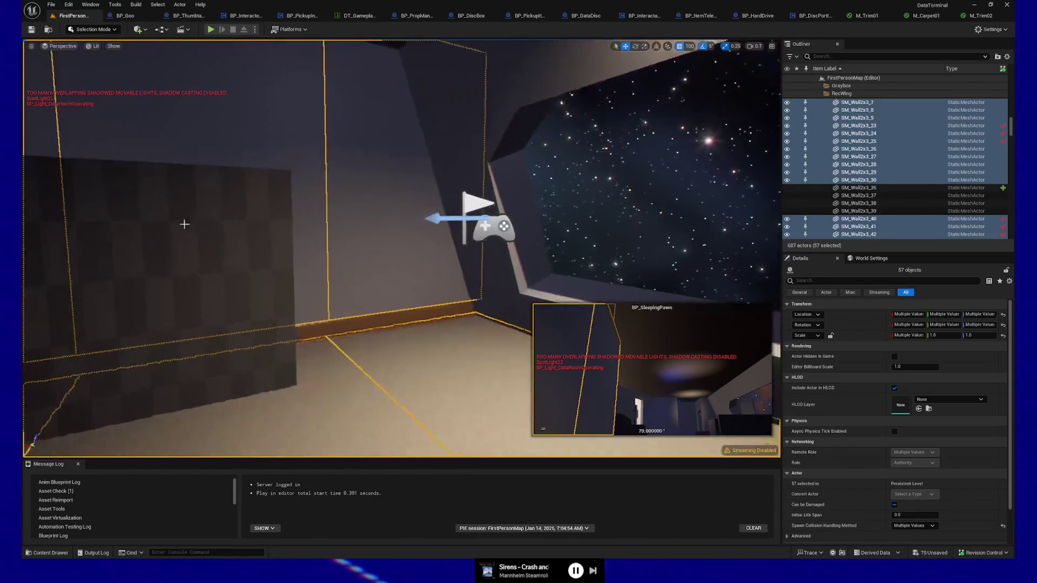
left_click(62, 273, "ctrl")
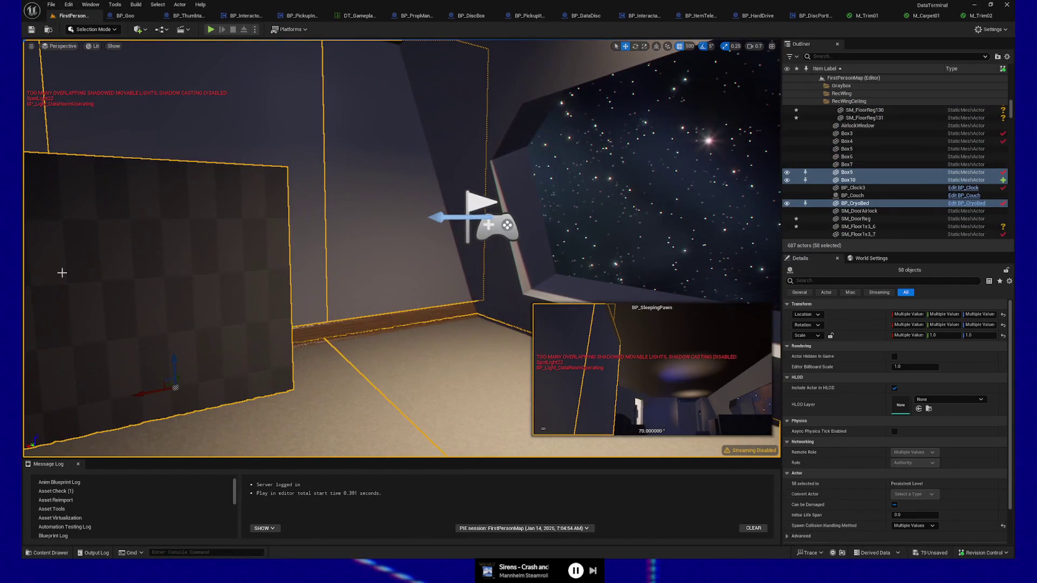
left_click(485, 225, "ctrl")
left_click_drag(485, 226, 373, 305)
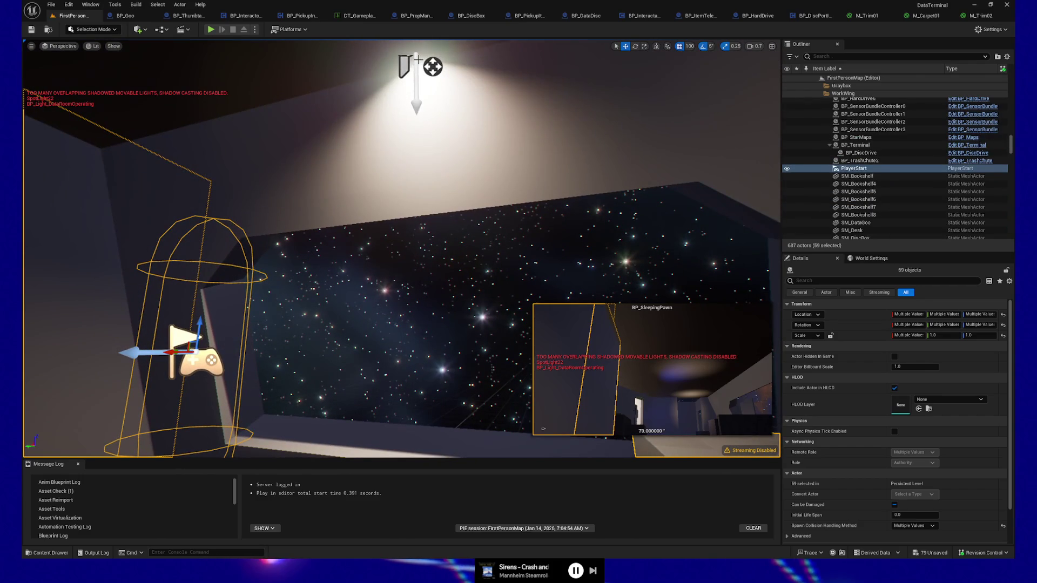
Add SM_Ceiling57, SM_Ceiling55, SM_FloorReg116, SM_Ceiling56 and SM_FloorReg121 to the selection.
left_click(432, 140, "ctrl")
left_click_drag(432, 140, 454, 119)
left_click_drag(355, 218, 354, 218)
left_click(372, 193, "ctrl")
left_click_drag(424, 234, 724, 234)
left_click(623, 219, "ctrl")
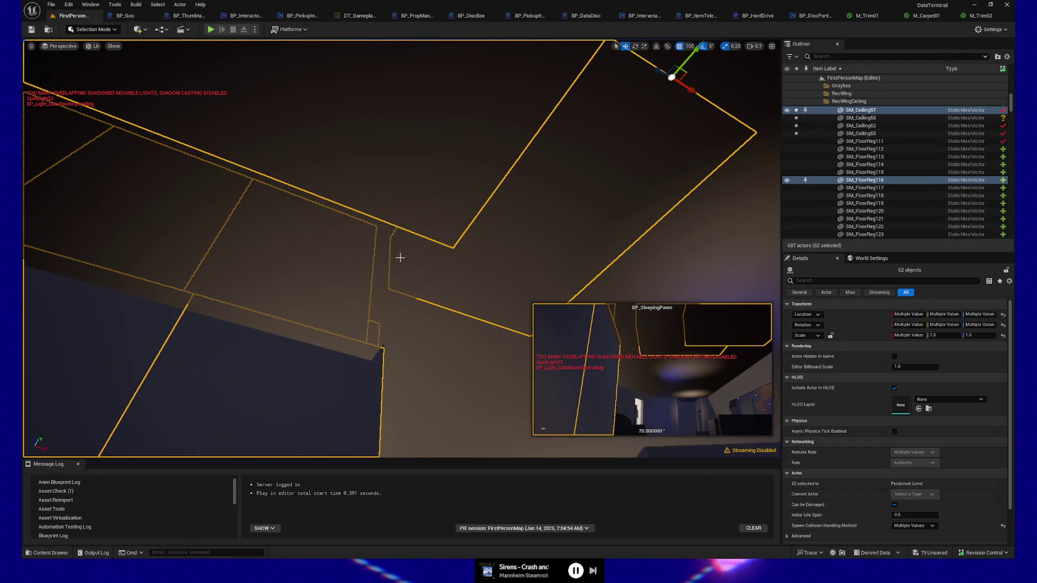
left_click(456, 296, "ctrl")
left_click(445, 328, "ctrl")
left_click_drag(446, 329, 446, 329)
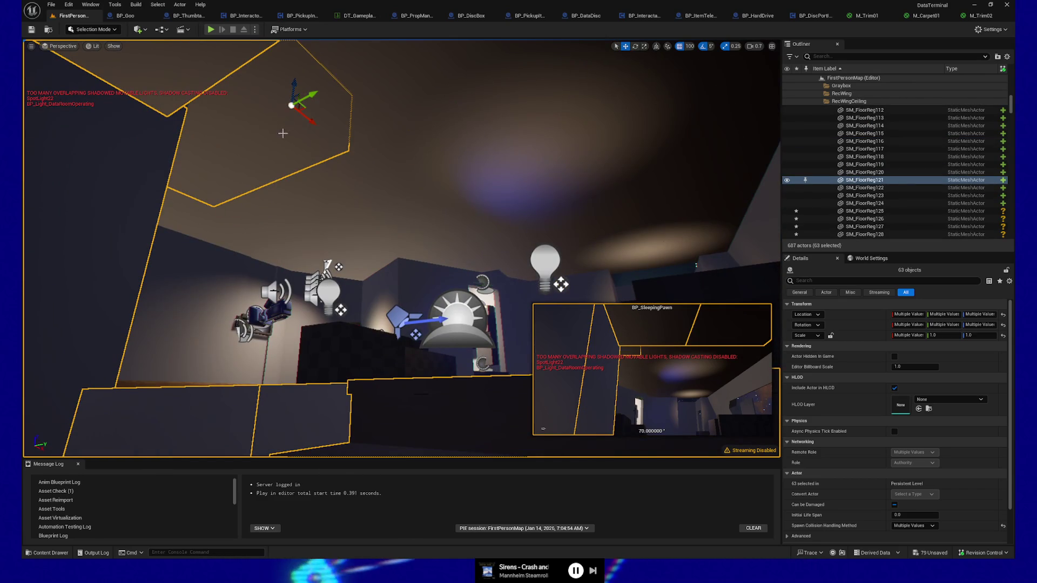
Drop two stray pieces, then add SM_Ceiling62, SM_Ceiling65 and SpotLight7.
left_click(375, 135, "ctrl")
left_click_drag(375, 135, 375, 135)
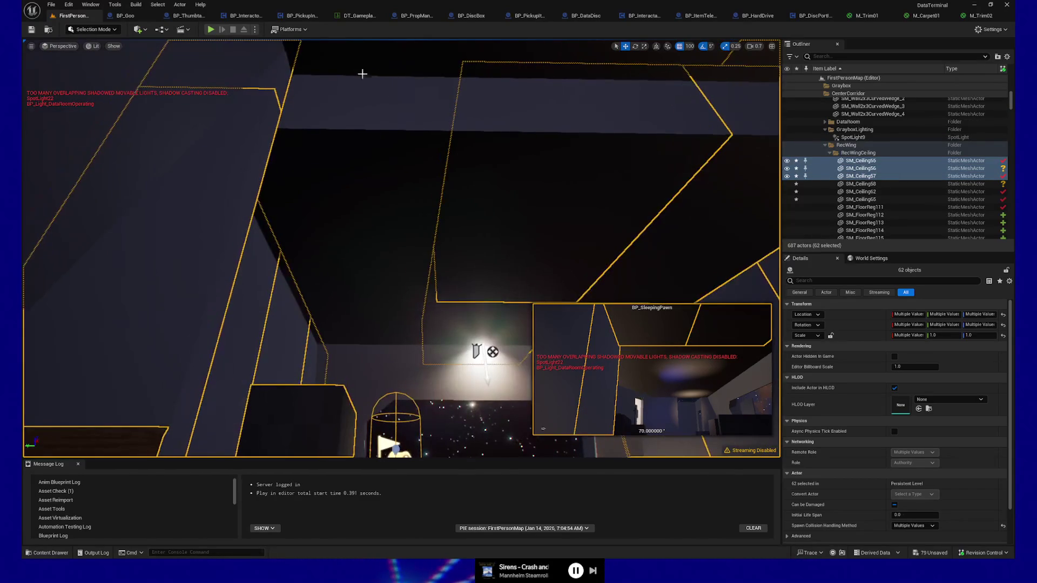
left_click(385, 179, "ctrl")
left_click(412, 321, "ctrl")
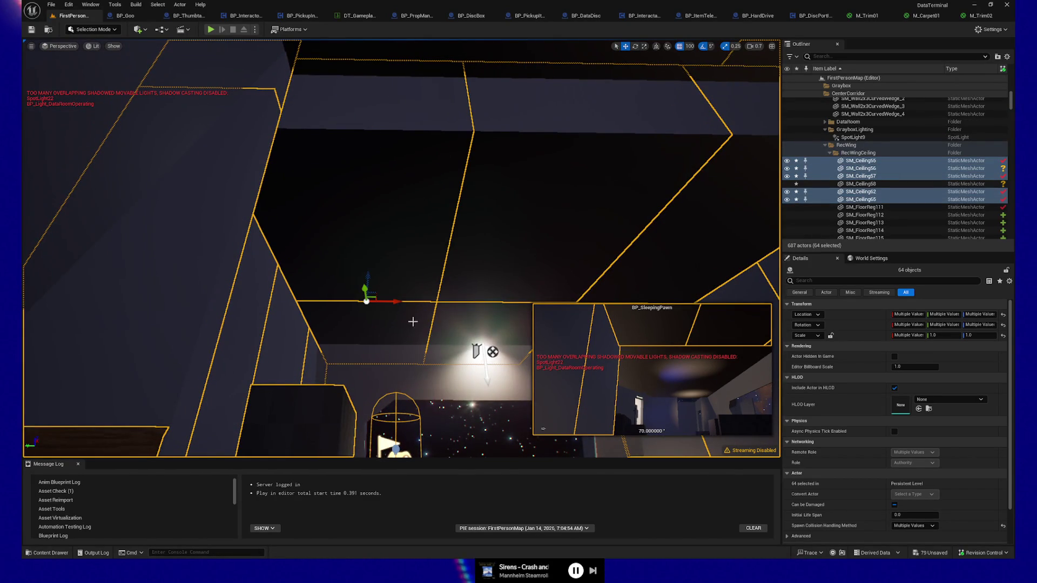
left_click(476, 351, "ctrl")
mouse_move(461, 383)
left_mouse_down()
mouse_move(467, 373)
mouse_move(465, 389)
mouse_move(456, 377)
left_mouse_up()
Add wall panels SM_Wall2x3_64 and _63 plus SM_WallWindowExteriorCenter2x6 and SM_WallWindowExteriorLeft2x4.
left_click(280, 211, "ctrl")
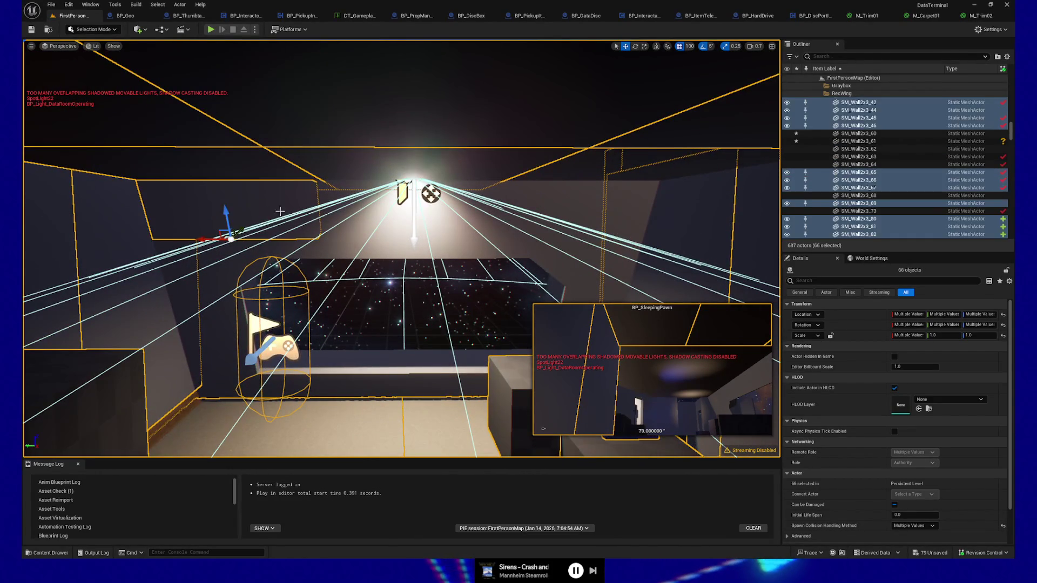
left_click(331, 200, "ctrl")
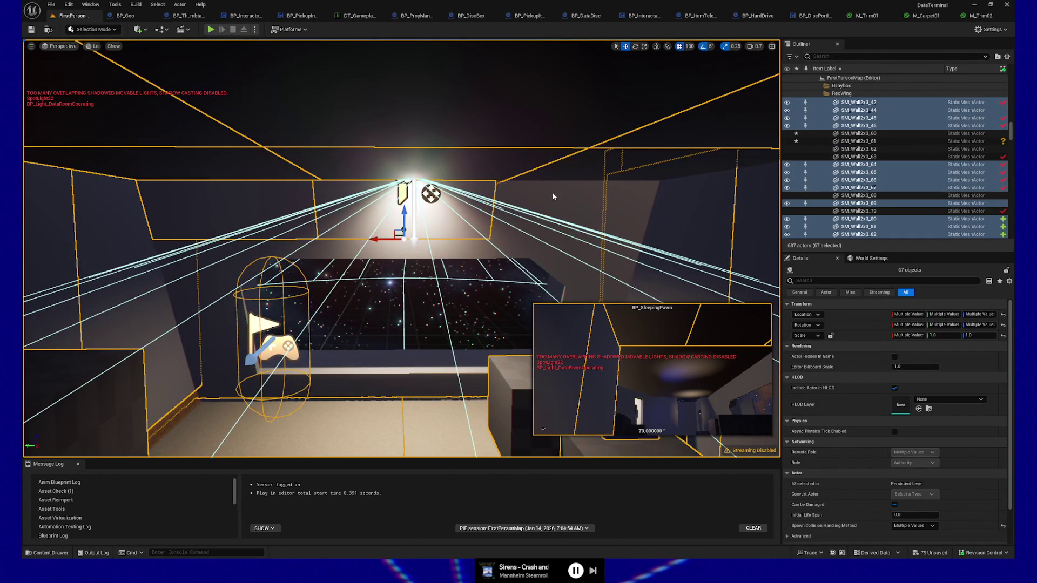
left_click(565, 236, "ctrl")
left_click(559, 263, "ctrl")
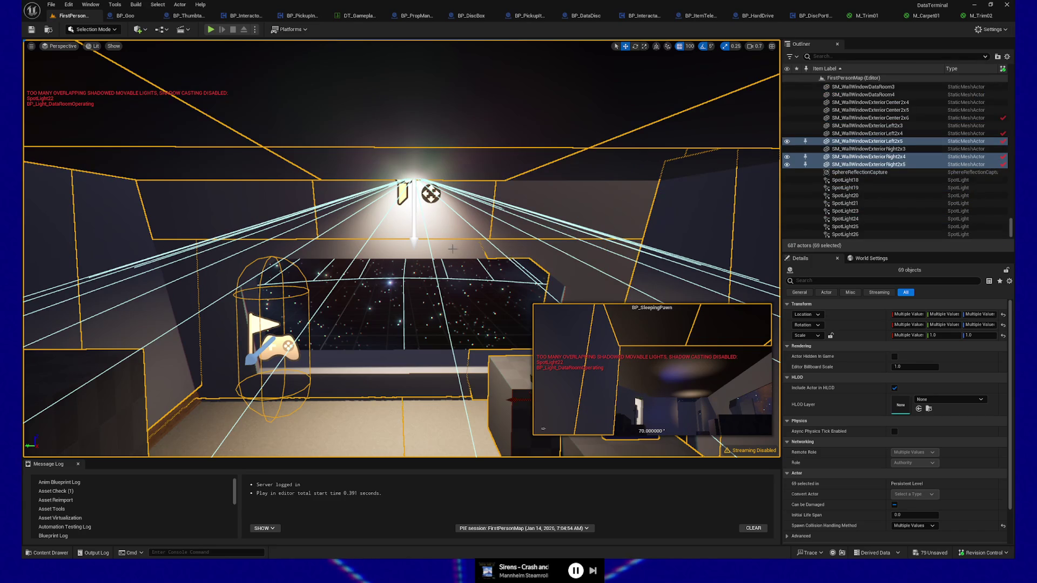
left_click(385, 245, "ctrl")
left_click(285, 249, "ctrl")
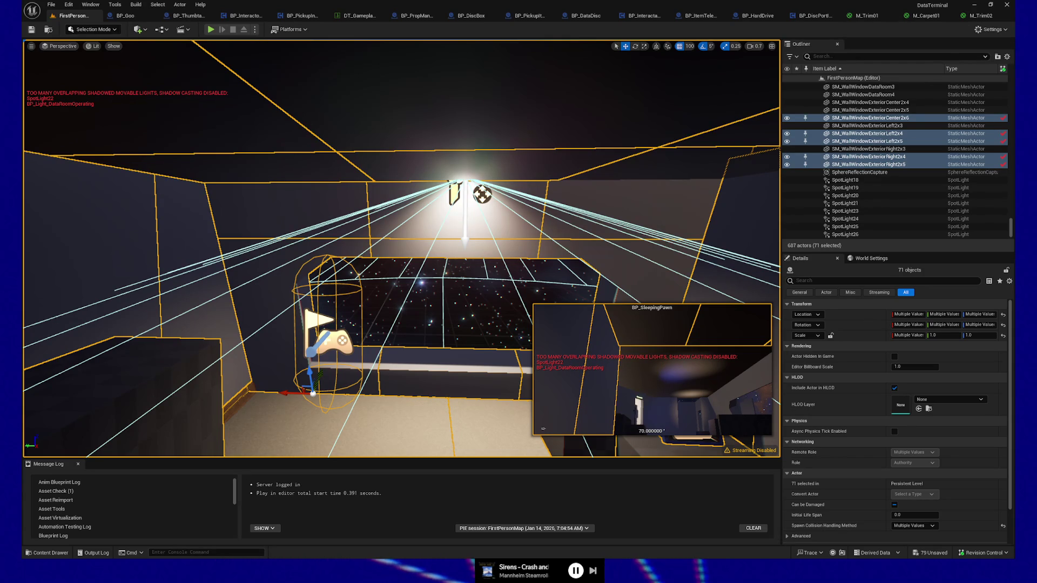
mouse_move(378, 216)
left_mouse_down()
mouse_move(324, 254)
mouse_move(178, 233)
mouse_move(135, 225)
mouse_move(111, 175)
left_mouse_up()
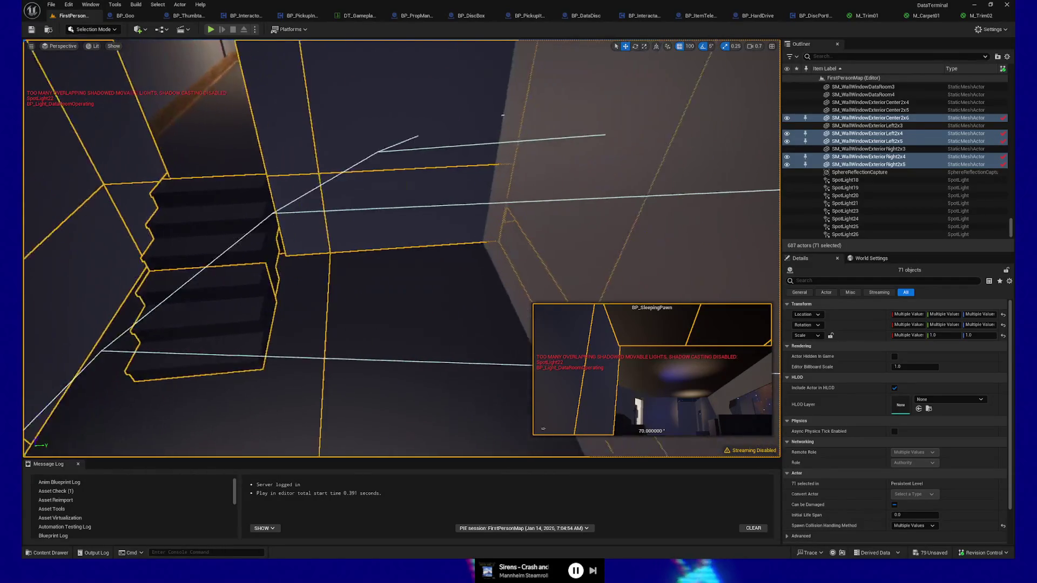
left_click_drag(110, 176, 393, 295)
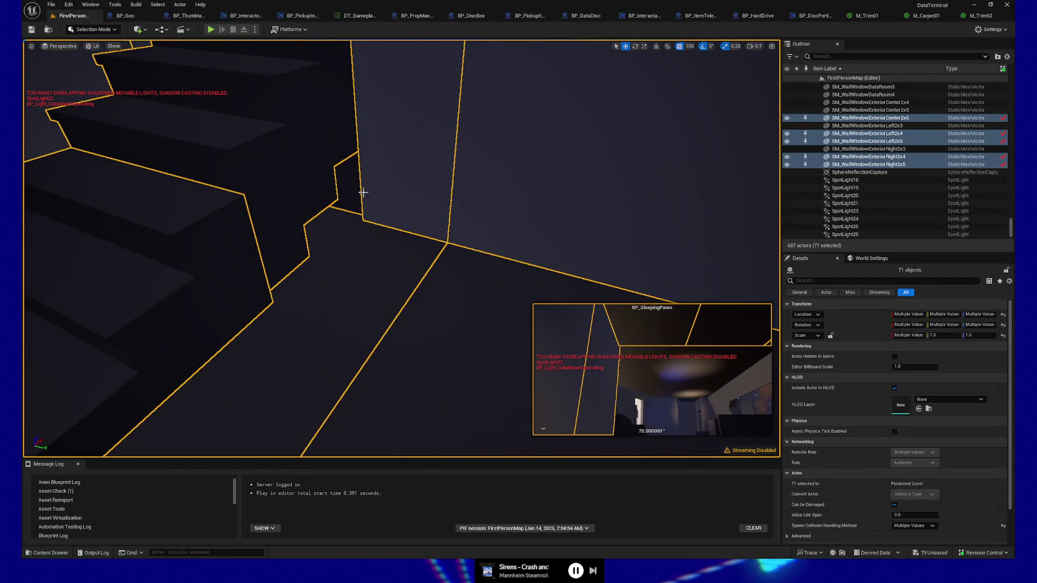
left_click(351, 190, "ctrl")
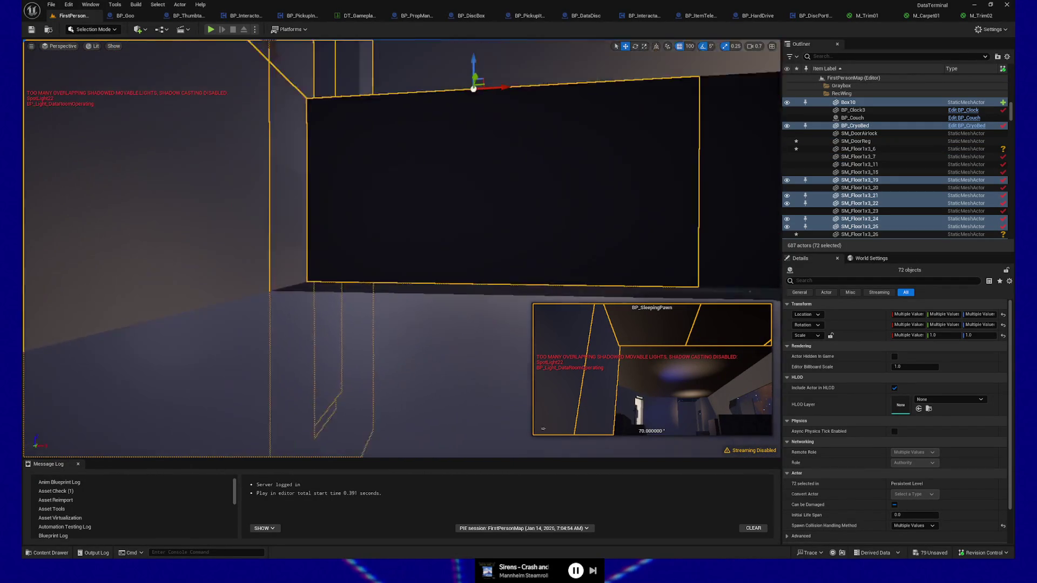
left_click_drag(393, 295, 432, 294)
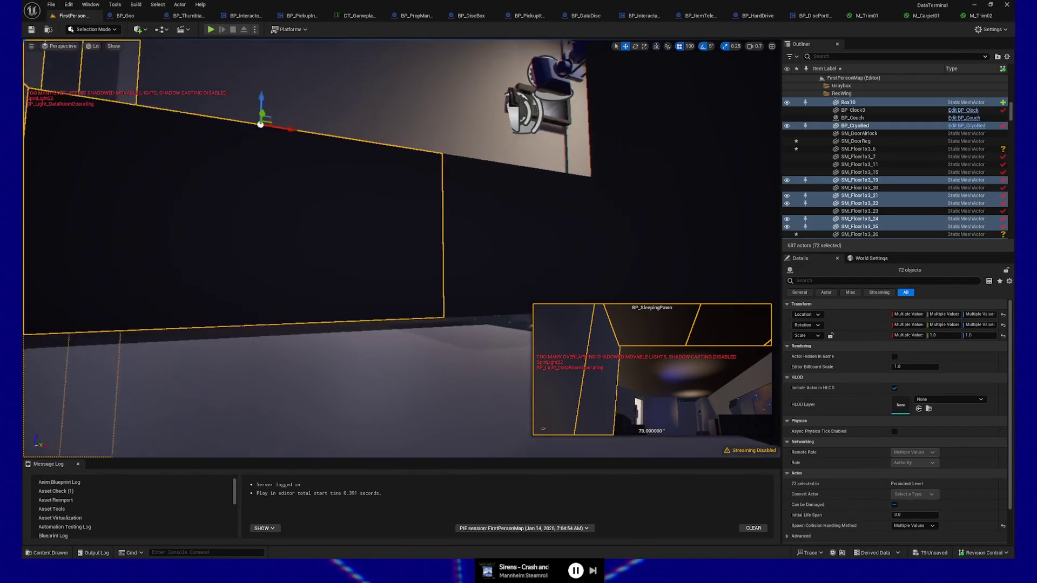
left_click(317, 236, "ctrl")
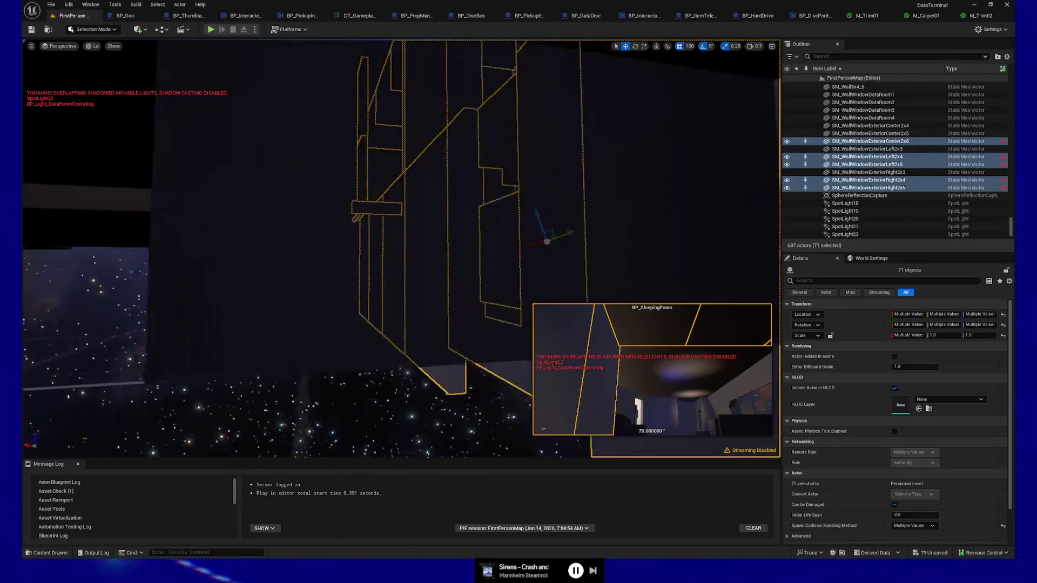
mouse_move(358, 267)
left_mouse_down()
mouse_move(410, 260)
mouse_move(411, 216)
left_mouse_up()
mouse_move(465, 302)
left_mouse_down()
mouse_move(478, 338)
mouse_move(421, 308)
mouse_move(381, 316)
mouse_move(685, 141)
left_mouse_up()
left_click_drag(402, 248, 389, 254)
left_click_drag(384, 371, 385, 372)
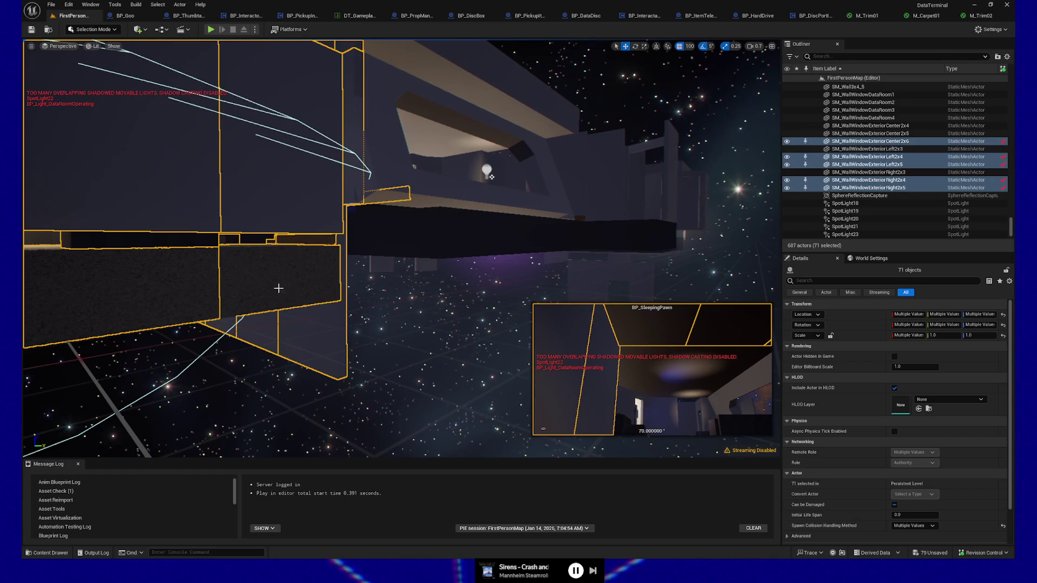
left_click_drag(890, 147, 867, 149)
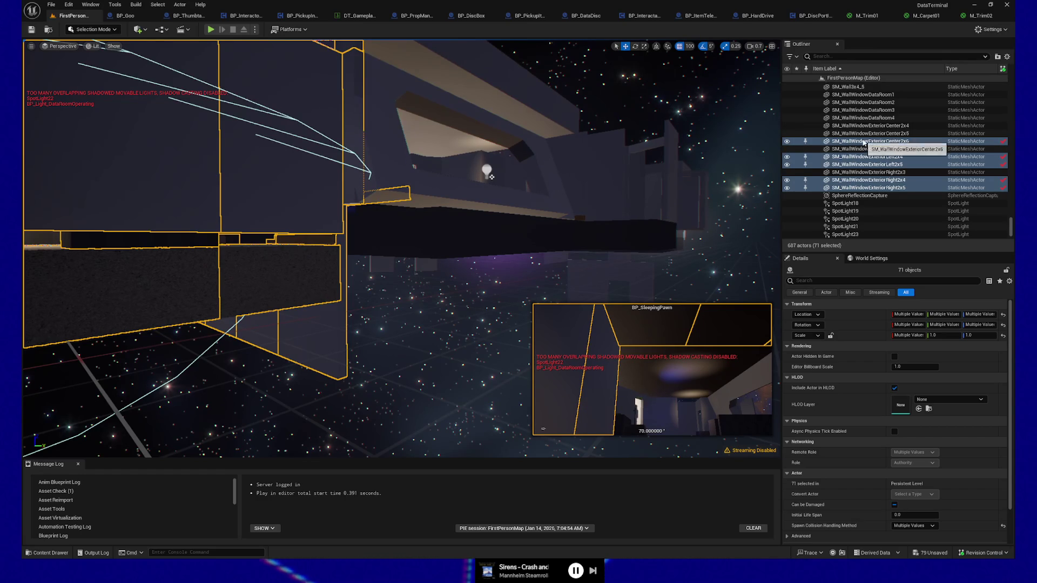
Move the selected lounge pieces into a new Outliner folder, NewFolder1.
right_click(864, 143)
mouse_move(911, 395)
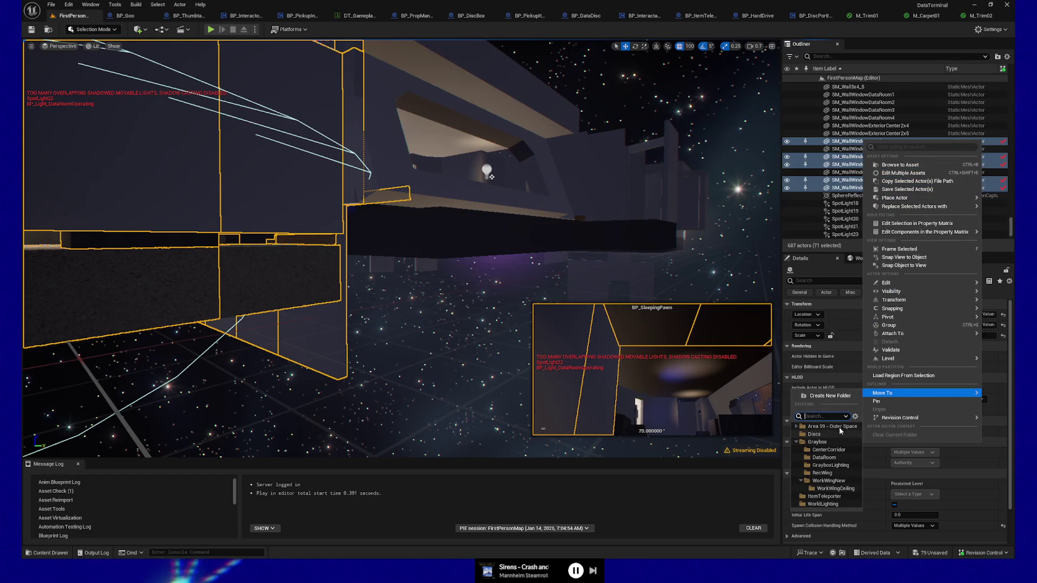
left_click(823, 397)
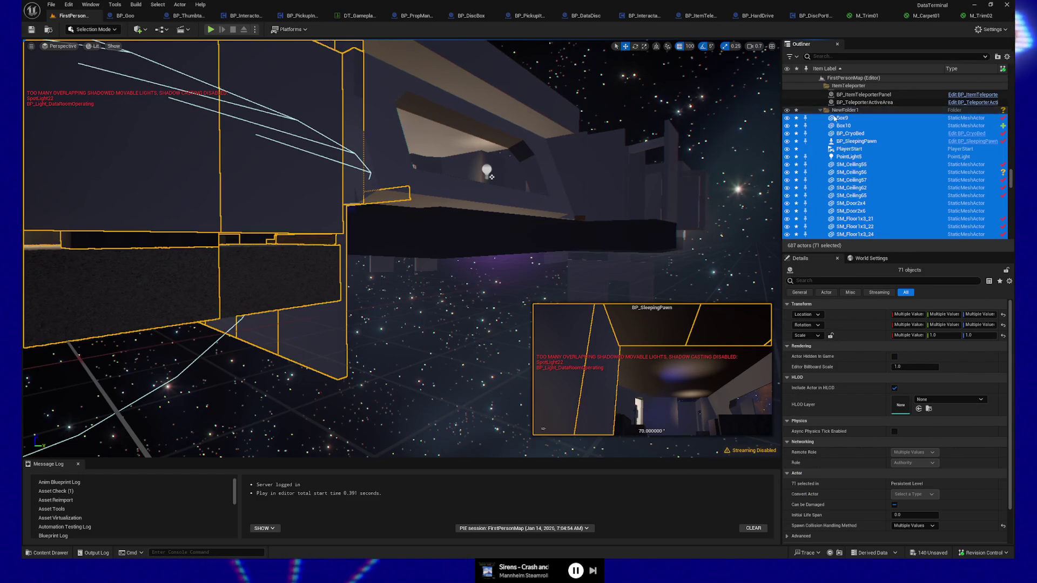
Toggle NewFolder1's visibility off and on twice to check its contents.
left_click(787, 110)
left_click(788, 110)
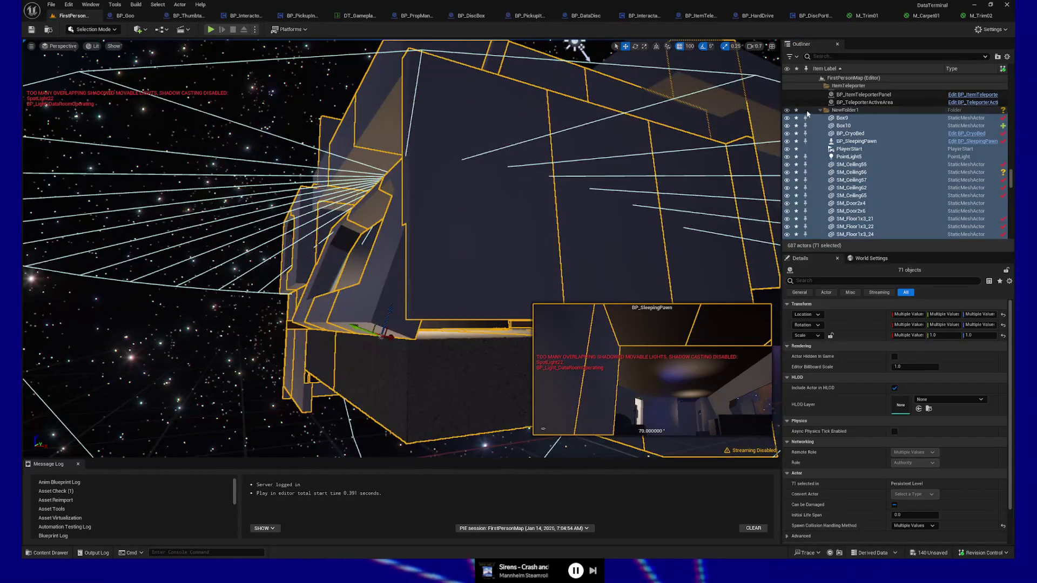
left_click(787, 110)
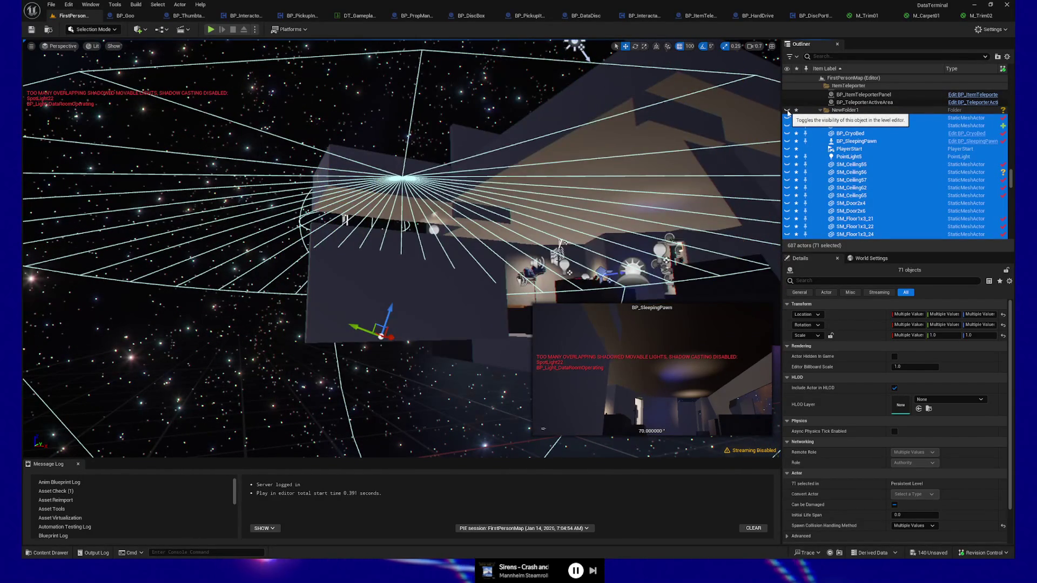
left_click(787, 110)
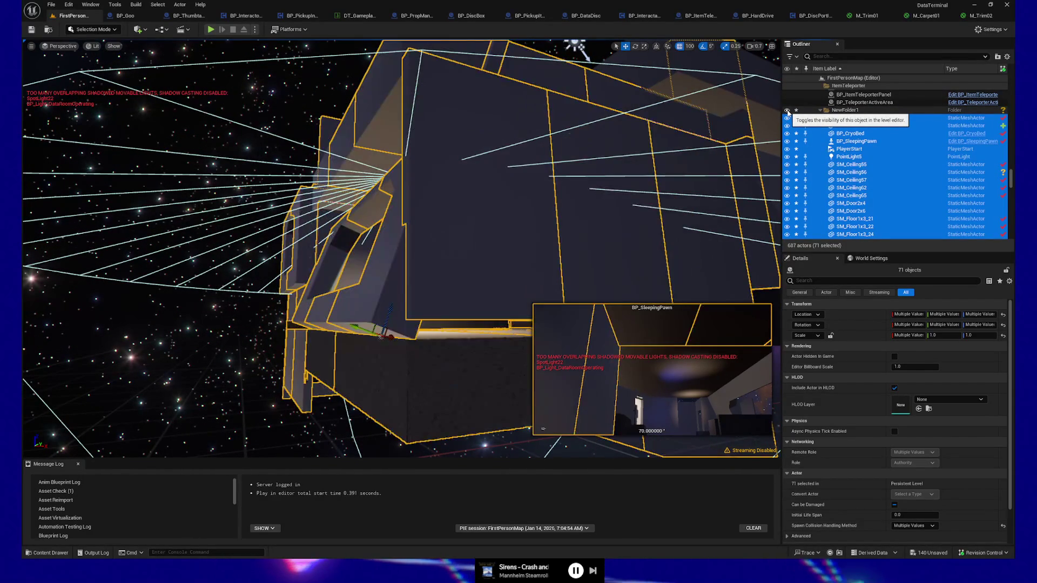
Inspect the star sphere backdrop, SpotLight7 and the ceiling piece behind it.
left_click(231, 228)
left_click_drag(230, 228, 140, 191)
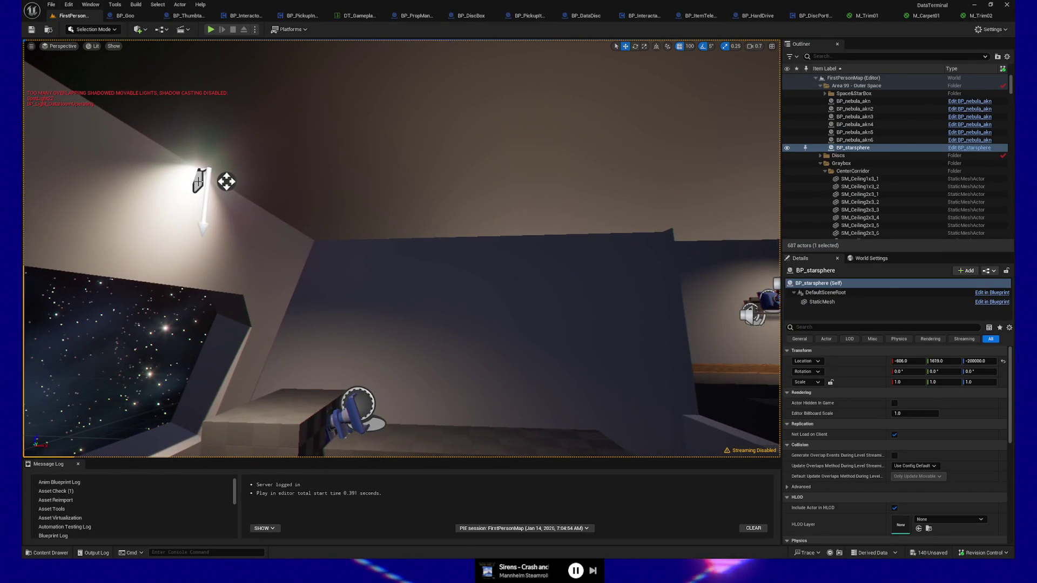
left_click(198, 182)
scroll(888, 196, "up", 10)
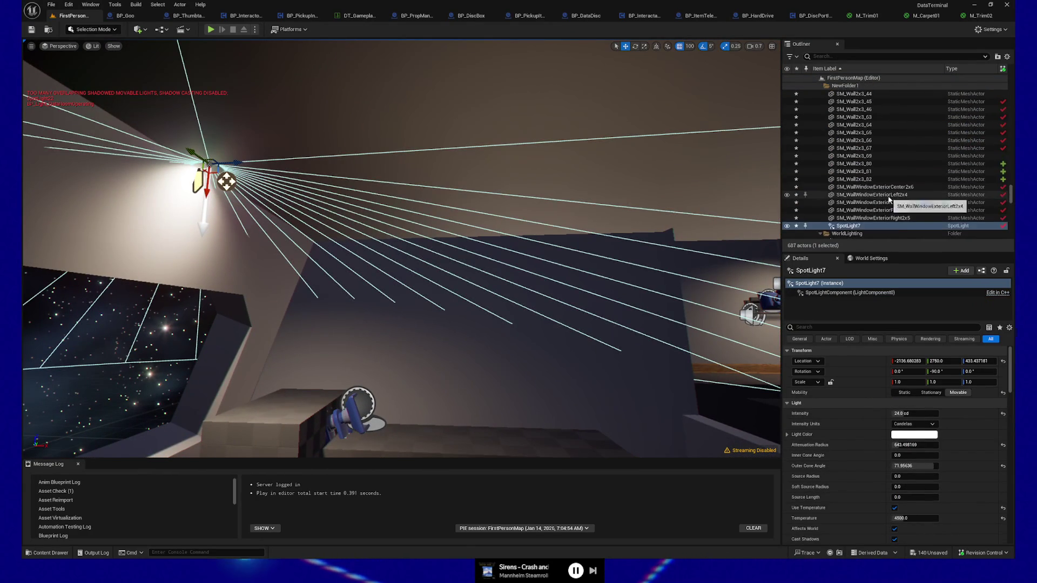
left_click(621, 169)
Select all descendants of NewFolder1, frame them, then pick floor tile SM_Floor1x3_82.
right_click(849, 116)
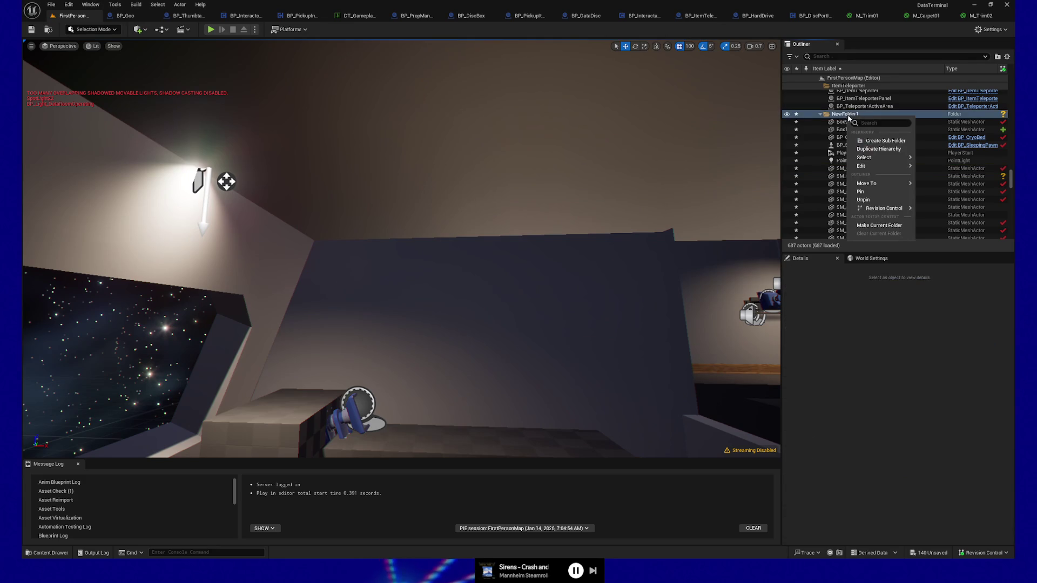
mouse_move(875, 157)
left_click(952, 171)
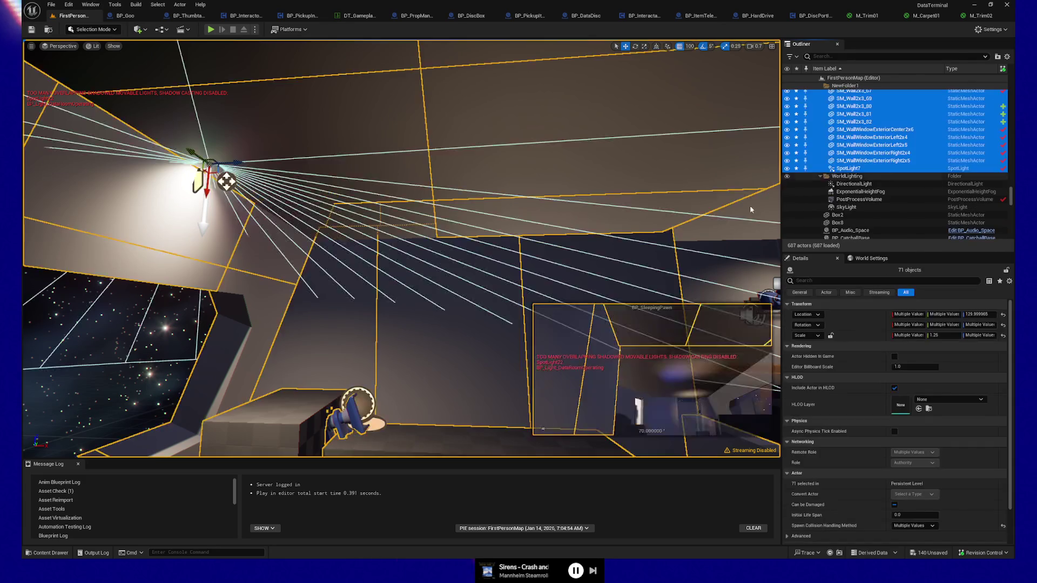
key("f")
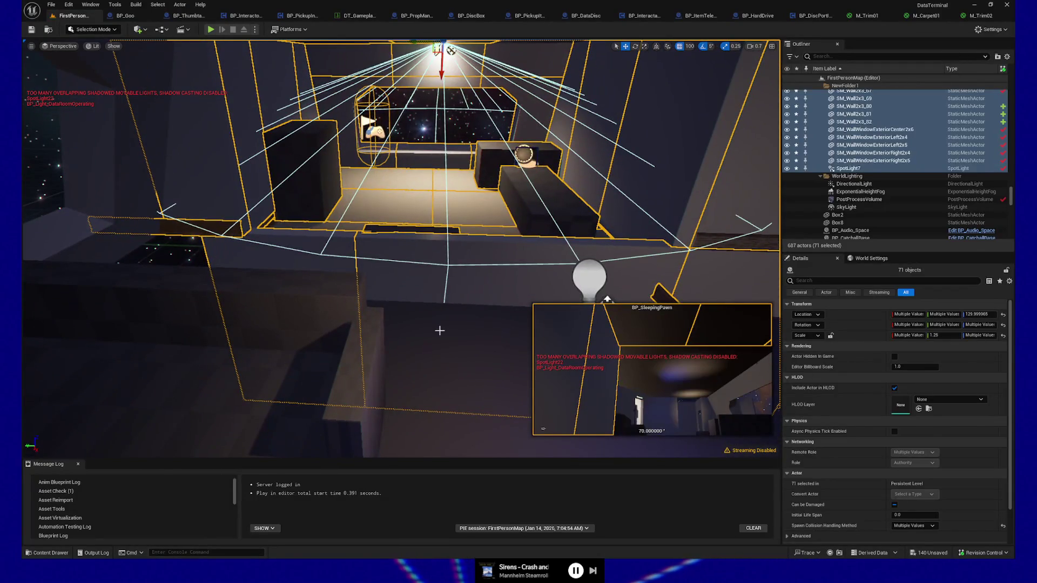
left_click(440, 331)
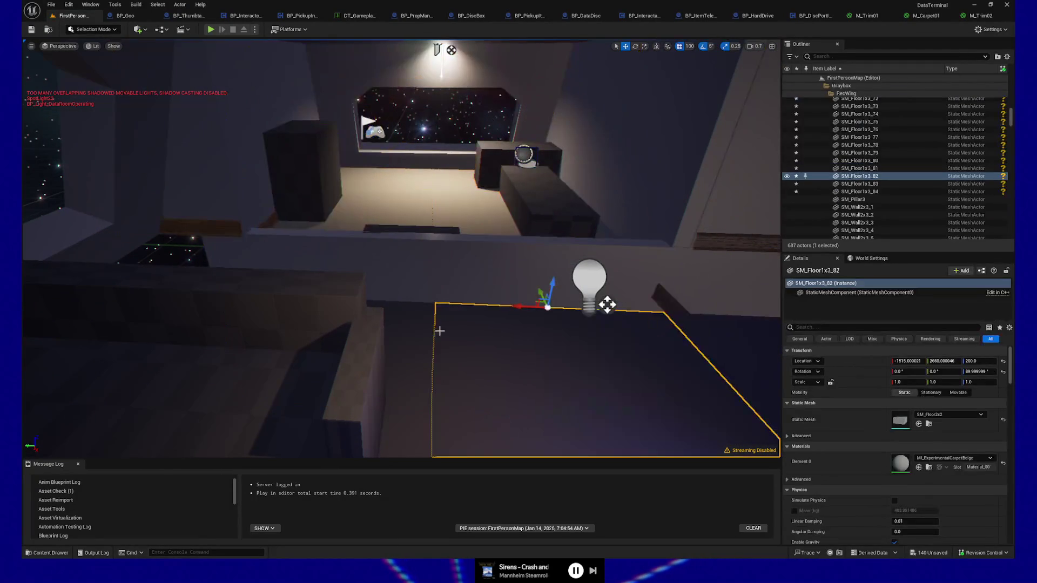
Duplicate floor tile SM_Floor1x3_82 and slide the copy along X to -1715.
key("ctrl+d")
mouse_move(538, 289)
left_mouse_down()
mouse_move(527, 227)
mouse_move(508, 265)
mouse_move(496, 266)
left_mouse_up()
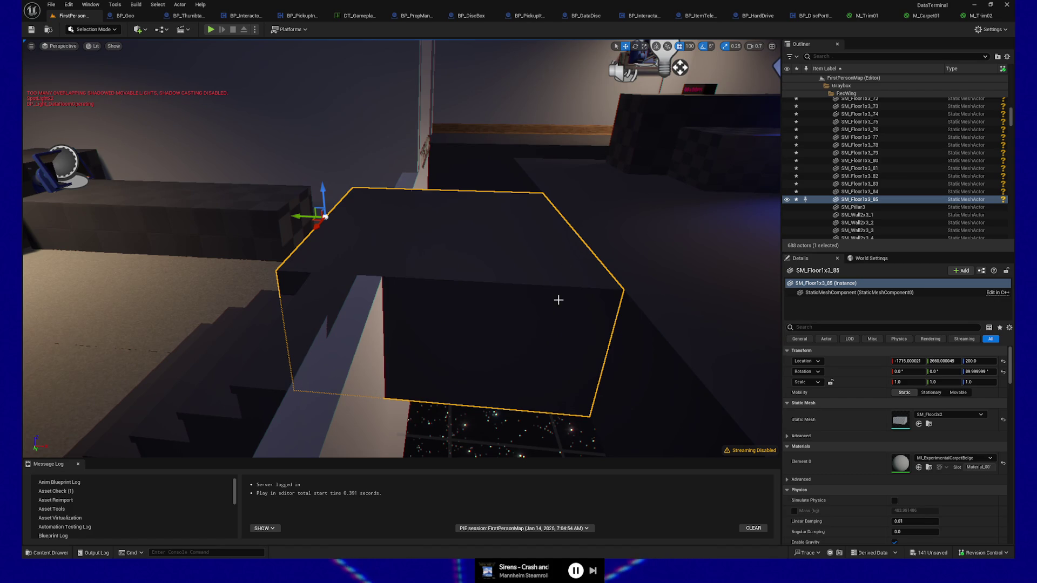
Save the level with Ctrl+S, leaving only 2 unsaved items.
key("ctrl+s")
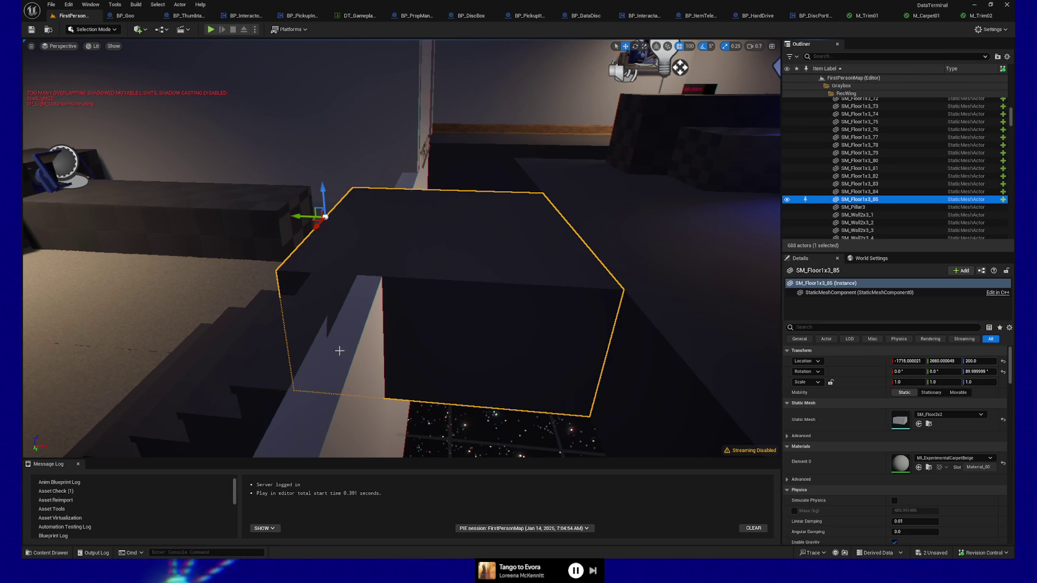
Clear the selection and reselect all 71 descendants of NewFolder1 from the Outliner.
key("ctrl+z")
right_click(843, 87)
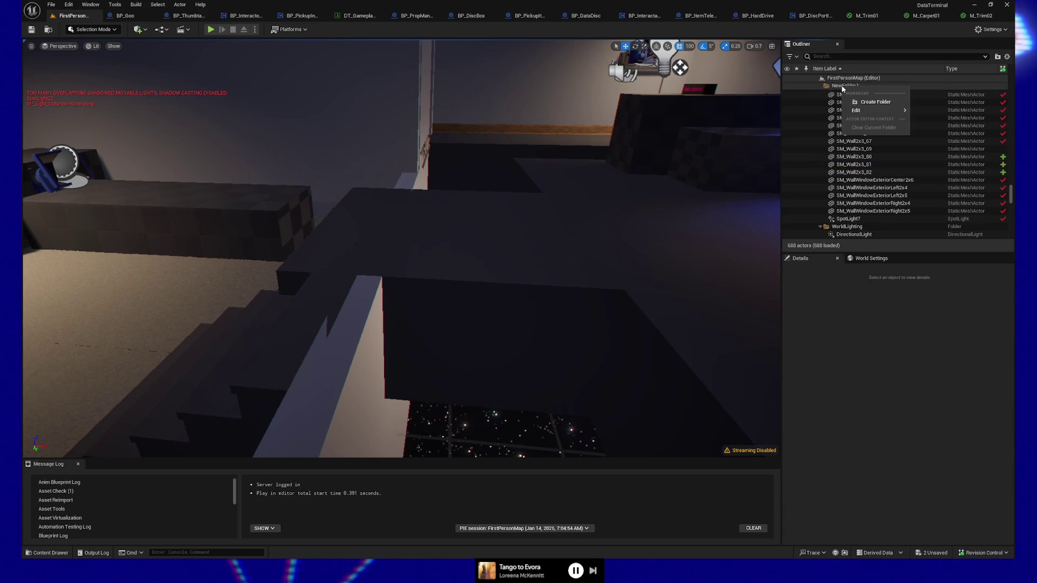
left_click(876, 102)
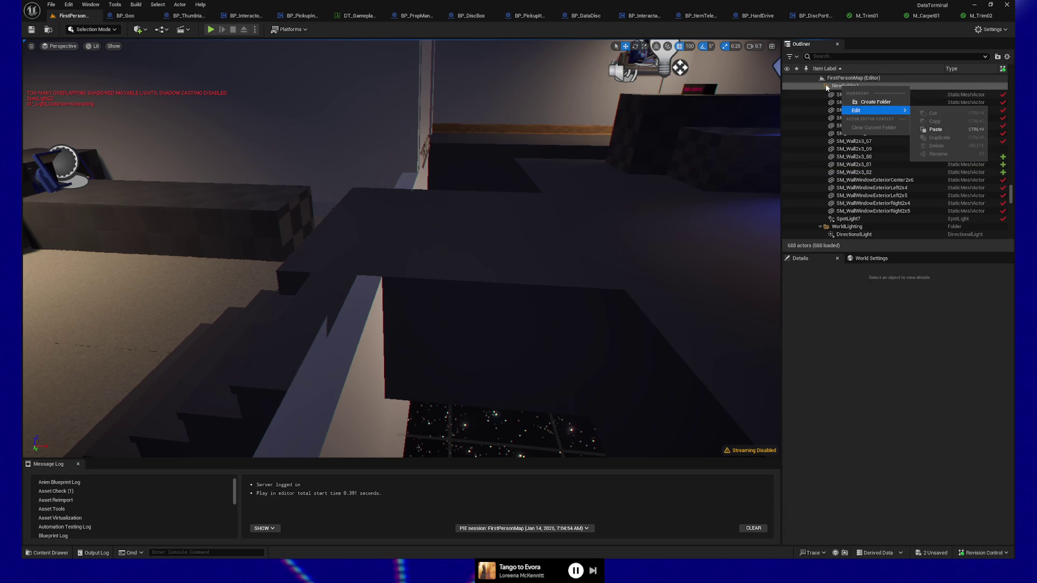
scroll(859, 124, "up", 5)
scroll(846, 139, "down", 2)
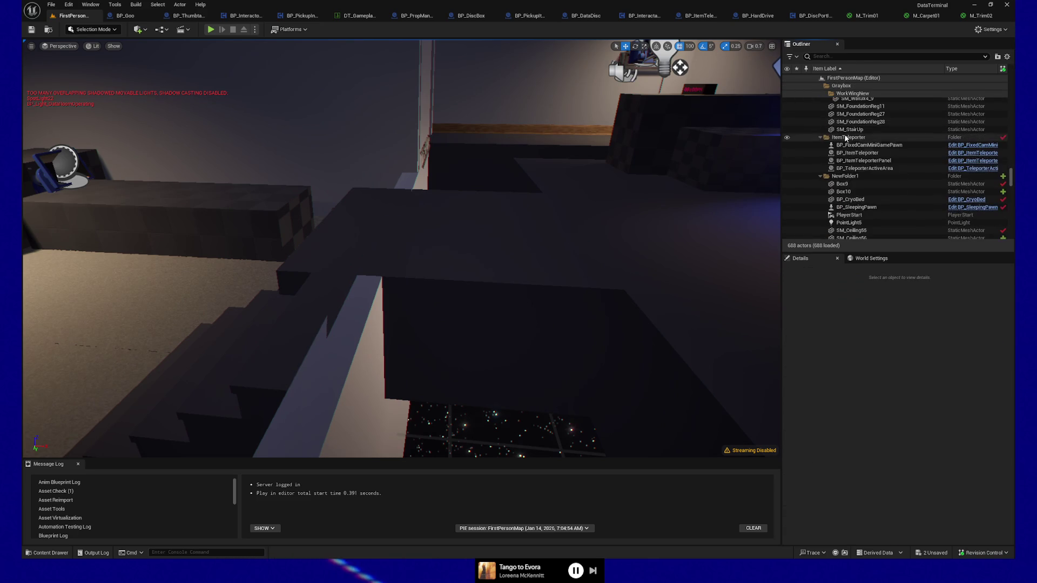
right_click(845, 177)
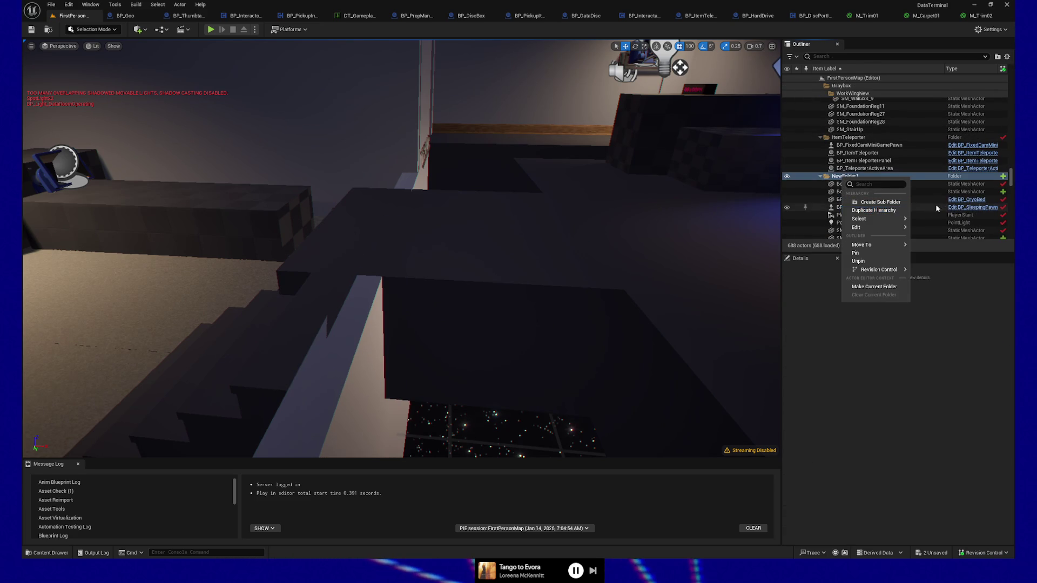
key("Escape")
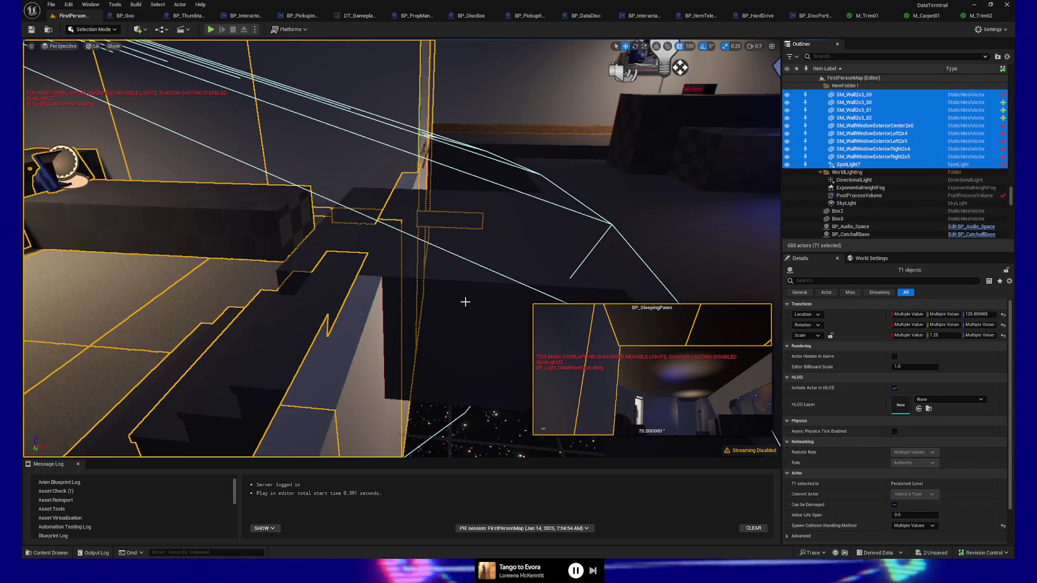
left_click_drag(381, 348, 380, 348)
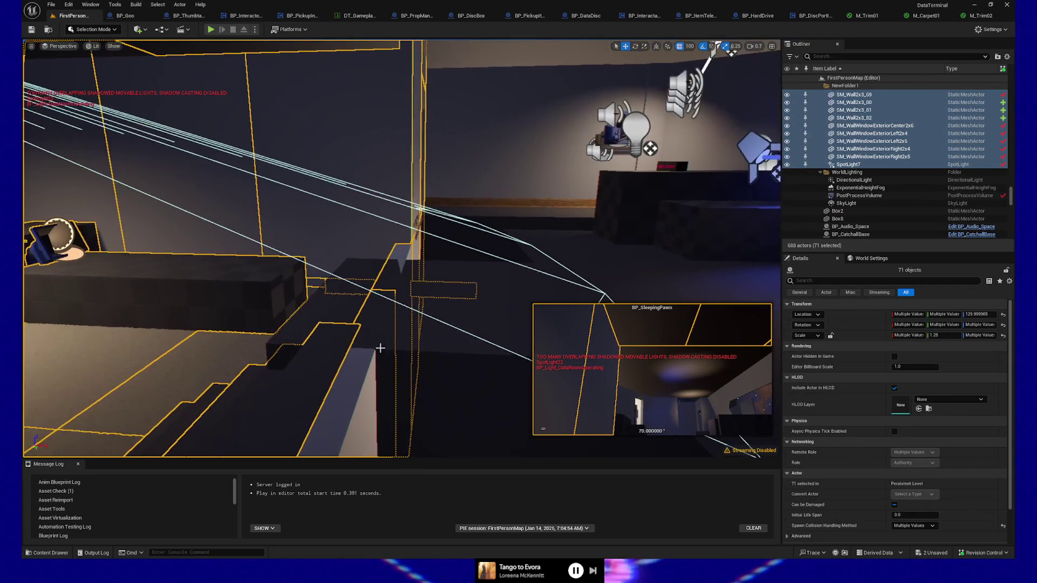
Toggle wall SM_Wall2x3_81 out of and back into the selection, viewing the stairs.
left_click(356, 385, "ctrl")
left_click(356, 384, "ctrl")
mouse_move(356, 385)
left_mouse_down()
mouse_move(356, 416)
mouse_move(399, 435)
mouse_move(337, 430)
left_mouse_up()
left_click_drag(378, 249, 383, 272)
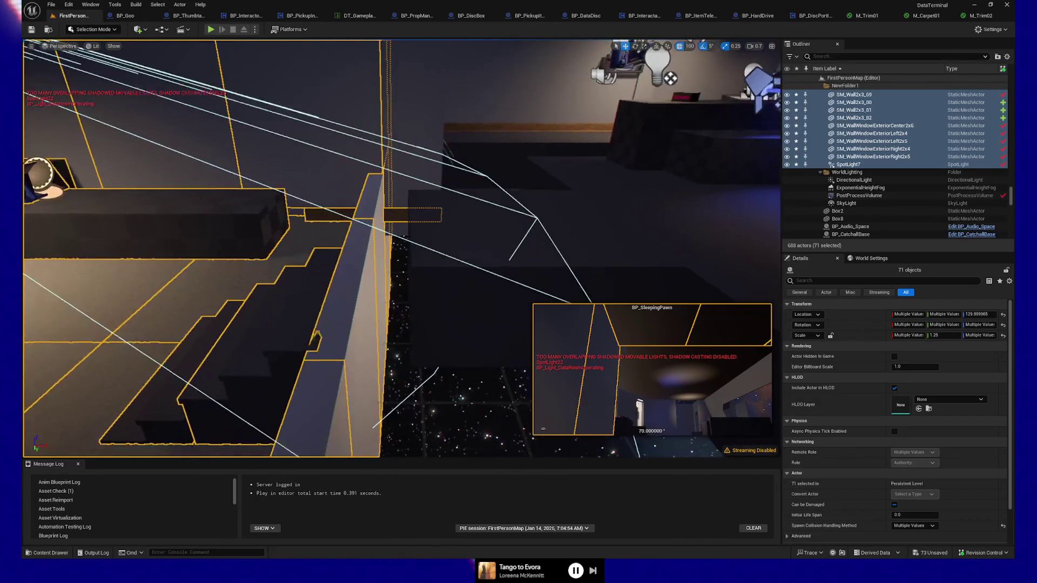
Set the position grid snap size to 10 units.
left_click(690, 46)
left_click(701, 83)
left_click_drag(399, 422, 398, 439)
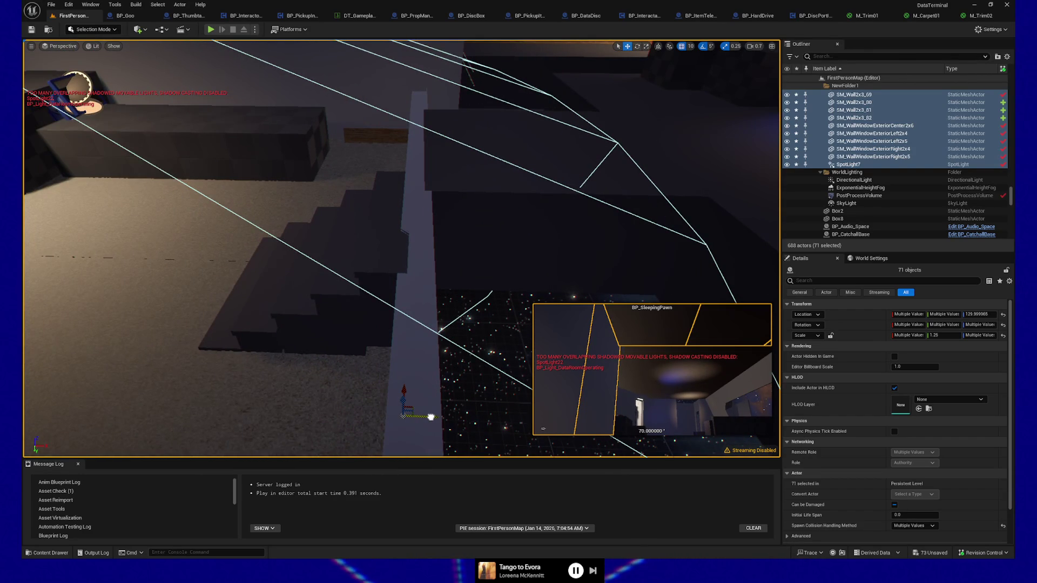
mouse_move(431, 417)
left_mouse_down()
mouse_move(448, 427)
mouse_move(424, 446)
mouse_move(554, 124)
left_mouse_up()
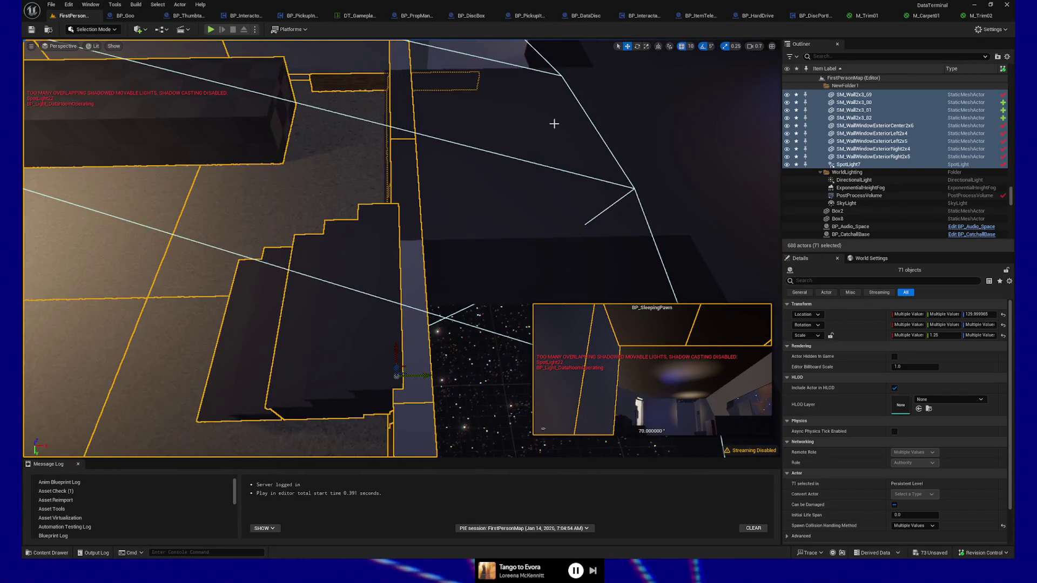
Set grid snap to 1 unit and nudge the selected walls slightly sideways.
left_click(690, 46)
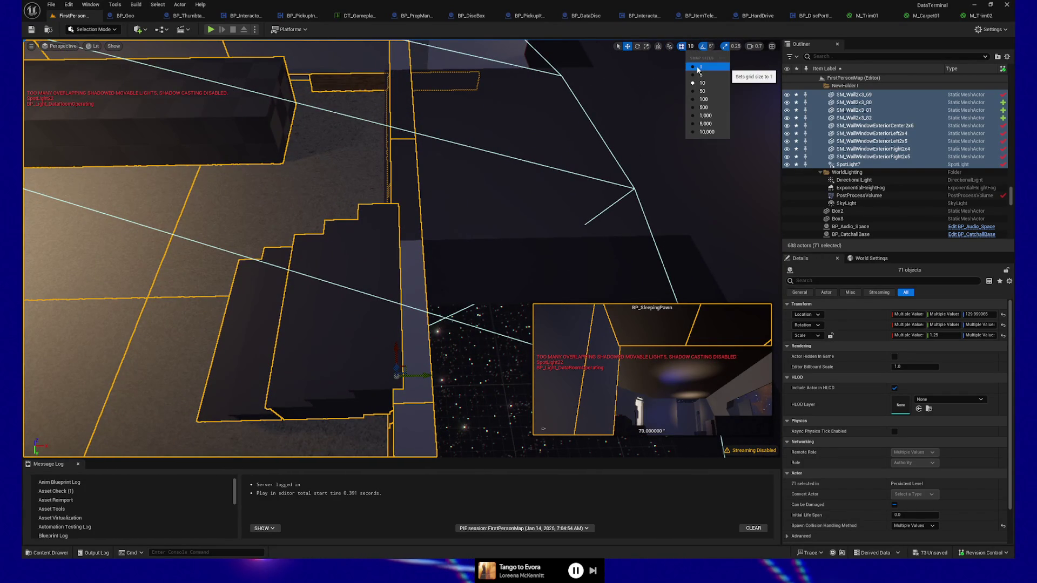
left_click(702, 69)
left_click_drag(429, 377, 421, 377)
mouse_move(394, 260)
left_mouse_down()
mouse_move(410, 158)
mouse_move(445, 131)
mouse_move(573, 213)
left_mouse_up()
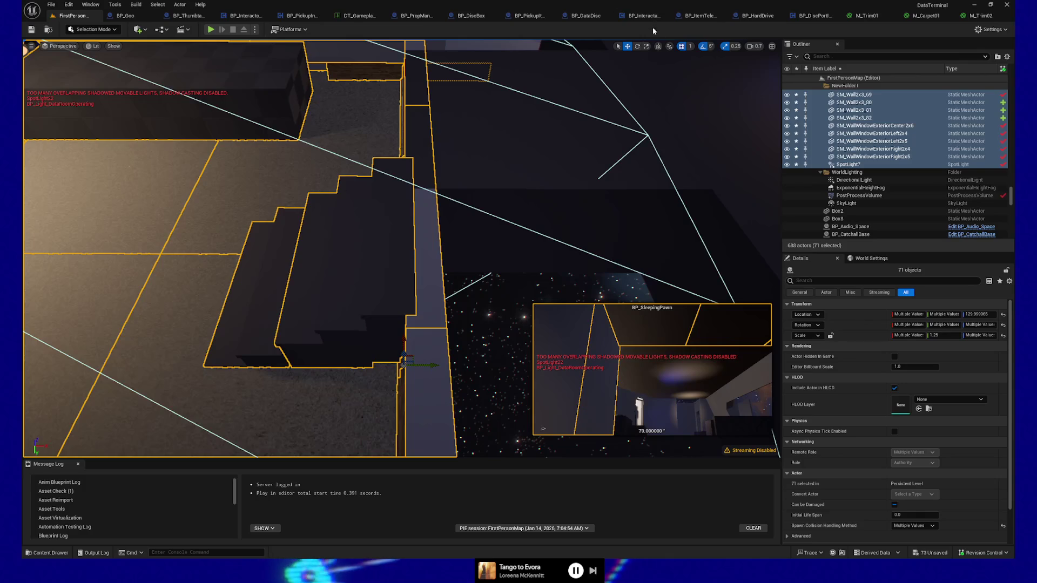
Return grid snap to 10 and fly close to inspect the selected walls' edges.
left_click(692, 47)
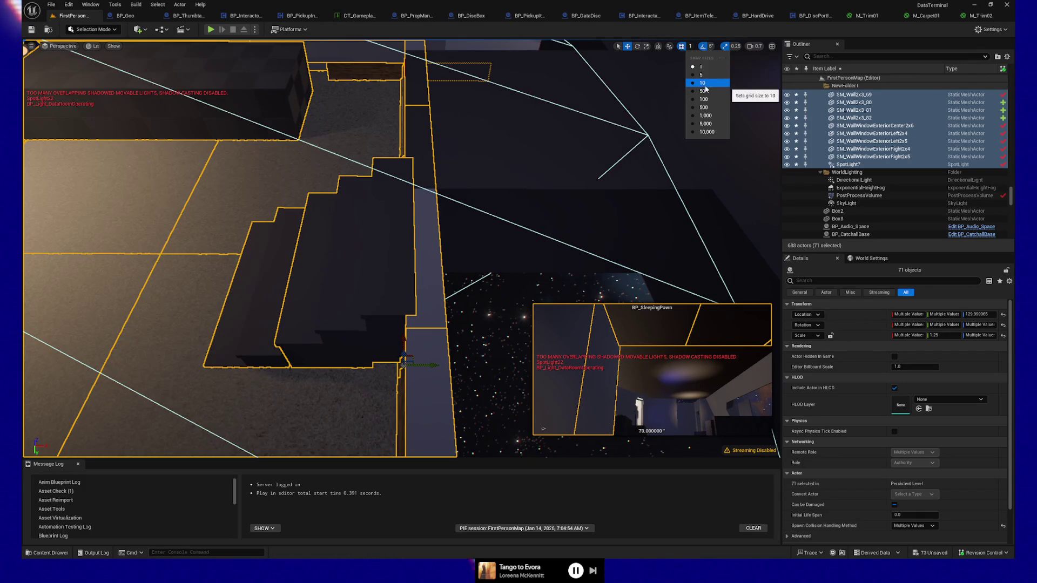
left_click(704, 84)
mouse_move(434, 365)
left_mouse_down()
mouse_move(388, 335)
mouse_move(378, 300)
mouse_move(369, 143)
mouse_move(308, 186)
mouse_move(270, 183)
left_mouse_up()
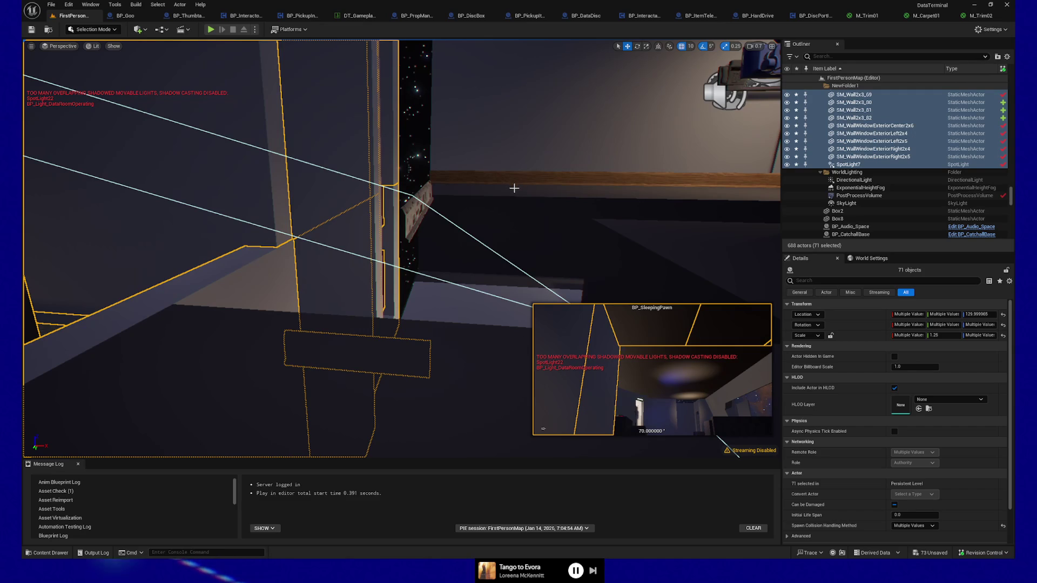
mouse_move(508, 207)
left_mouse_down()
mouse_move(422, 176)
mouse_move(502, 186)
mouse_move(481, 186)
left_mouse_up()
left_click_drag(376, 181, 377, 181)
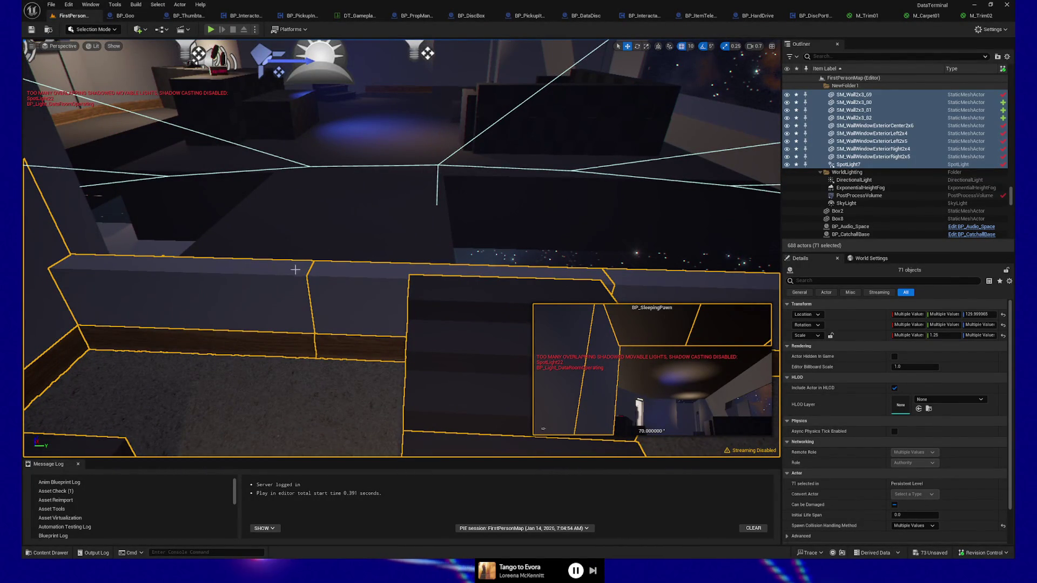
mouse_move(295, 269)
left_mouse_down()
mouse_move(296, 249)
mouse_move(281, 247)
left_mouse_up()
left_click_drag(412, 268, 413, 268)
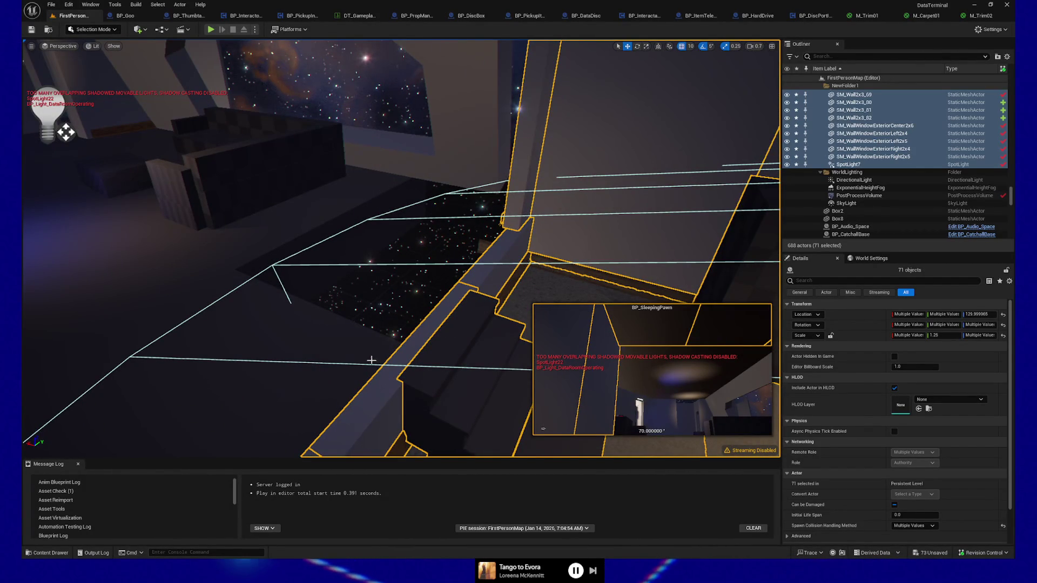
left_click_drag(392, 369, 391, 369)
mouse_move(446, 332)
left_mouse_down()
mouse_move(401, 339)
mouse_move(415, 341)
left_mouse_up()
Duplicate floor tile SM_Floor1x3_85 along Y into the floor gaps, placing a copy at Y 2460.
left_click(402, 339)
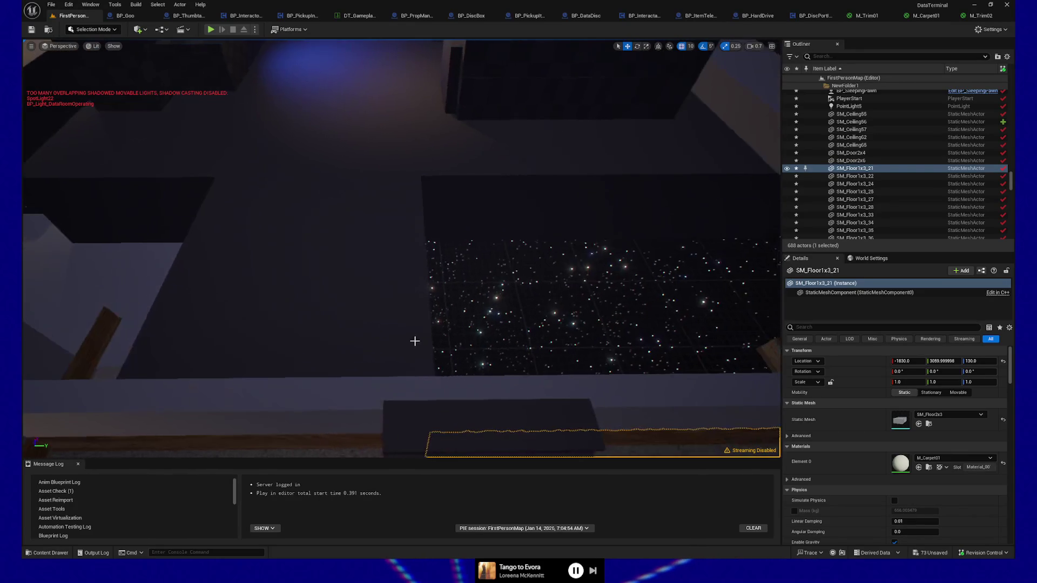
left_click(350, 350)
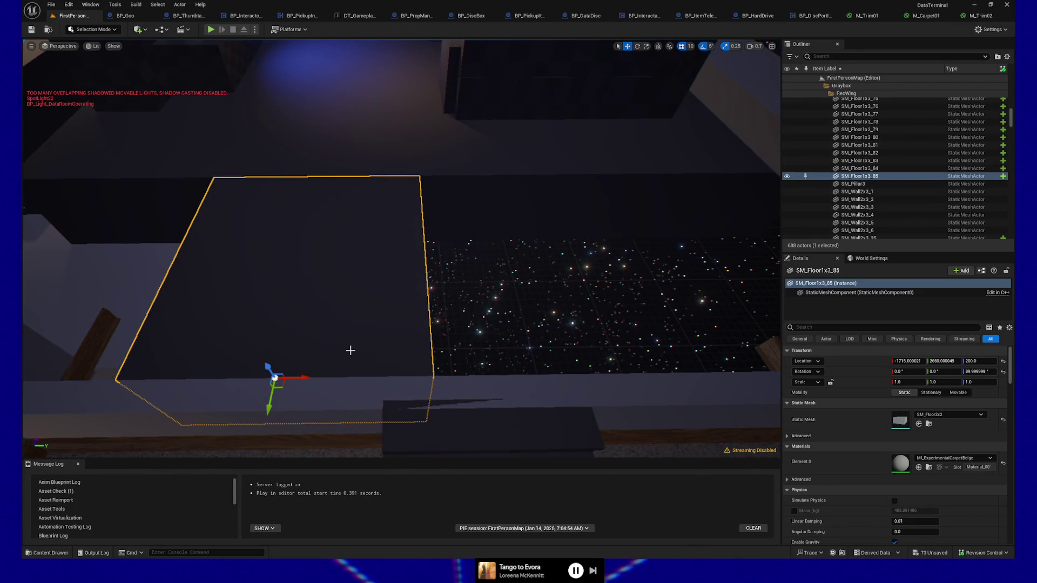
key("ctrl+d")
mouse_move(296, 379)
left_mouse_down()
mouse_move(668, 383)
mouse_move(616, 383)
mouse_move(394, 328)
left_mouse_up()
key("ctrl+d")
left_click(332, 338)
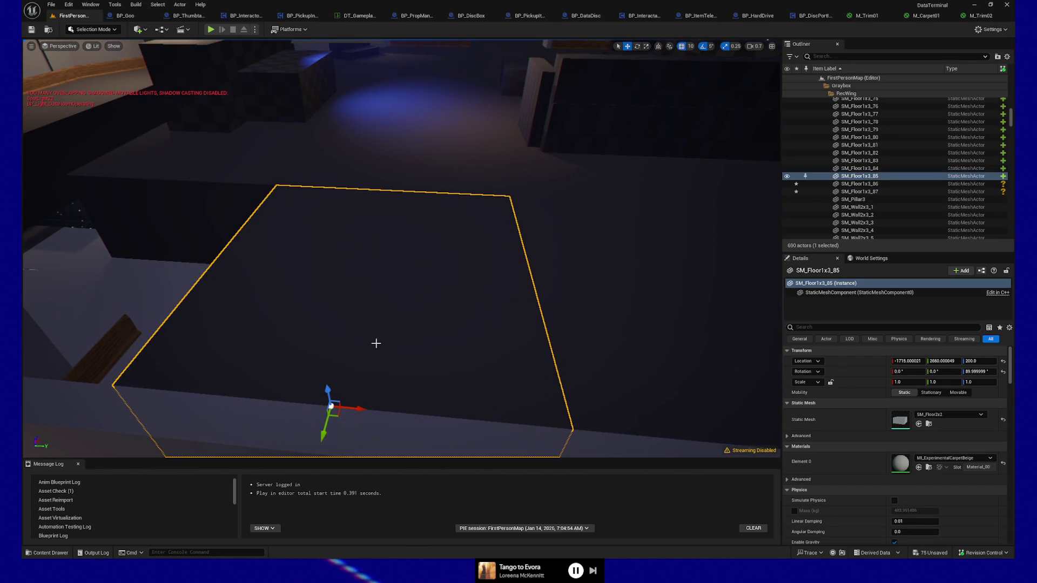
key("ctrl+d")
mouse_move(361, 409)
left_mouse_down()
mouse_move(319, 411)
mouse_move(345, 378)
mouse_move(335, 351)
mouse_move(378, 303)
left_mouse_up()
mouse_move(487, 366)
left_mouse_down()
mouse_move(476, 389)
mouse_move(487, 365)
left_mouse_up()
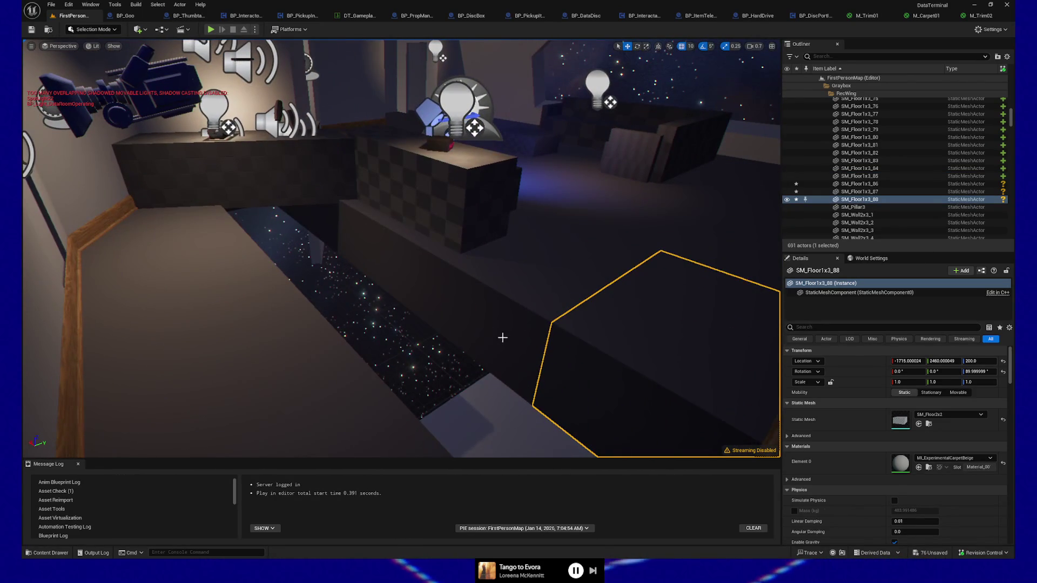
Delete floor tiles SM_Floor1x3_11, _32 and _15.
left_click(198, 305)
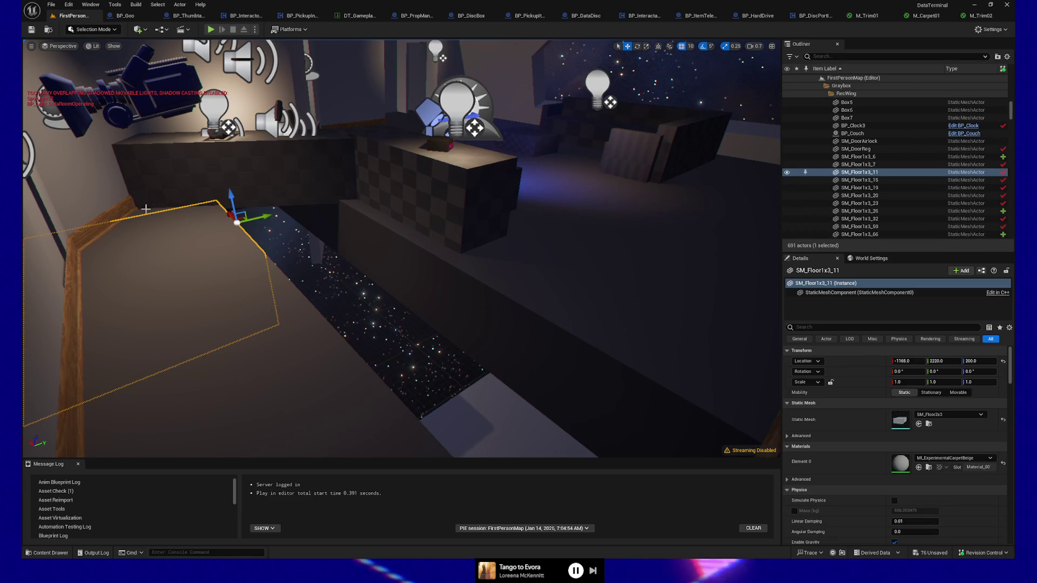
left_click(227, 351, "ctrl")
left_click(332, 405, "ctrl")
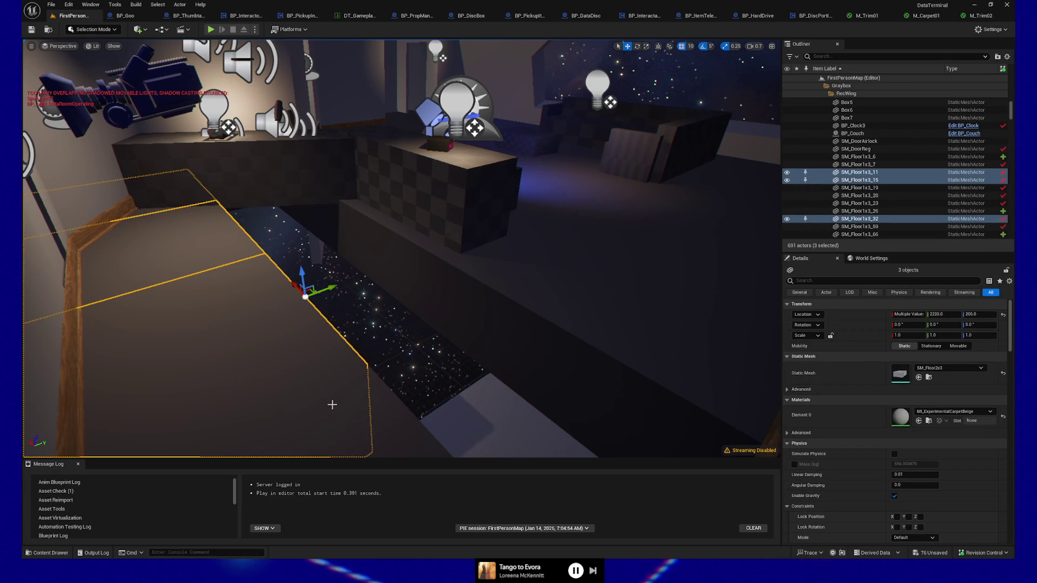
key("Delete")
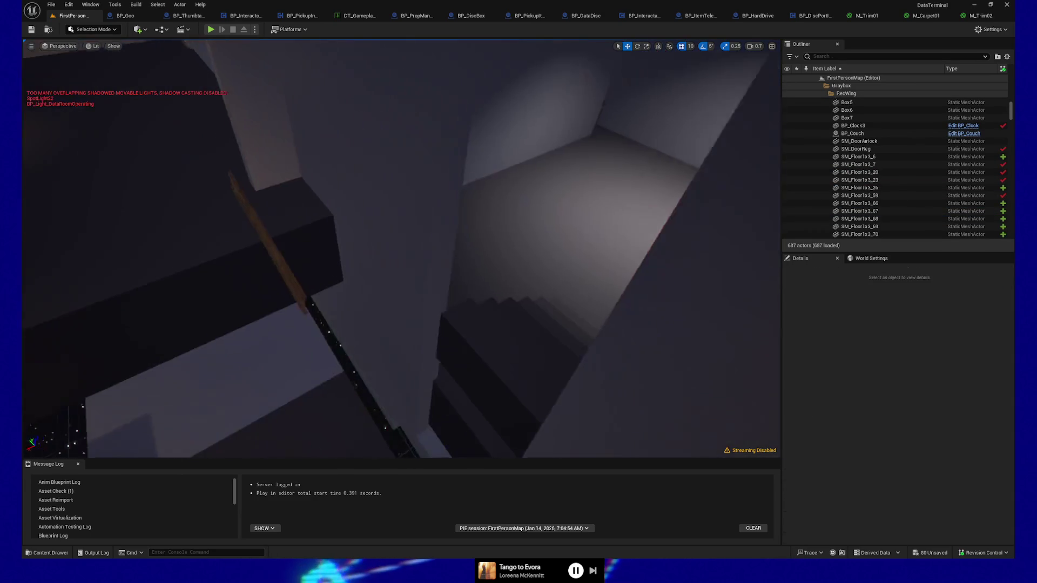
Select copy SM_Floor1x3_88 and undo the last floor move, the tile duplicates and a wall move.
mouse_move(324, 381)
left_mouse_down()
mouse_move(330, 357)
mouse_move(324, 382)
left_mouse_up()
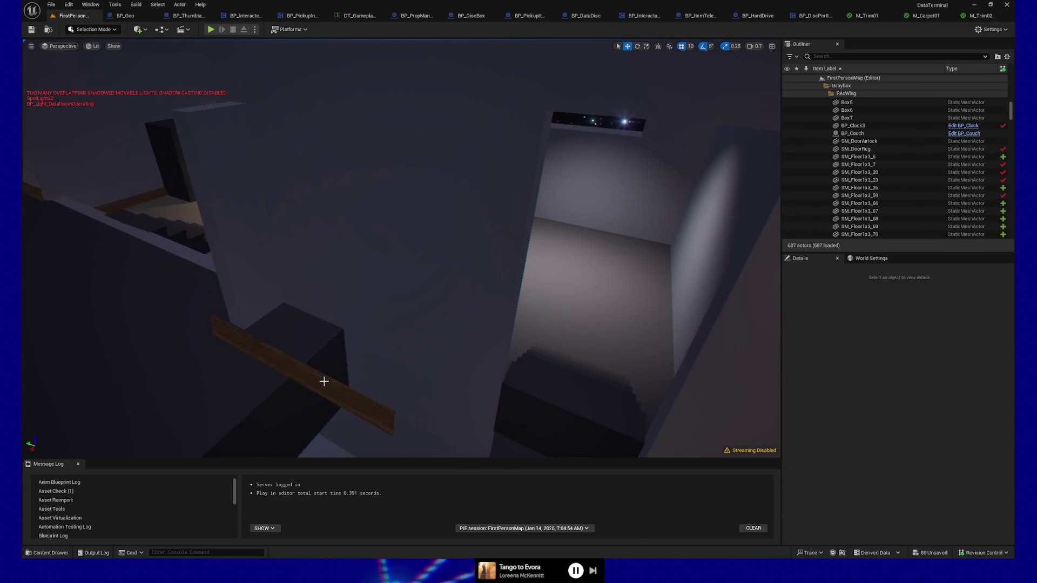
left_click(302, 372)
left_click_drag(324, 346, 331, 319)
left_click(451, 299)
left_click_drag(451, 299, 54, 412)
left_click_drag(477, 310, 477, 311)
left_click(464, 308)
left_click(464, 309)
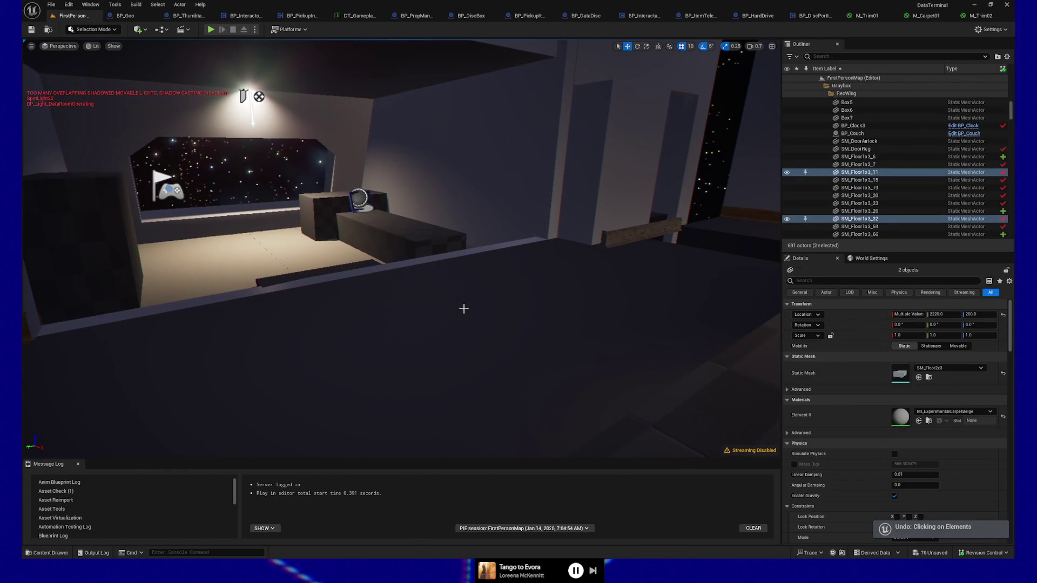
key("ctrl+z")
key("ctrl+z")
key("ctrl+z")
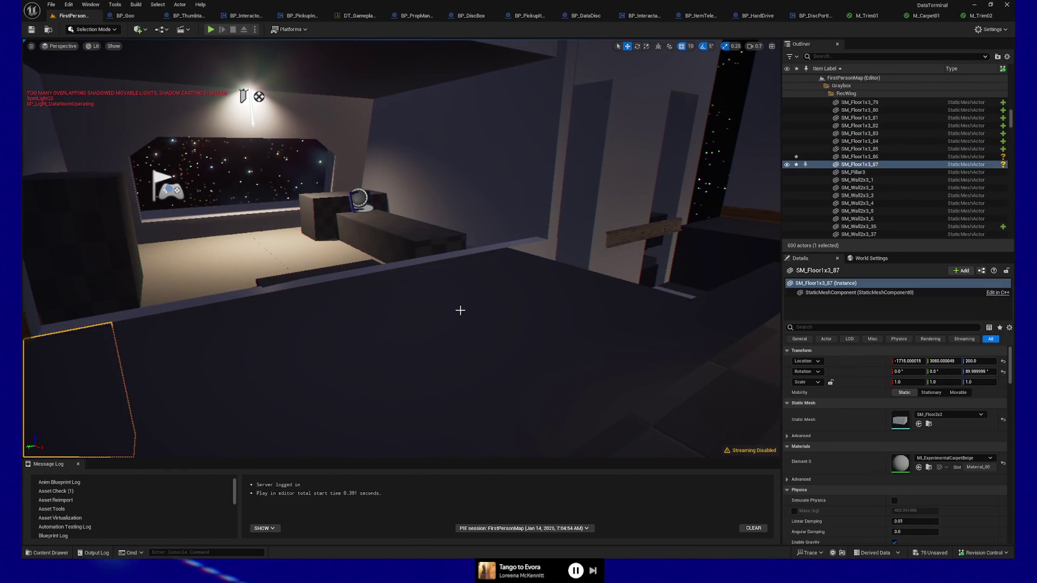
key("ctrl+z")
key("ctrl+z")
key("ctrl+z")
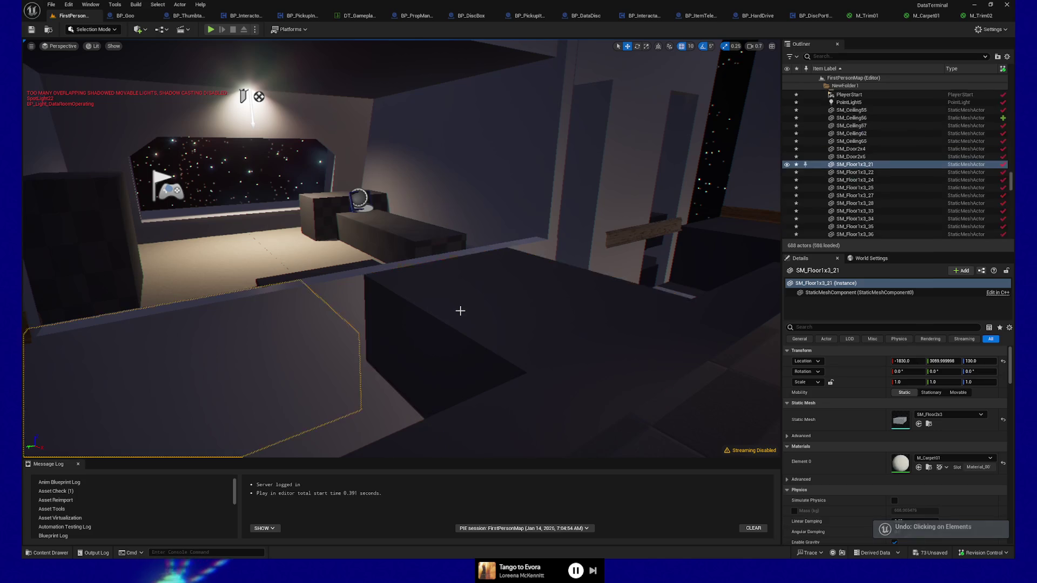
key("ctrl+z")
key("ctrl+z")
key("ctrl+z")
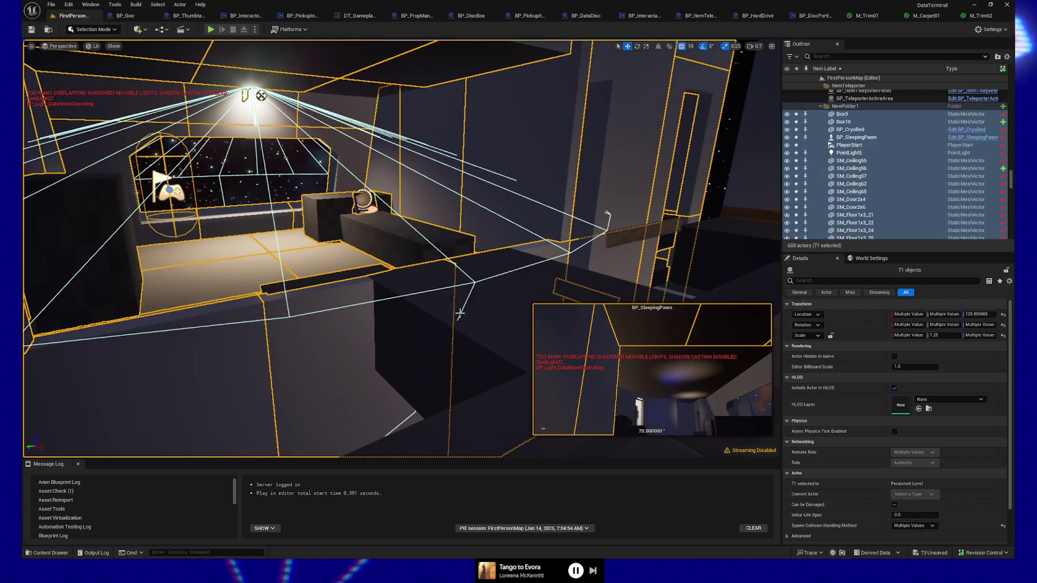
Undo one more wall edit and select the wooden trim SM_Trim_LargeWood_2m9.
key("ctrl+z")
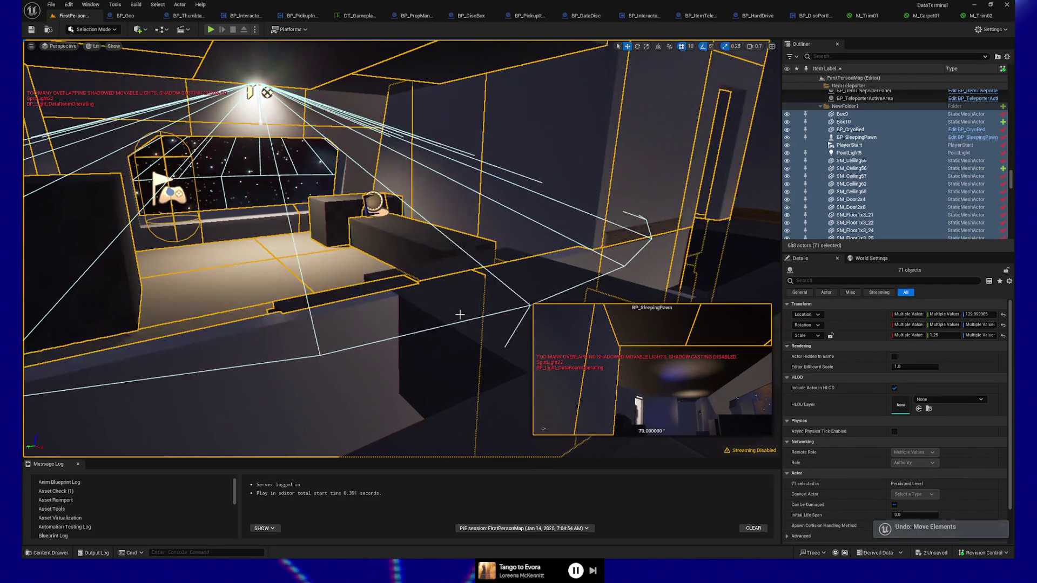
left_click(667, 223, "ctrl")
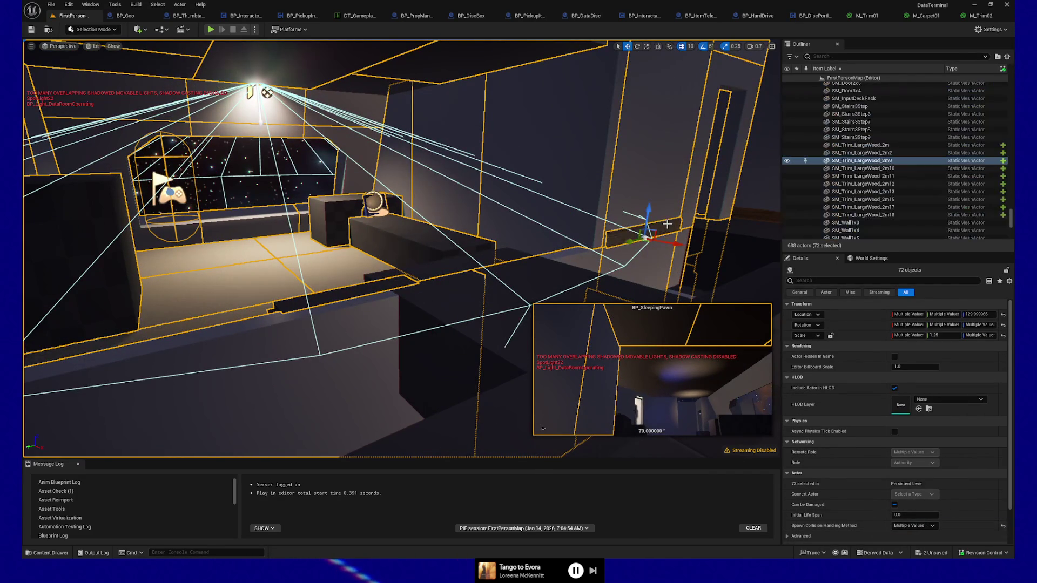
left_click(676, 220)
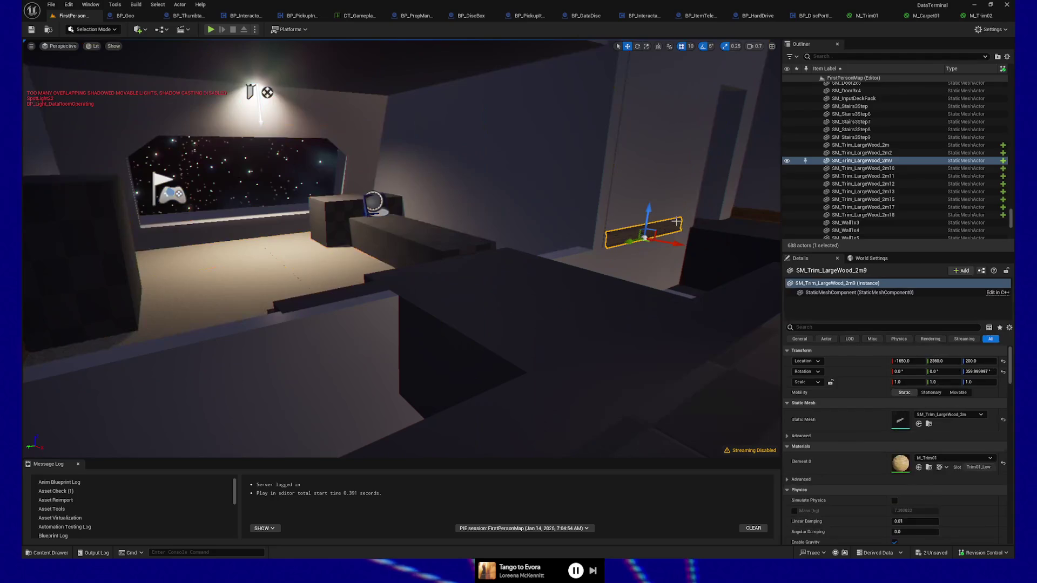
Move SM_Trim_LargeWood_2m9 into NewFolder1 through Move To, searching 'new'.
left_click(863, 162)
right_click(864, 164)
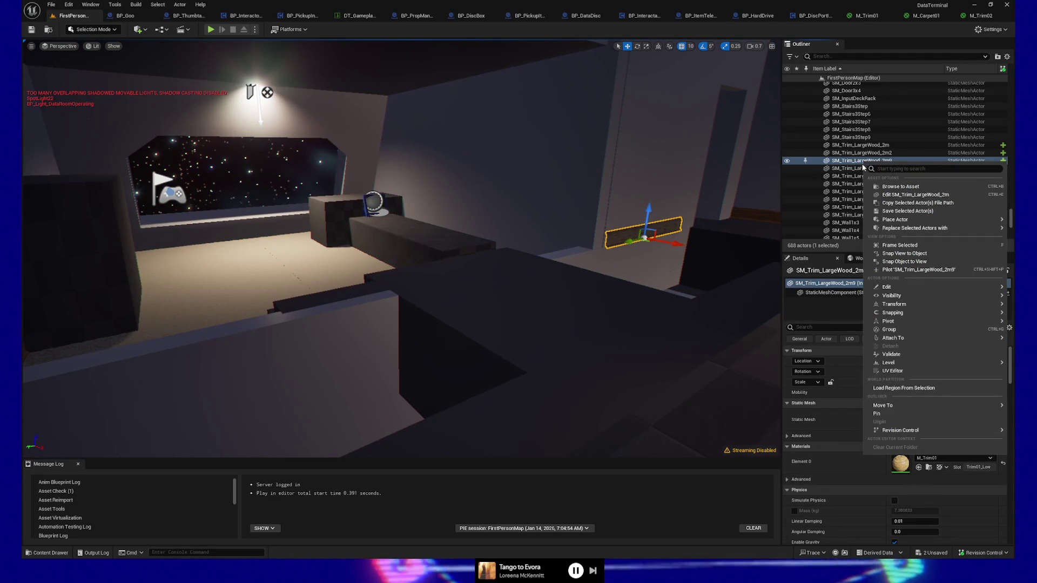
mouse_move(915, 307)
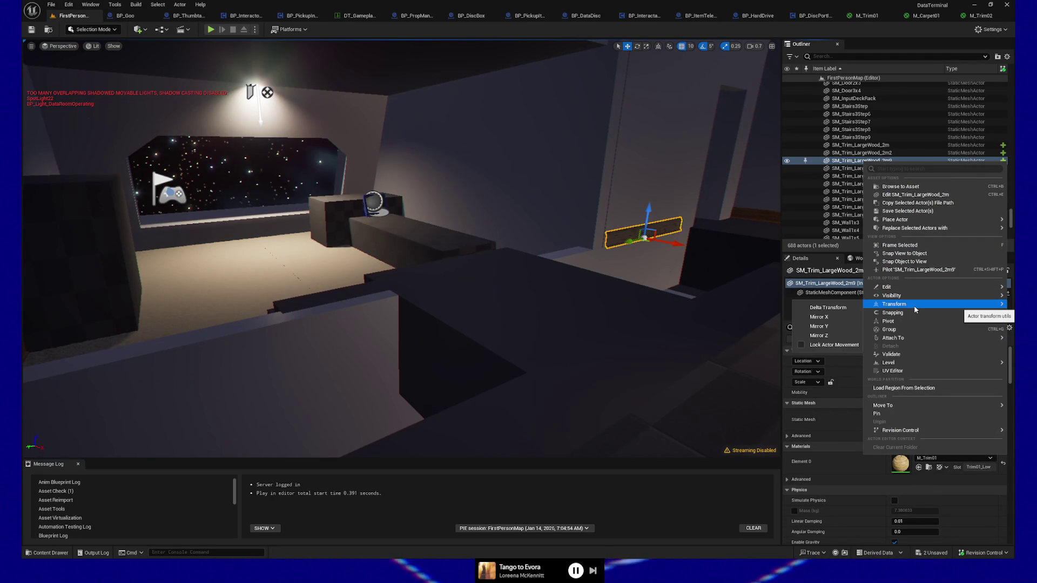
mouse_move(910, 407)
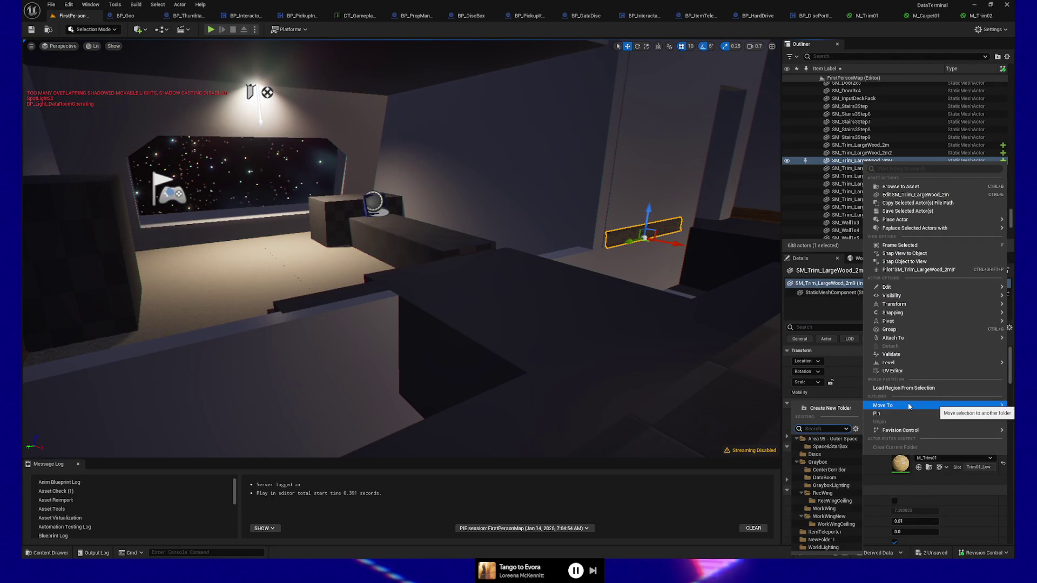
type("new")
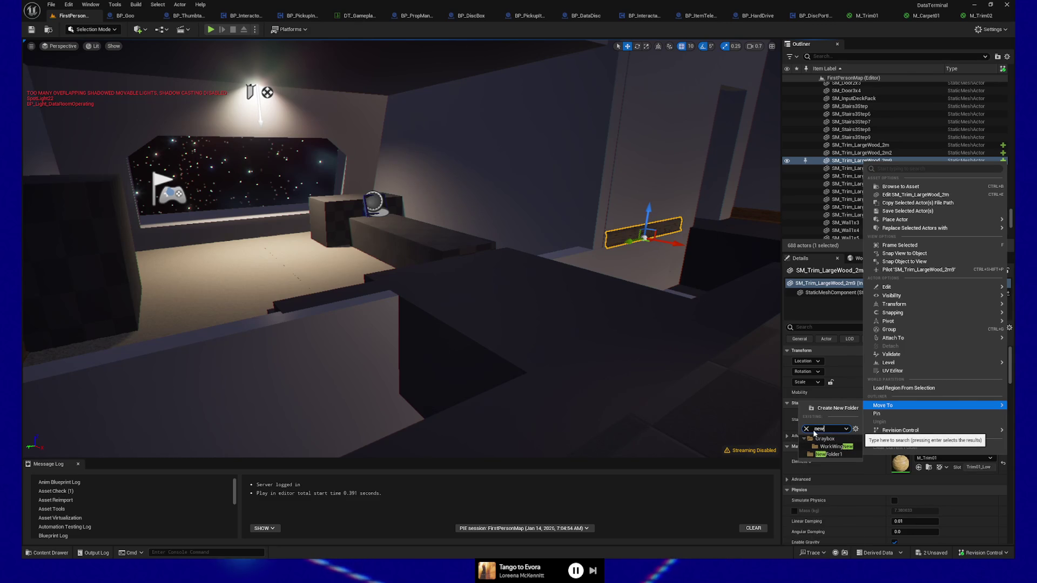
left_click(813, 454)
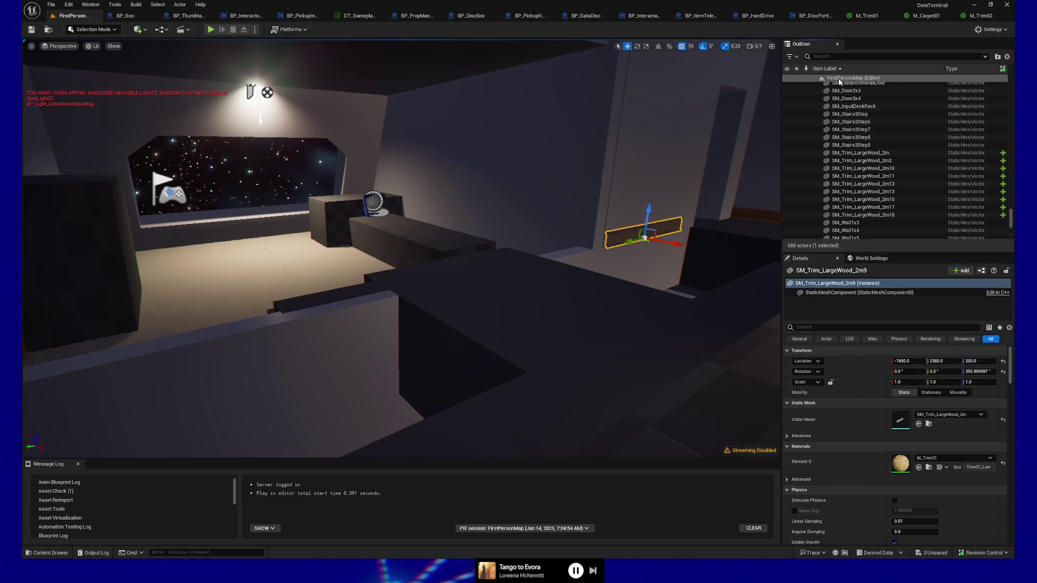
Use Select > All Descendants on NewFolder1 to select its 72 lounge room actors.
type("new")
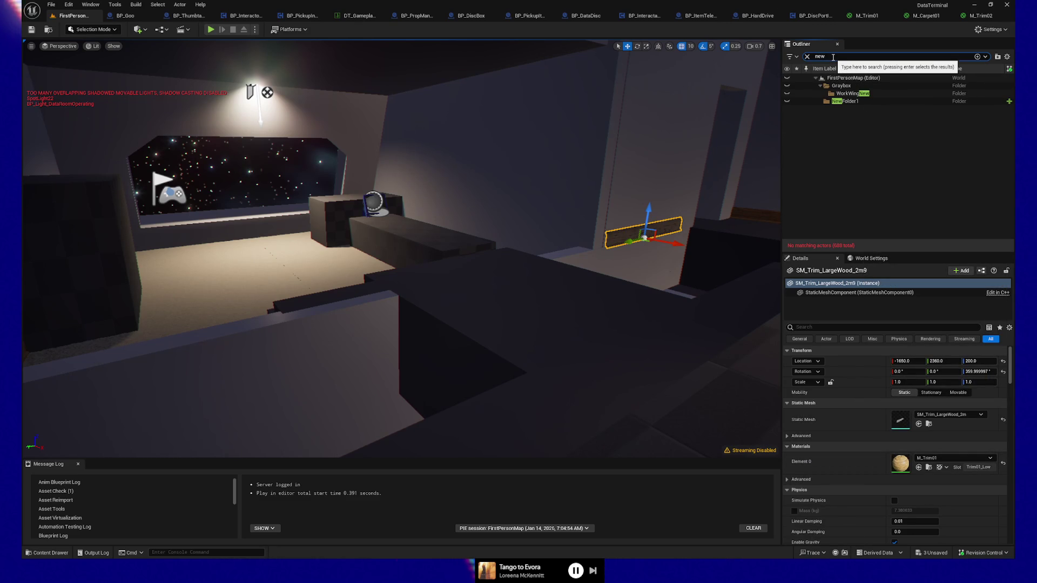
right_click(843, 106)
mouse_move(886, 147)
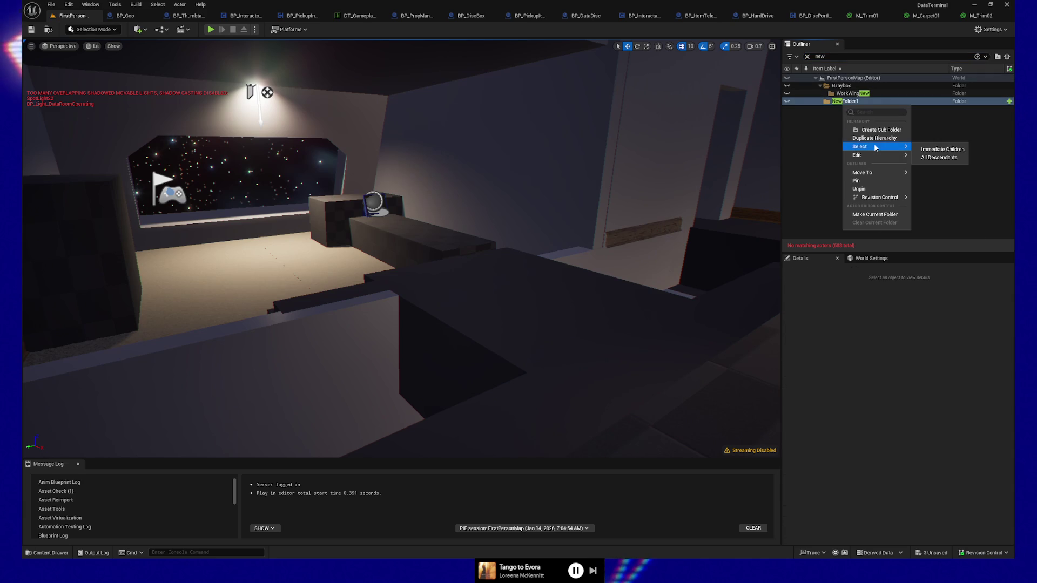
left_click(940, 158)
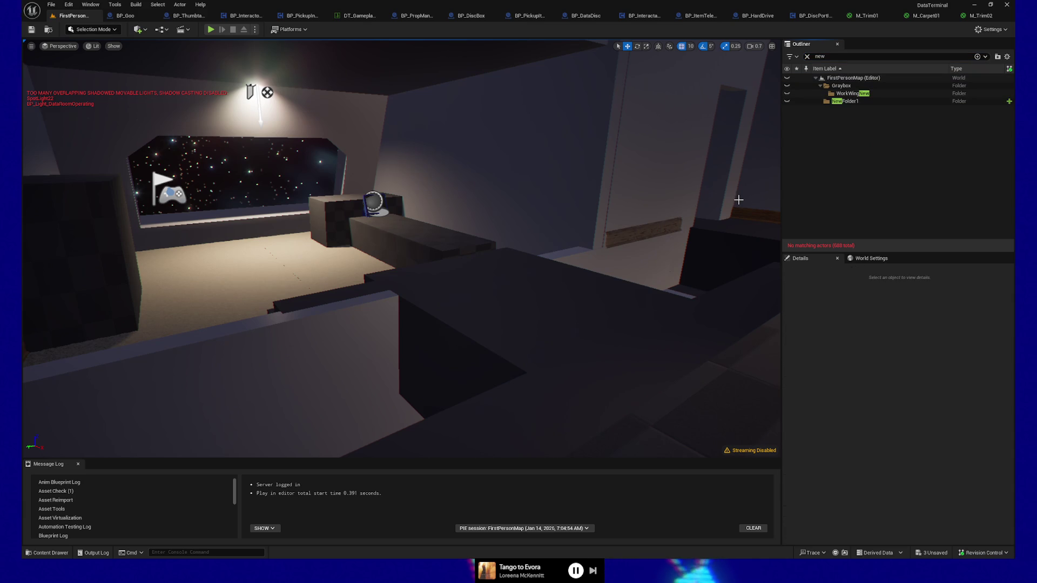
left_click(808, 56)
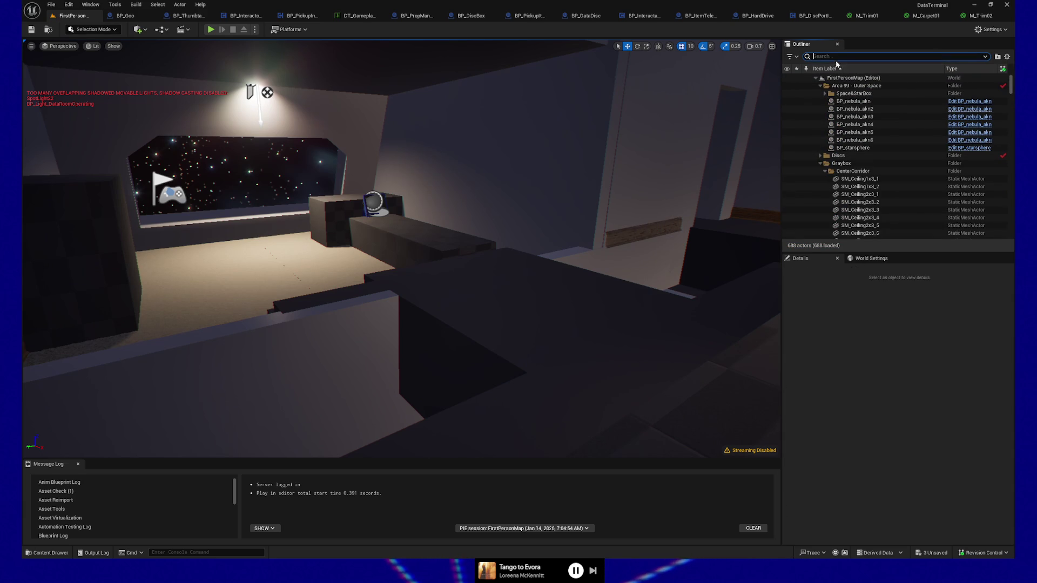
type("new")
left_click(853, 102)
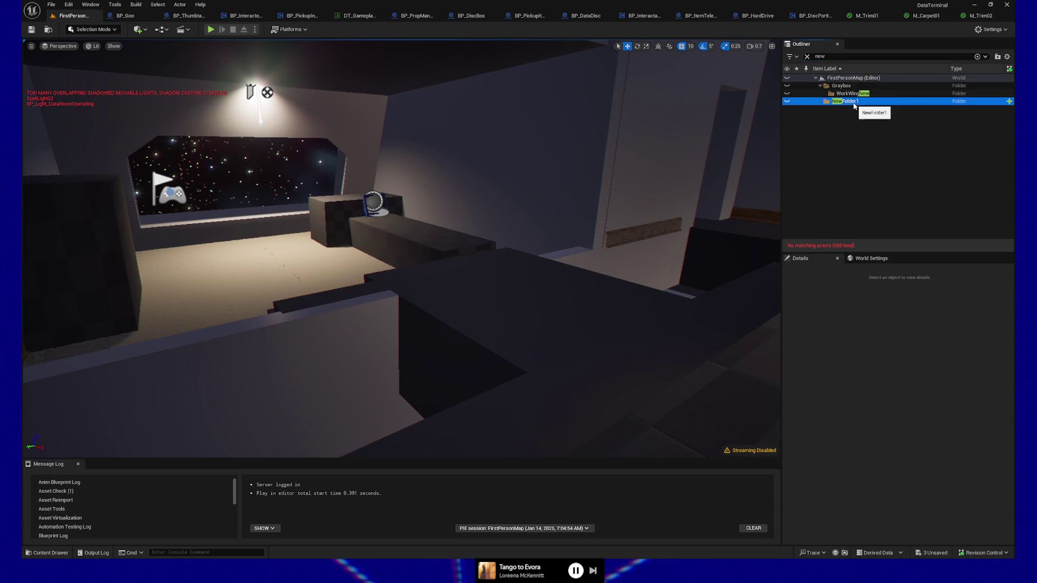
left_click(807, 56)
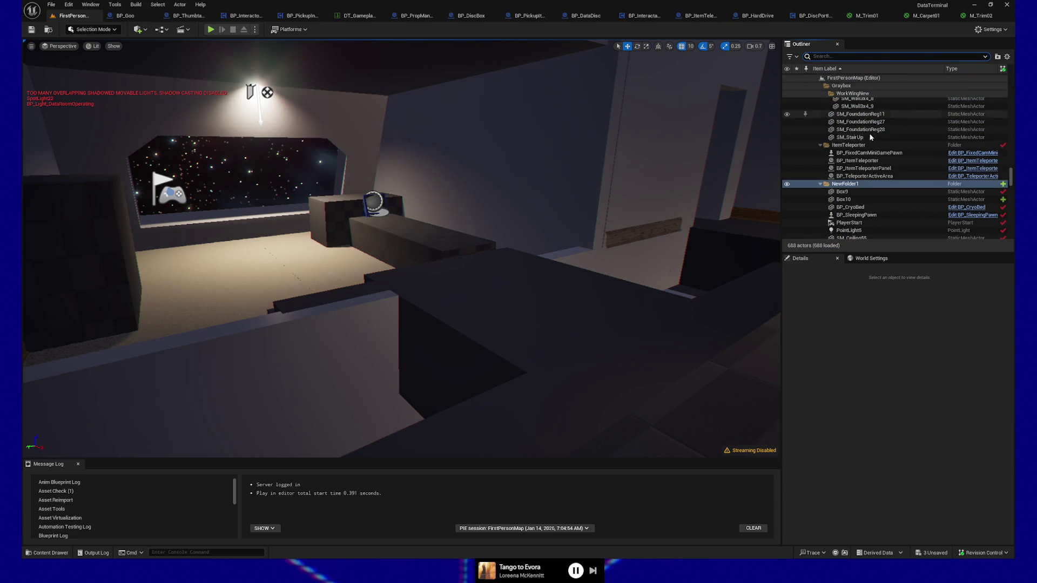
right_click(847, 187)
mouse_move(891, 226)
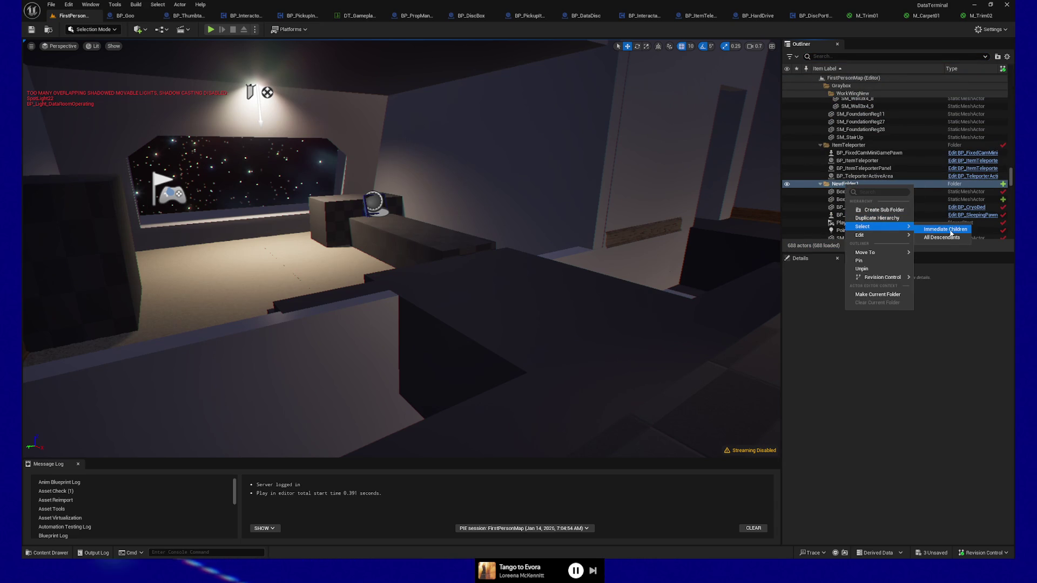
left_click(952, 239)
mouse_move(402, 249)
left_mouse_down()
mouse_move(389, 191)
mouse_move(373, 187)
mouse_move(367, 157)
mouse_move(341, 145)
left_mouse_up()
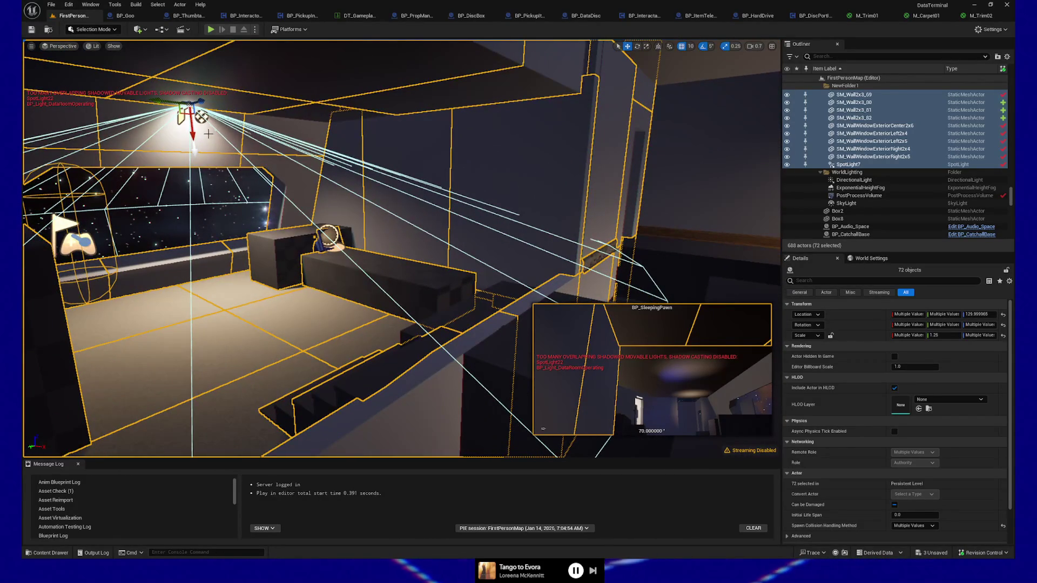
Undo the accidental move of the selected room pieces.
left_click(692, 47)
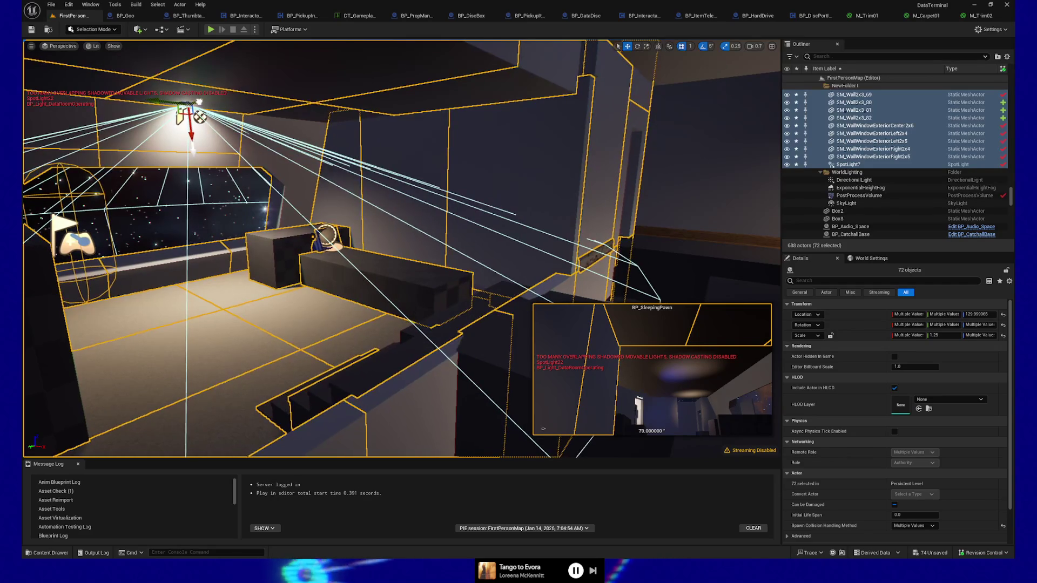
key("ctrl+z")
left_click_drag(214, 115, 137, 59)
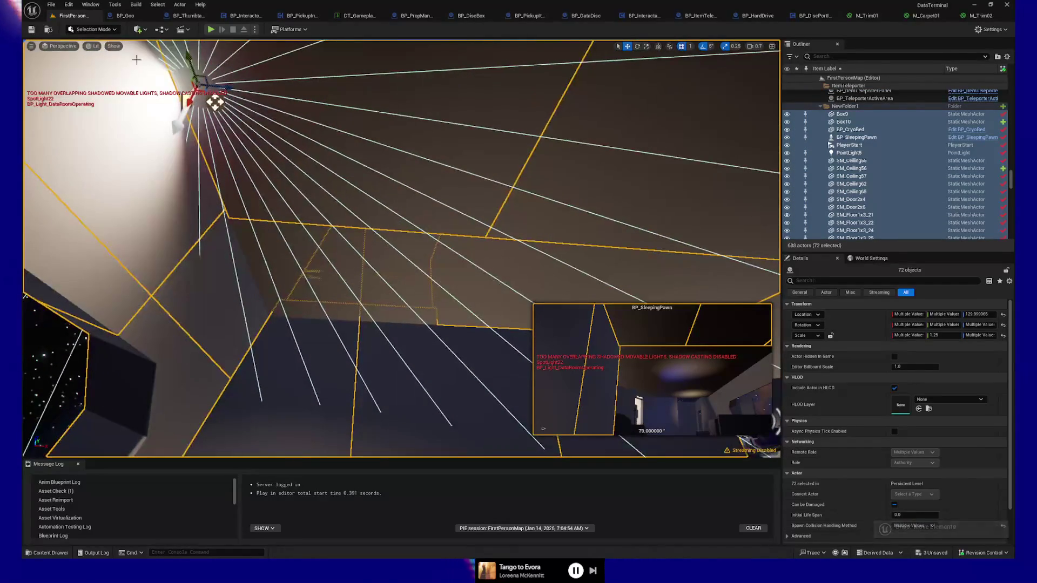
left_click_drag(215, 102, 211, 101)
mouse_move(349, 180)
left_mouse_down()
mouse_move(339, 230)
mouse_move(324, 227)
left_mouse_up()
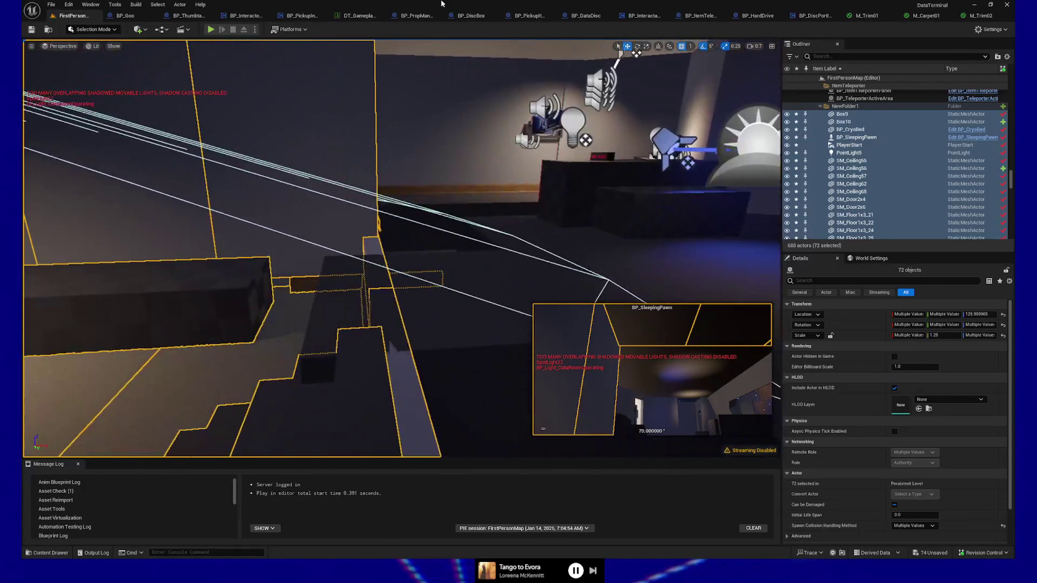
Set the viewport grid snap size to 10.
left_click(693, 47)
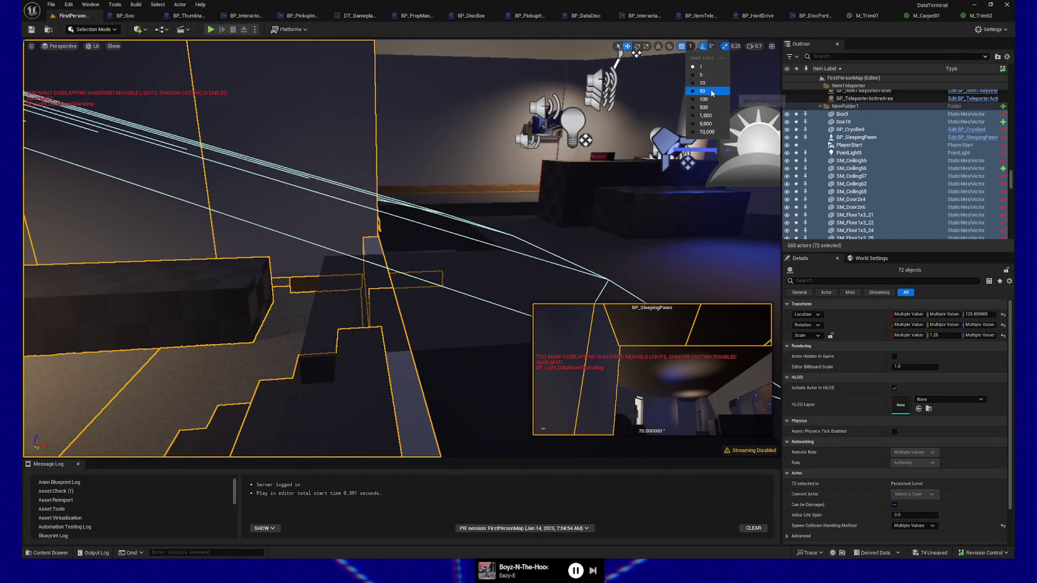
left_click(710, 83)
left_click_drag(389, 135, 391, 152)
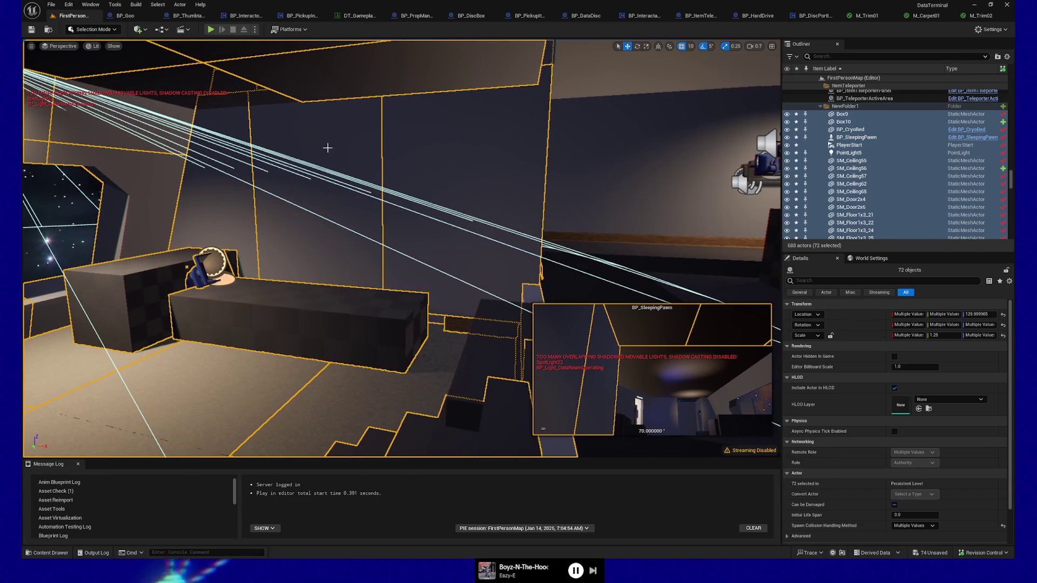
left_click_drag(327, 148, 292, 142)
right_click(293, 142)
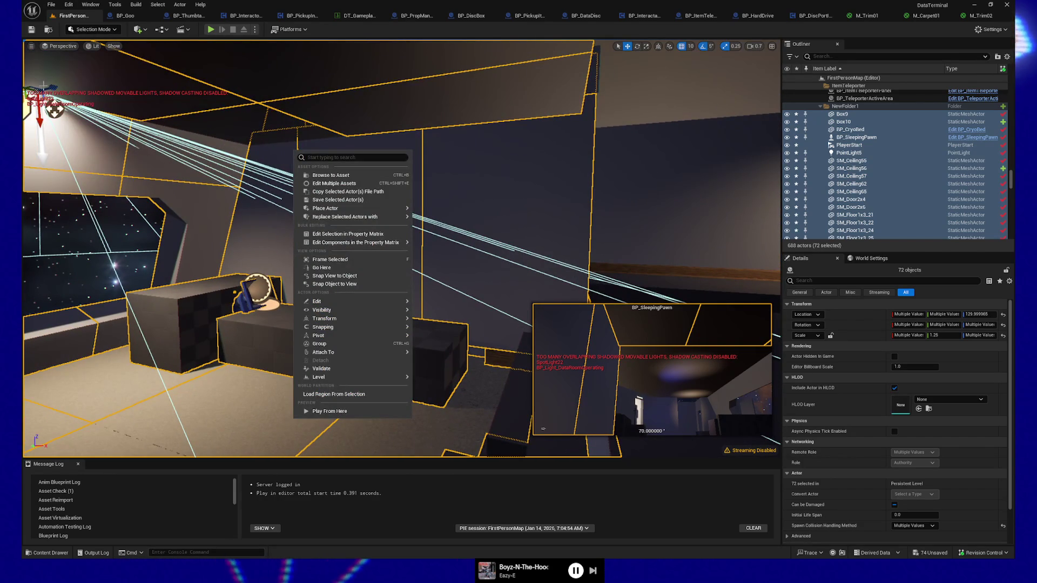
key("Escape")
left_click_drag(391, 152, 136, 101)
left_click_drag(463, 193, 482, 205)
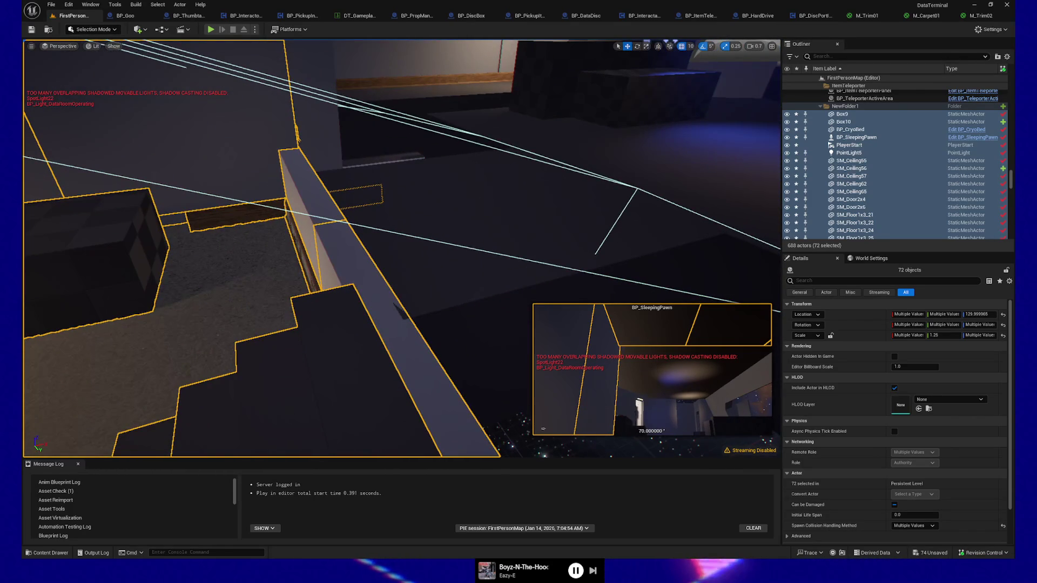
left_click(694, 49)
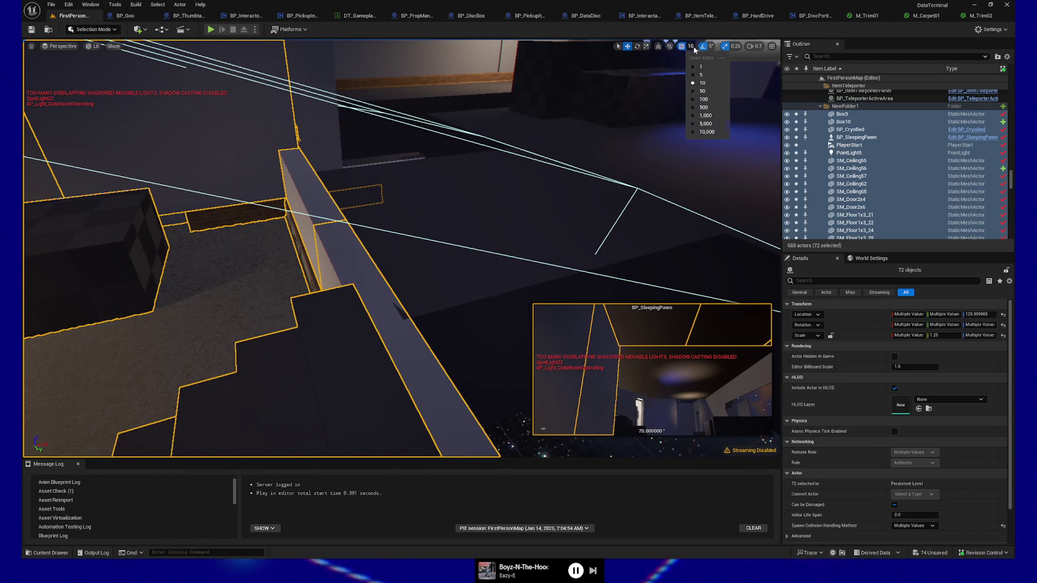
Change grid snap to 1 and undo the latest stray move of the 72 room pieces.
left_click(697, 67)
left_click_drag(648, 81, 654, 113)
mouse_move(285, 114)
left_mouse_down()
mouse_move(237, 135)
mouse_move(289, 141)
left_mouse_up()
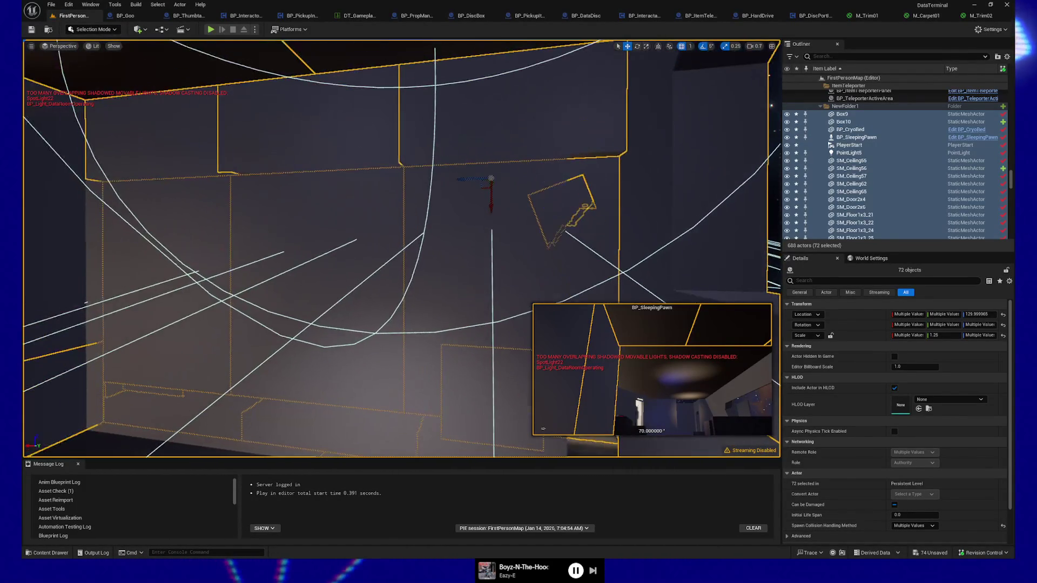
left_click_drag(482, 264, 498, 247)
key("ctrl+z")
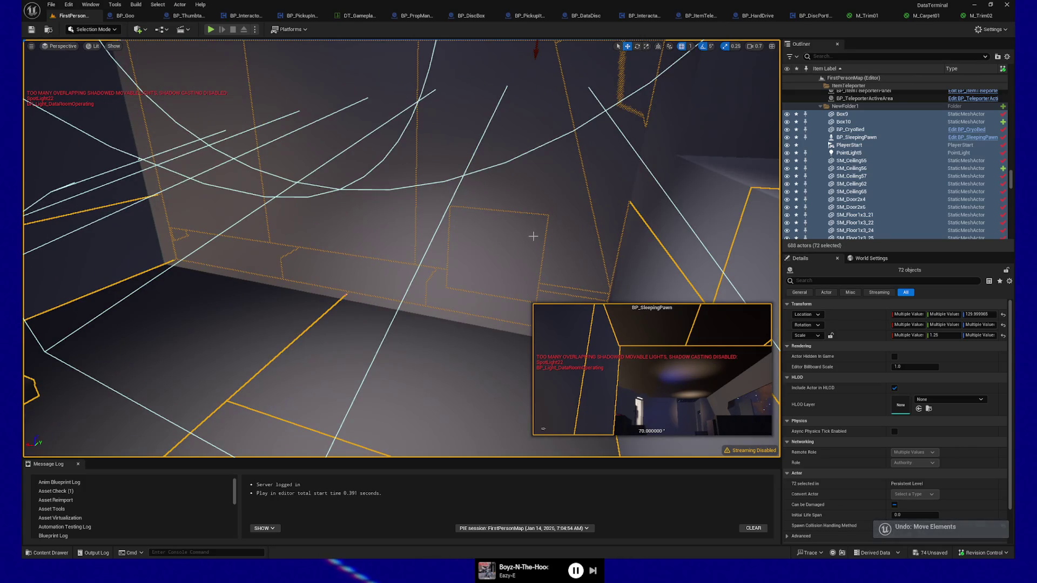
Inspect the six wall panels' alignment and delete the misaligned wall SM_Wall2x3_45.
left_click(502, 245)
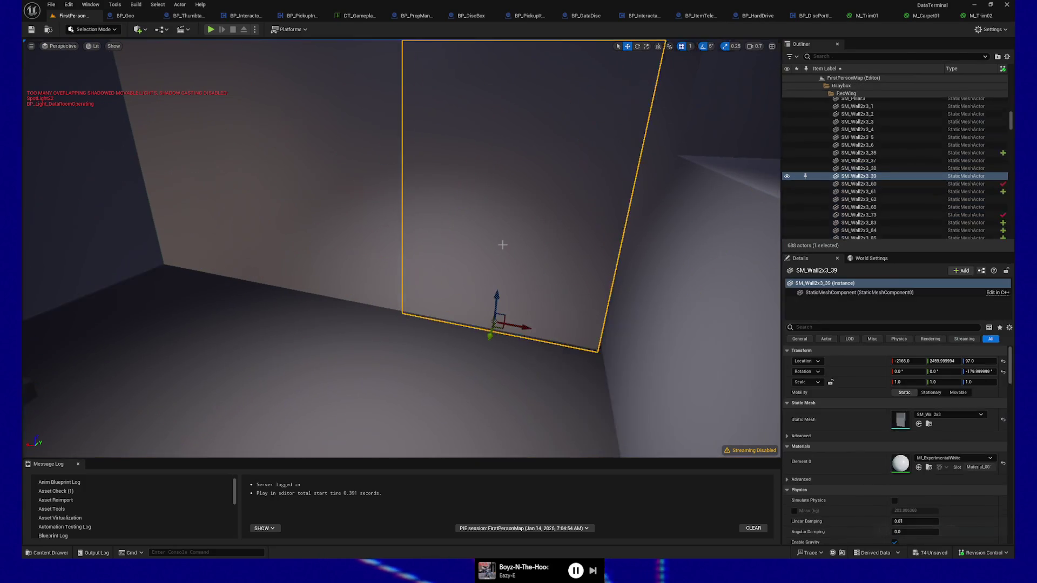
left_click(299, 218, "ctrl")
left_click(192, 213, "ctrl")
key("f")
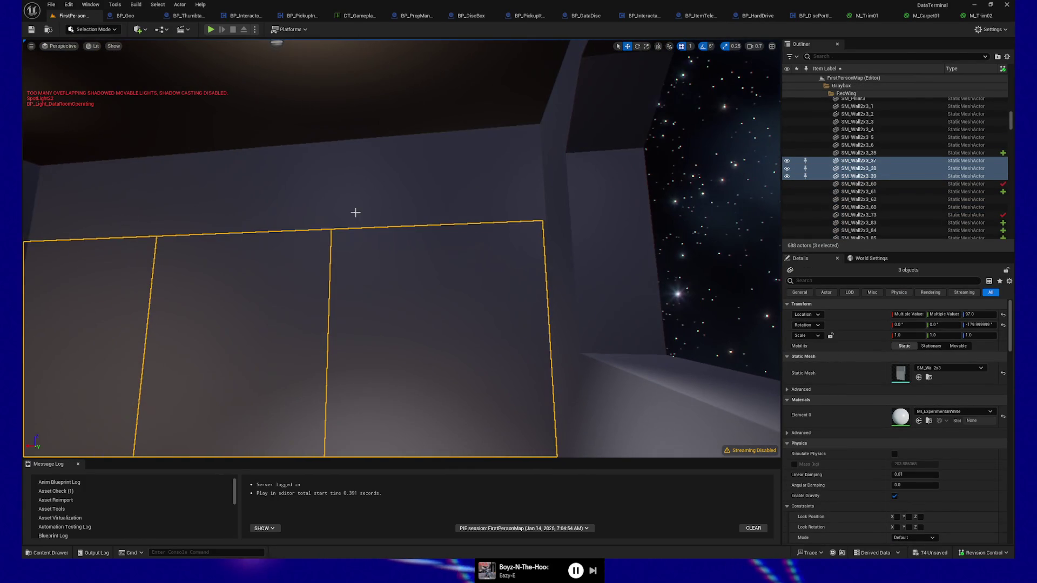
left_click(416, 170, "ctrl")
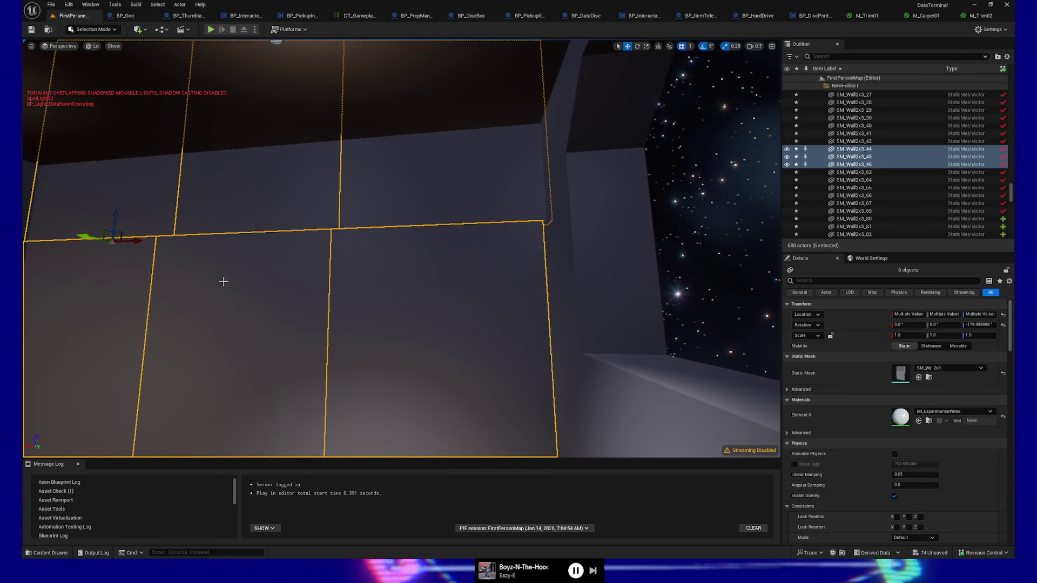
key("f")
left_click_drag(402, 249, 670, 249)
mouse_move(308, 203)
left_mouse_down()
mouse_move(362, 203)
mouse_move(307, 203)
left_mouse_up()
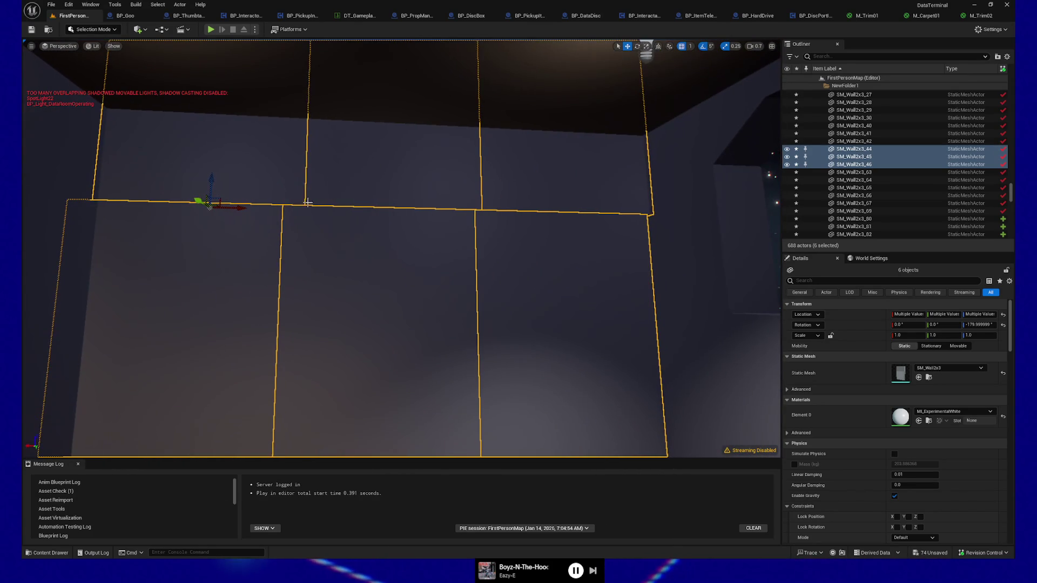
left_click(543, 178)
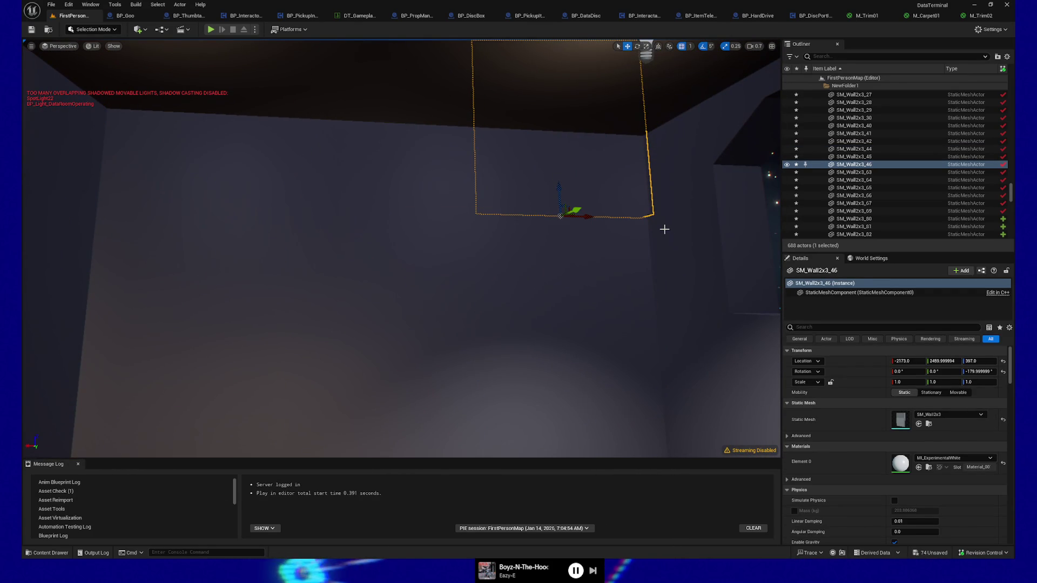
left_click(371, 170)
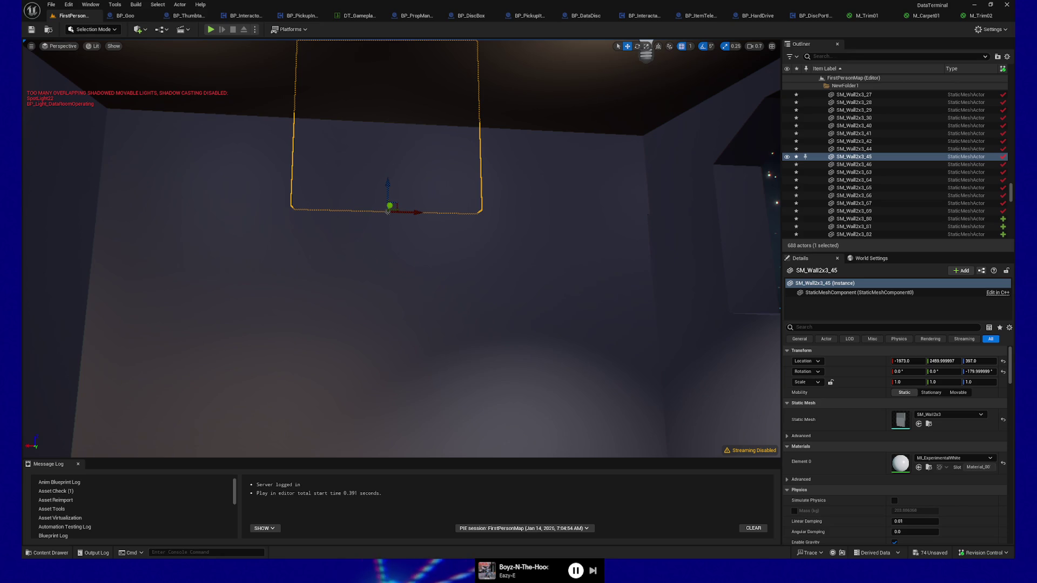
key("Delete")
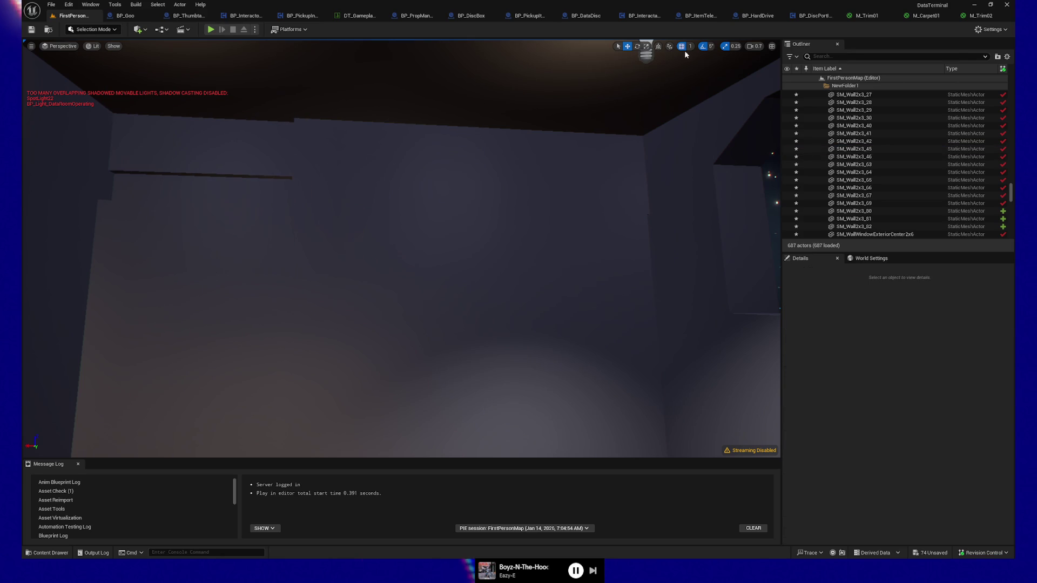
Set grid snap to 100 and copy an upper wall 200 units along X.
left_click(689, 48)
left_click(705, 99)
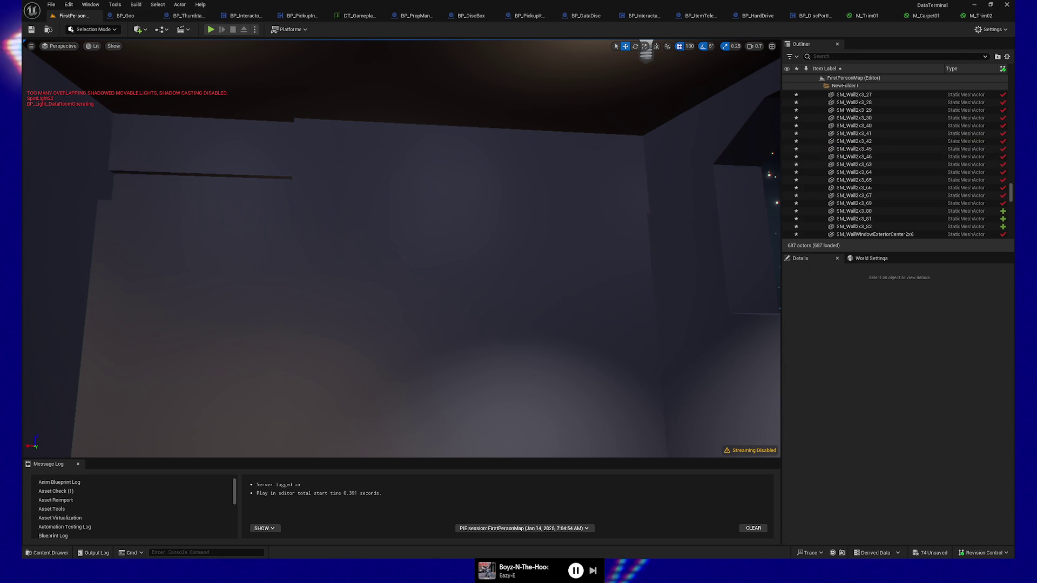
left_click(395, 154)
left_click_drag(413, 211, 249, 200)
Delete the three old lower walls SM_Wall2x3_37 to _39.
left_click(229, 279)
left_click(349, 287, "ctrl")
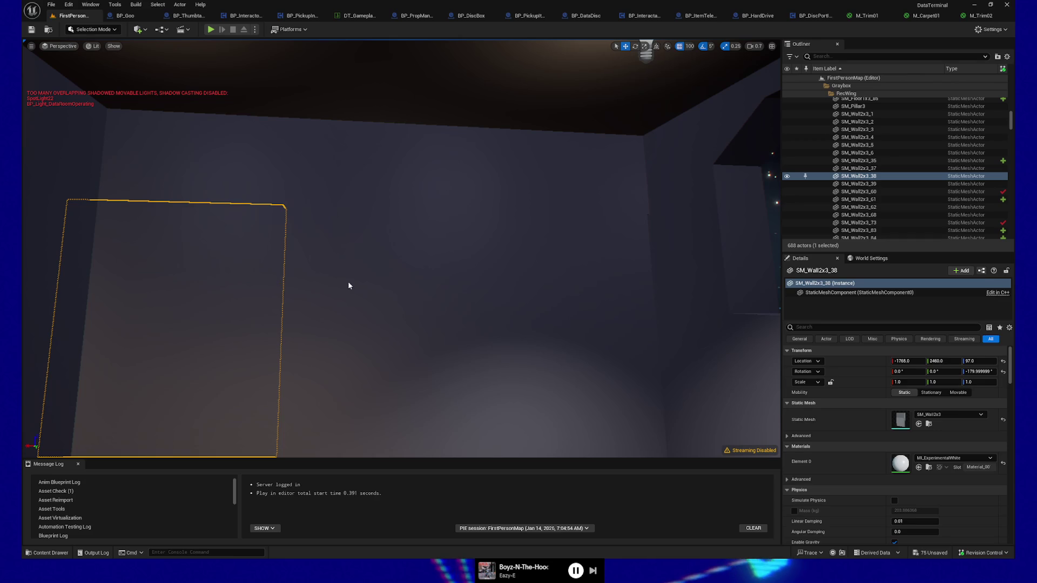
left_click(580, 302, "ctrl")
key("Delete")
Duplicate the three upper walls and lower the copies to Z 97.
left_click_drag(578, 225, 581, 225)
left_click(576, 201)
left_click(379, 189, "ctrl")
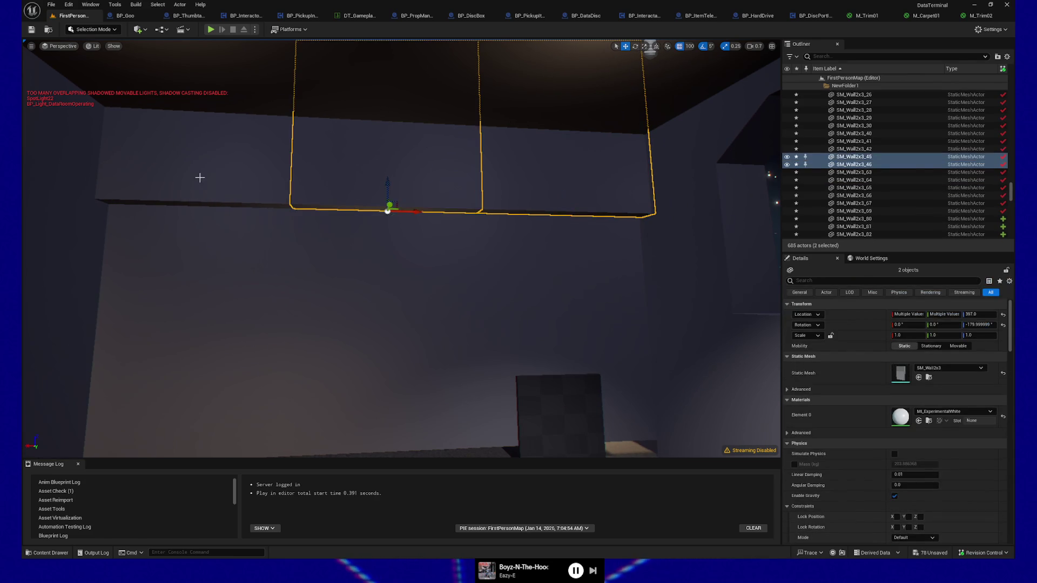
left_click(274, 206, "ctrl")
key("ctrl+d")
left_click_drag(194, 190, 221, 372)
left_click_drag(215, 425, 209, 447)
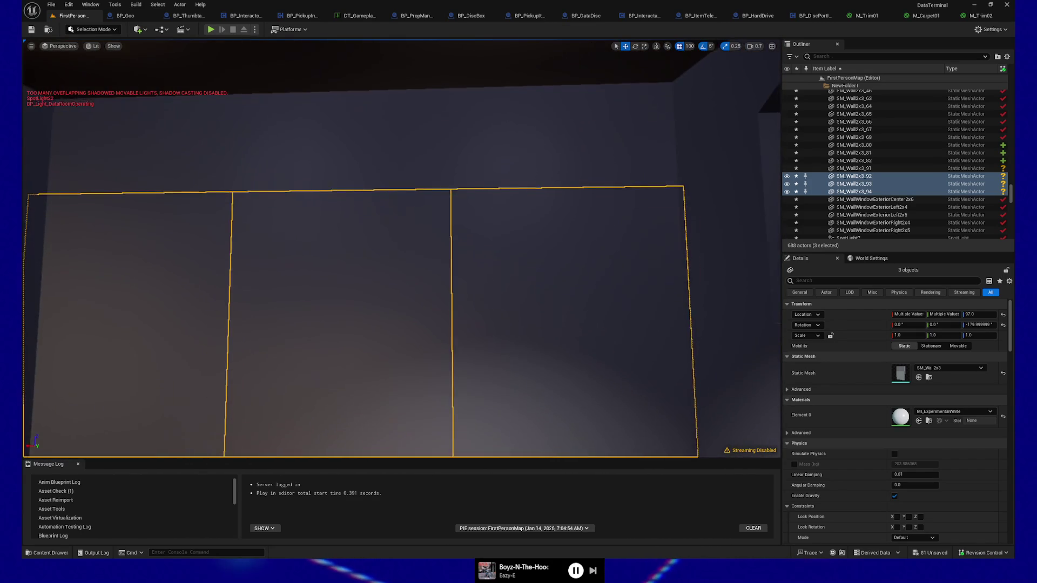
left_click(448, 143, "ctrl")
left_click(247, 148, "ctrl")
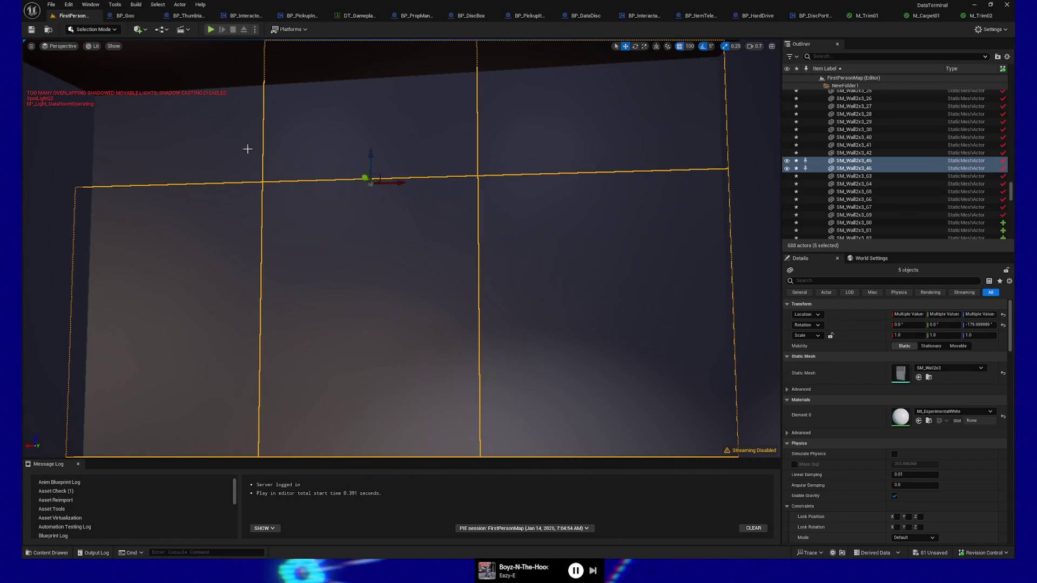
scroll(875, 173, "down", 3)
right_click(859, 183)
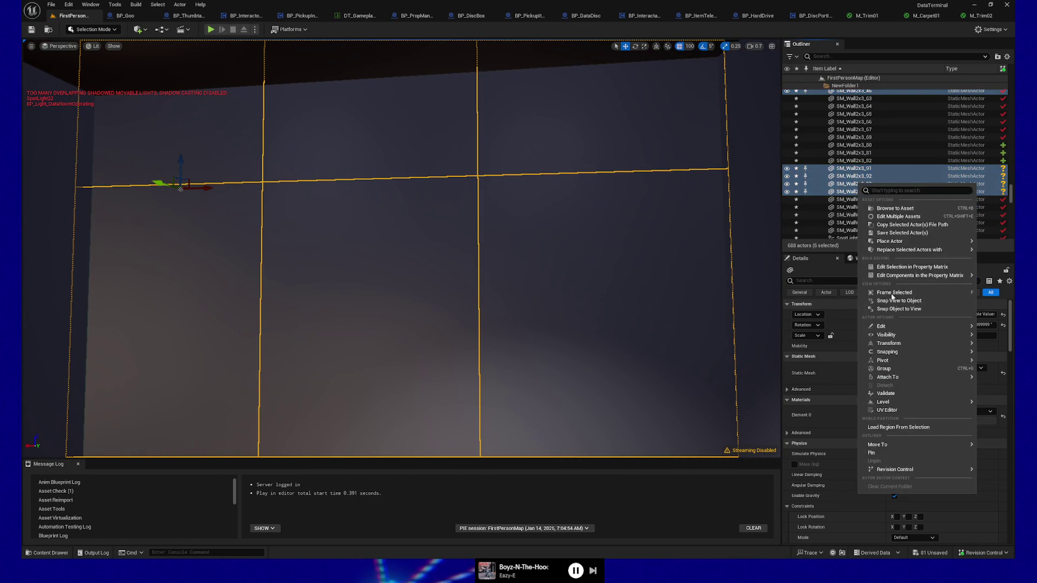
mouse_move(880, 446)
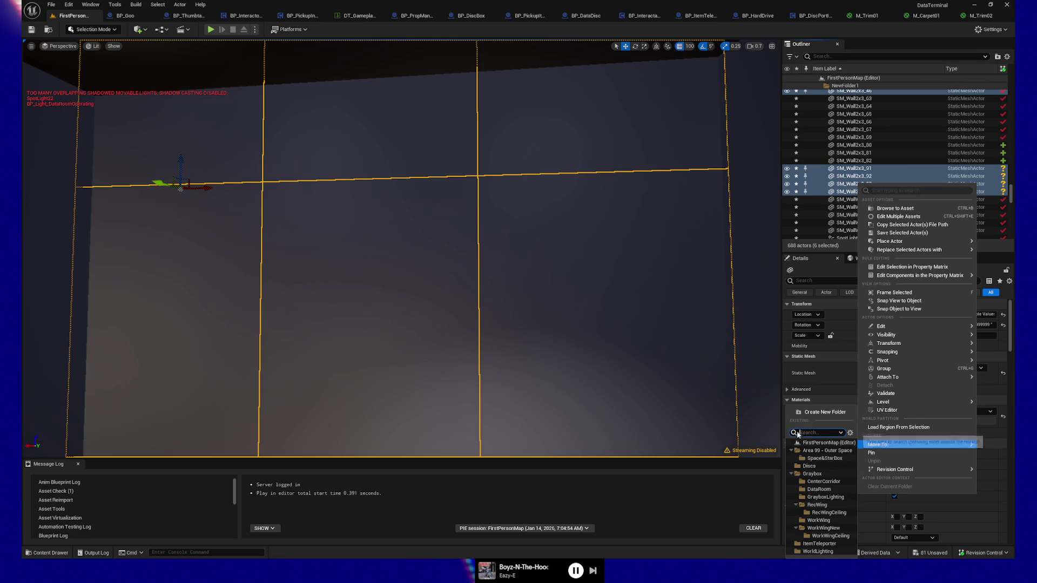
type("new")
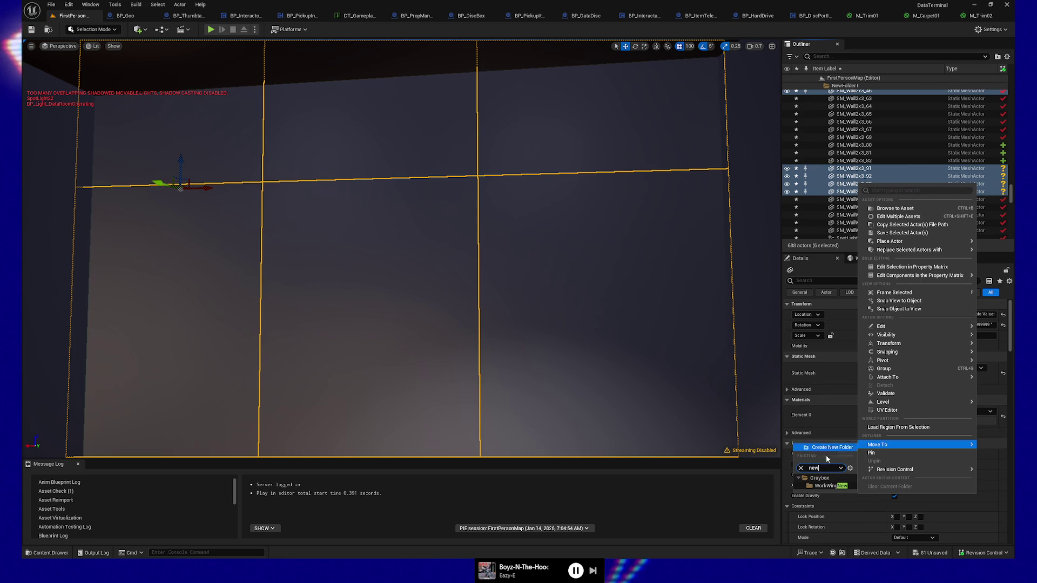
key("BackSpace")
key("BackSpace")
key("BackSpace")
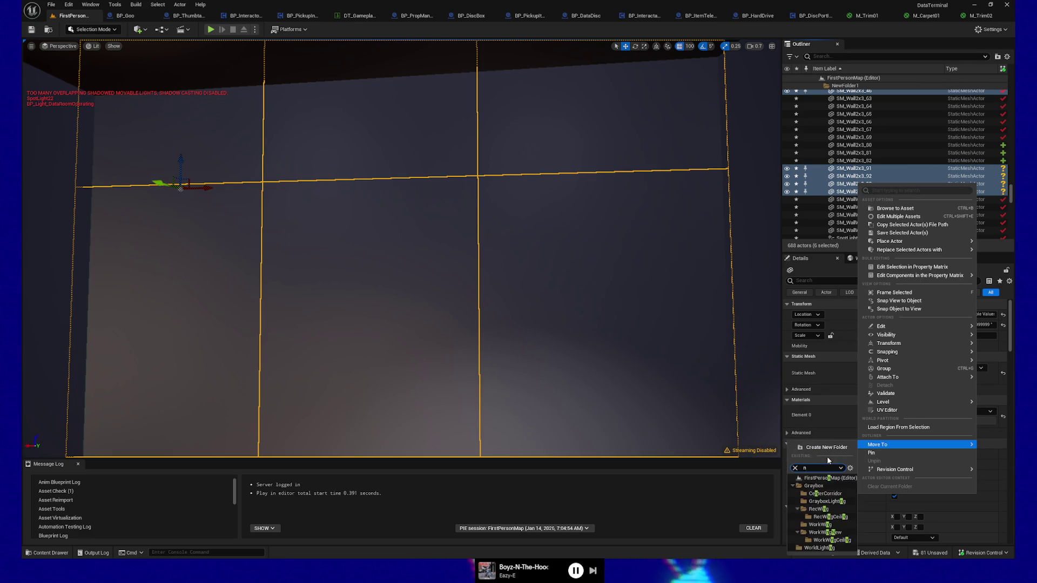
left_click(594, 225)
scroll(902, 165, "up", 10)
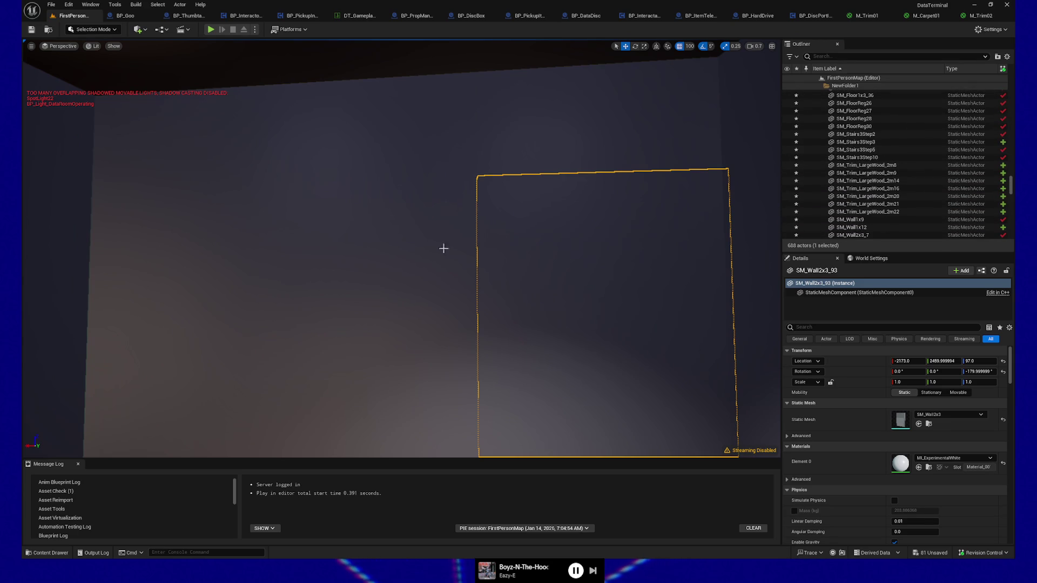
scroll(848, 108, "up", 5)
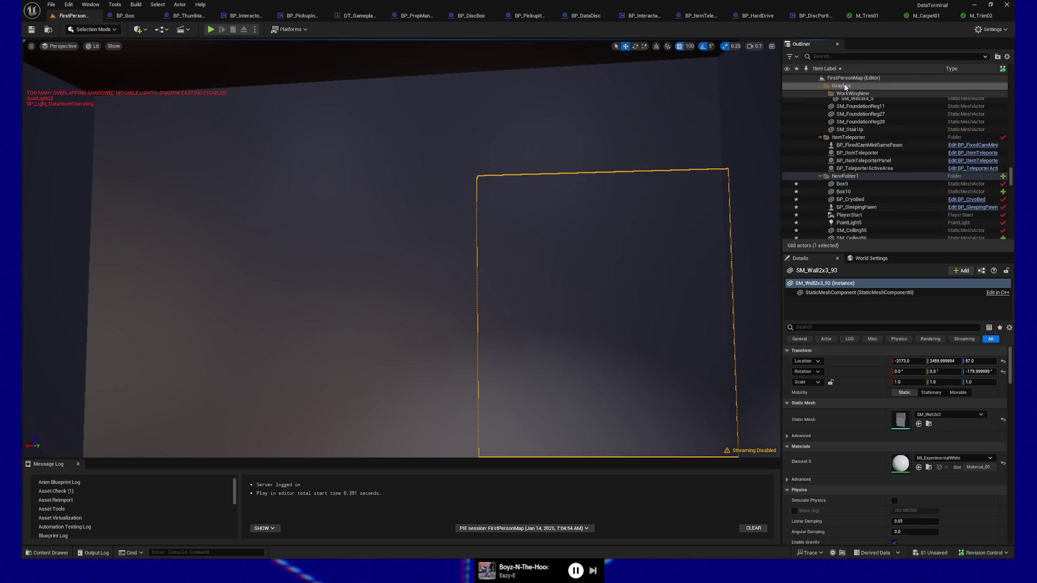
Toggle NewFolder1's visibility repeatedly, leaving it visible, then select the floor-level wood trims.
right_click(845, 176)
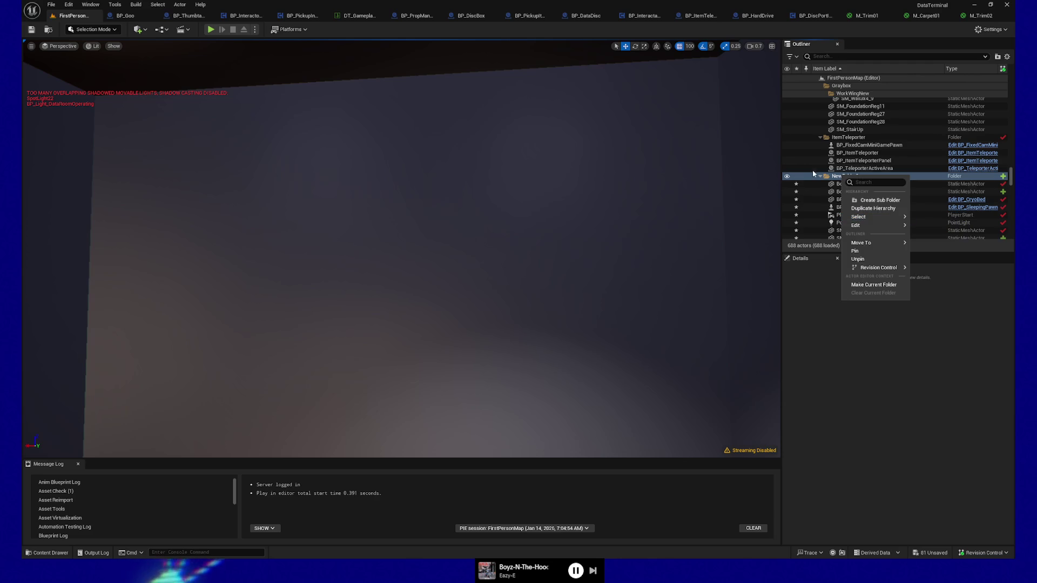
left_click(787, 177)
left_click(787, 177)
left_click(787, 176)
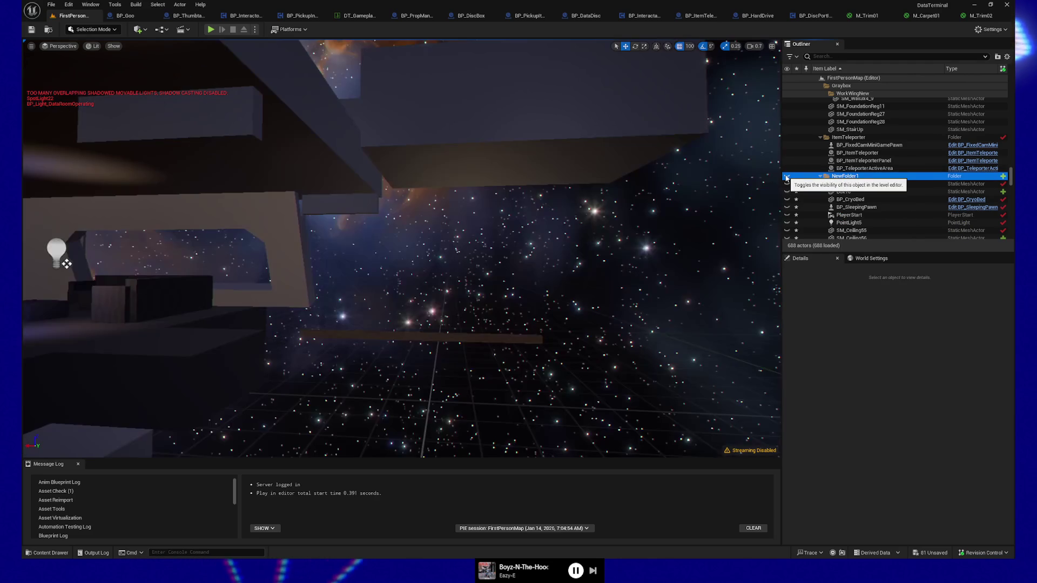
left_click(787, 177)
left_click(787, 177)
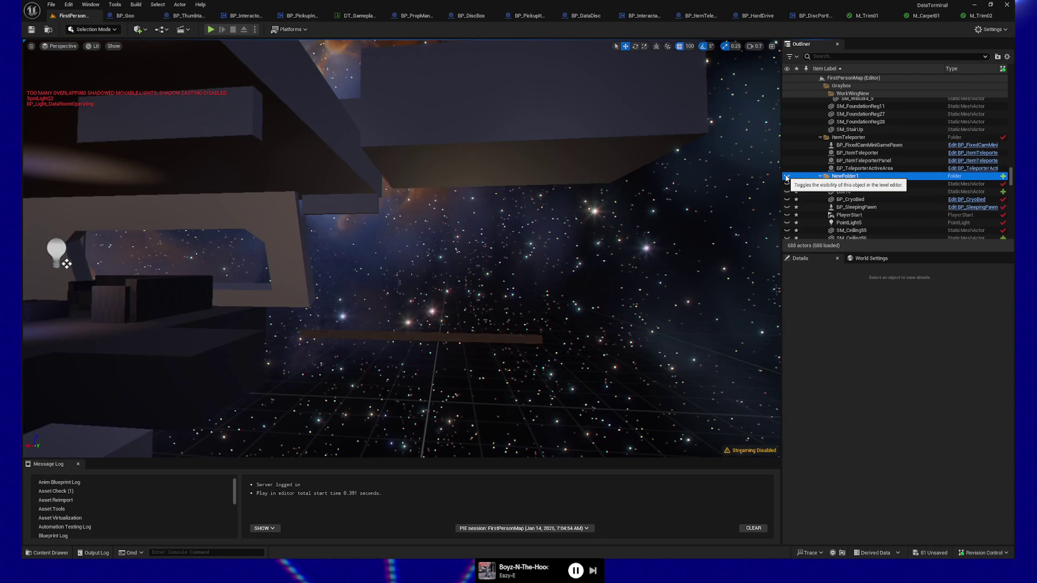
left_click(787, 177)
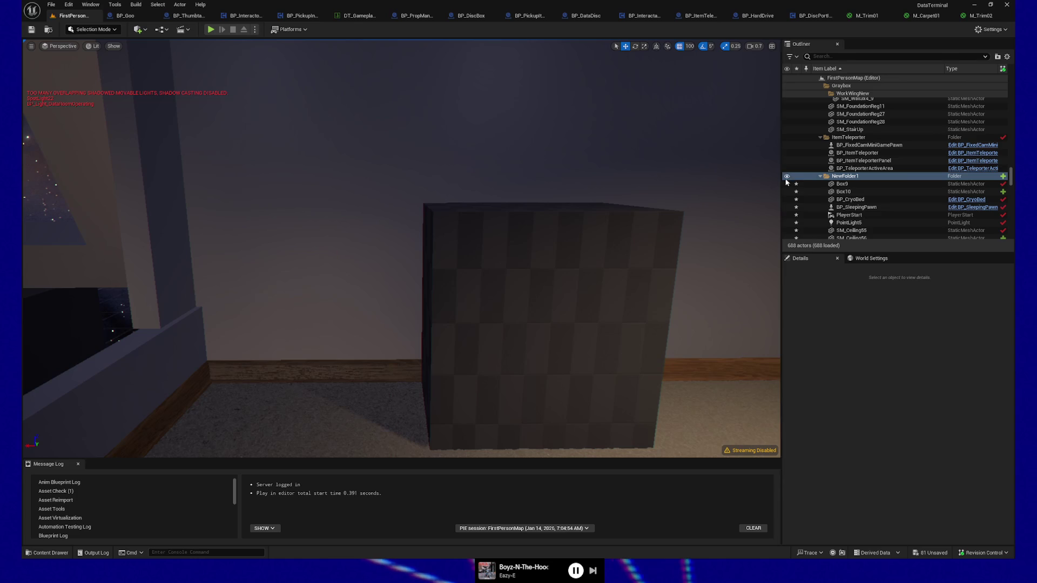
left_click(787, 177)
left_click(787, 177)
left_click(267, 367)
left_click(411, 376, "ctrl")
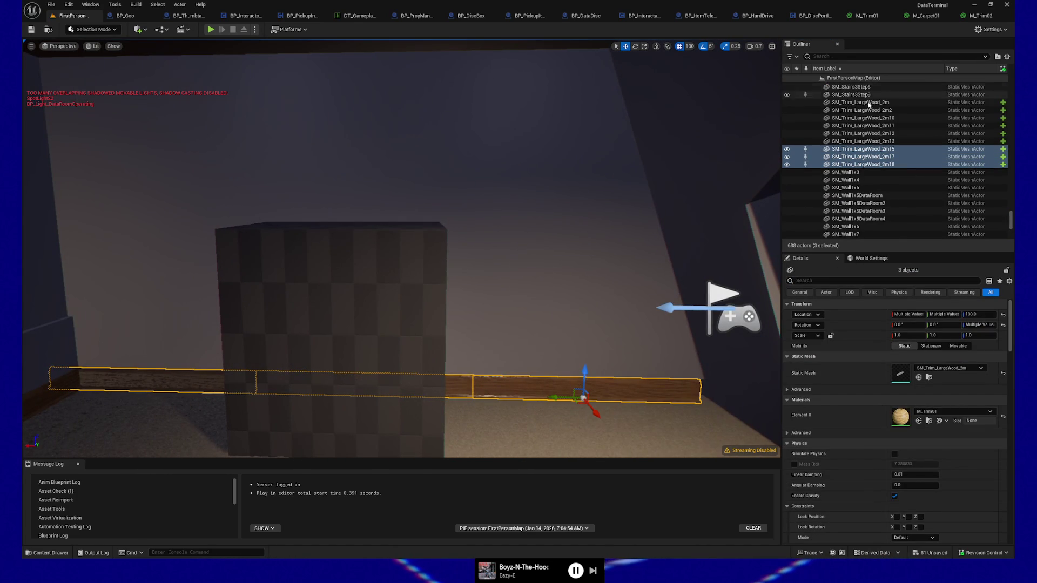
Send trims SM_Trim_LargeWood_2m15, _2m17 and _2m18 to NewFolder1 via Move To, searching 'new'.
right_click(859, 151)
mouse_move(918, 217)
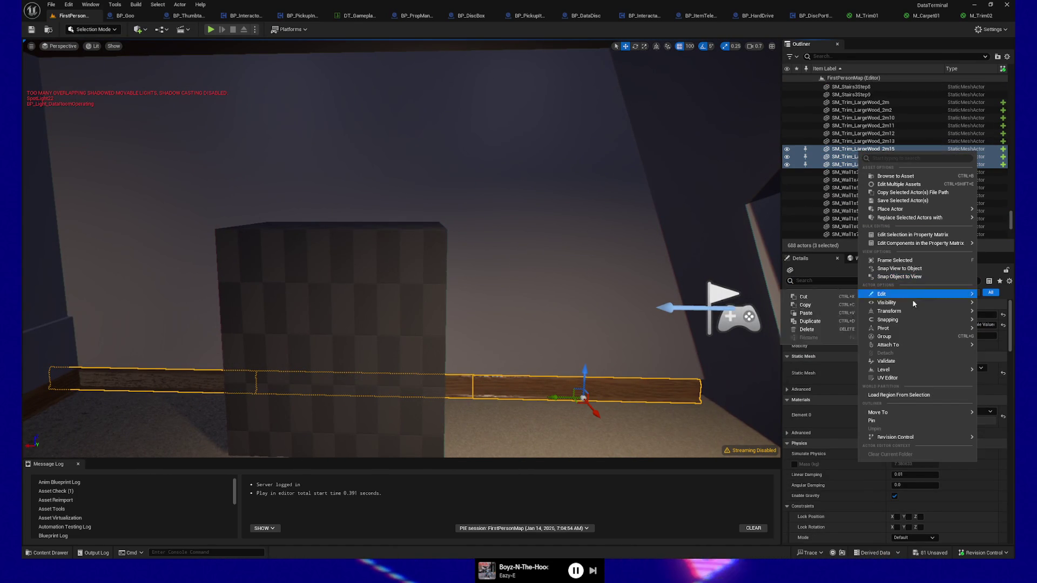
mouse_move(900, 319)
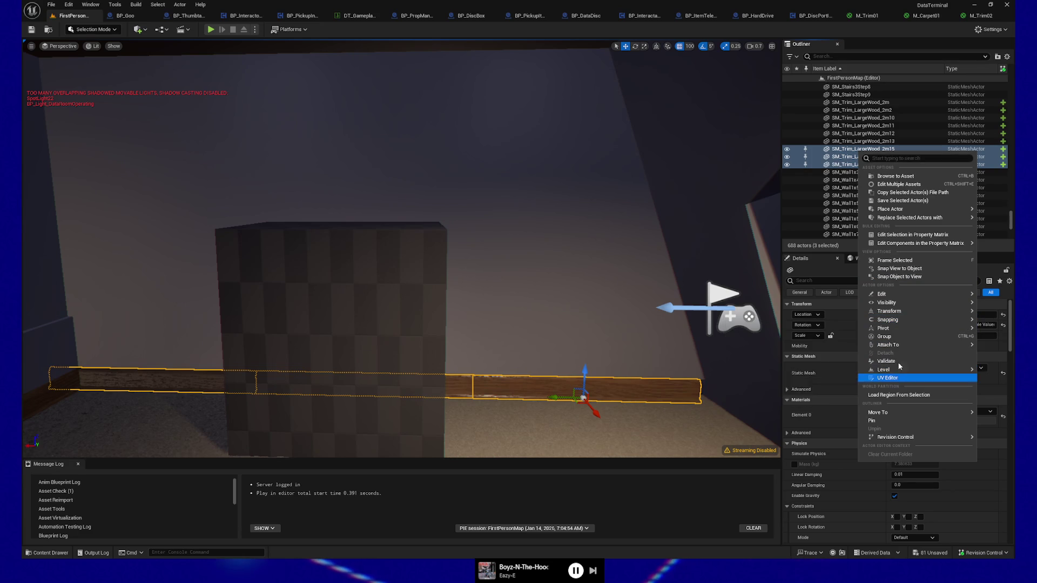
mouse_move(902, 295)
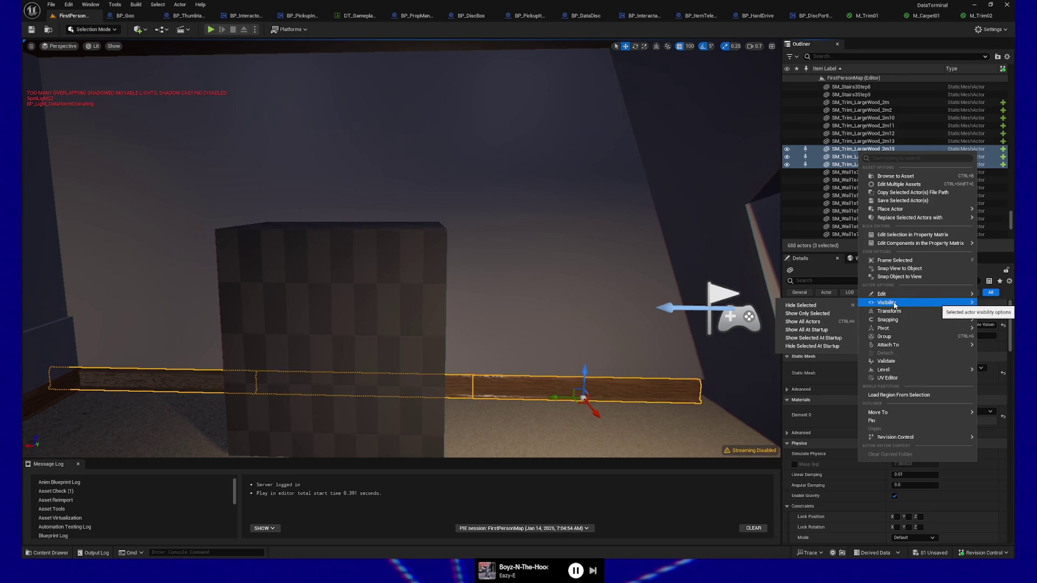
mouse_move(892, 413)
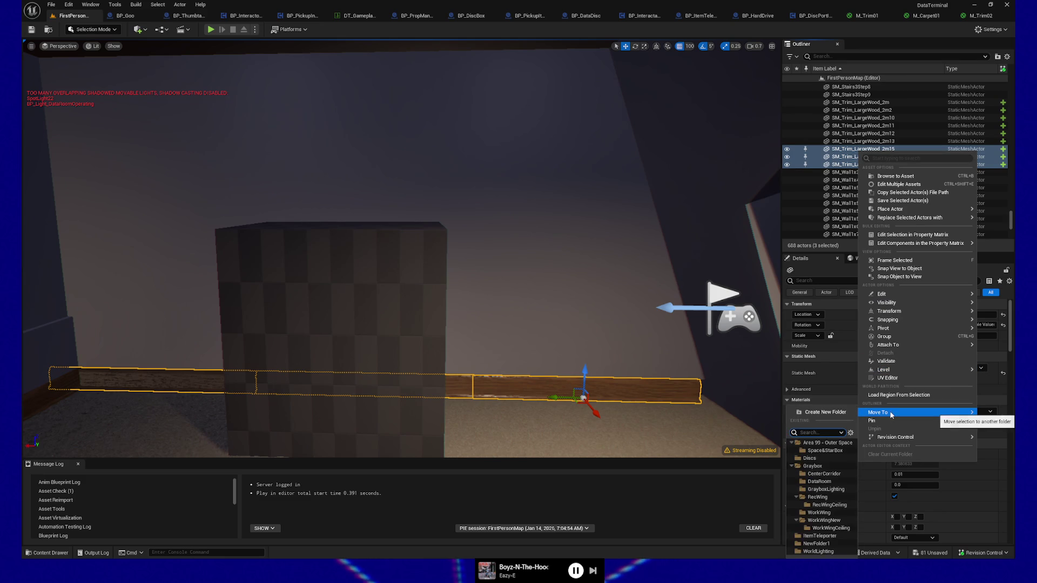
type("new")
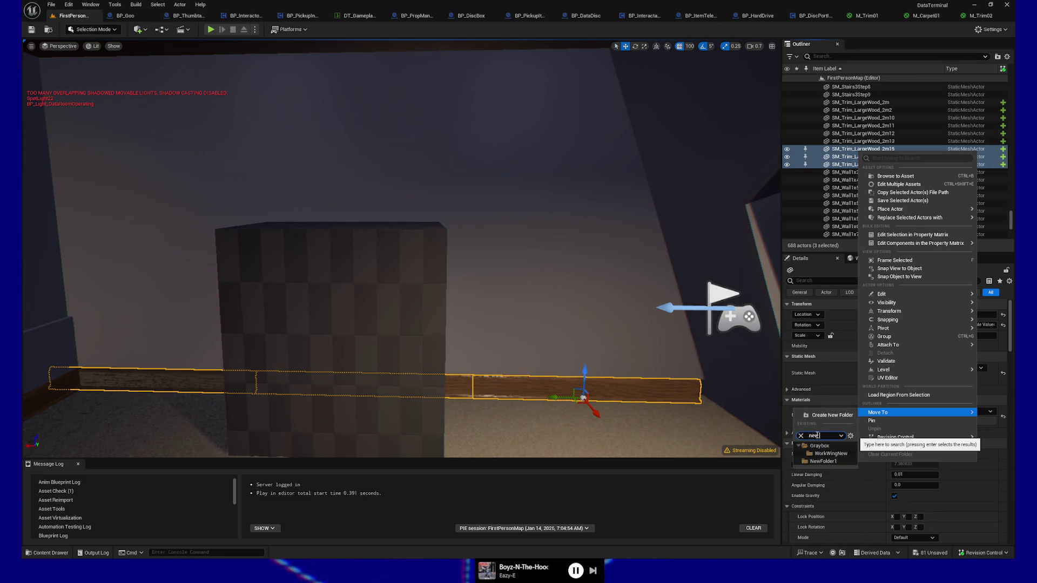
left_click(822, 462)
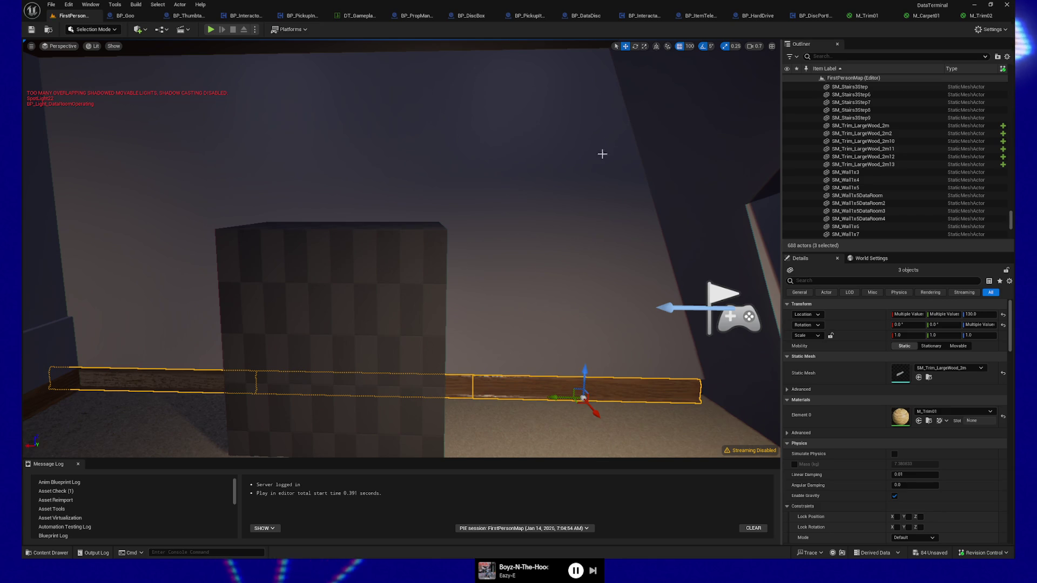
mouse_move(705, 148)
left_mouse_down()
mouse_move(703, 116)
mouse_move(713, 105)
mouse_move(705, 314)
left_mouse_up()
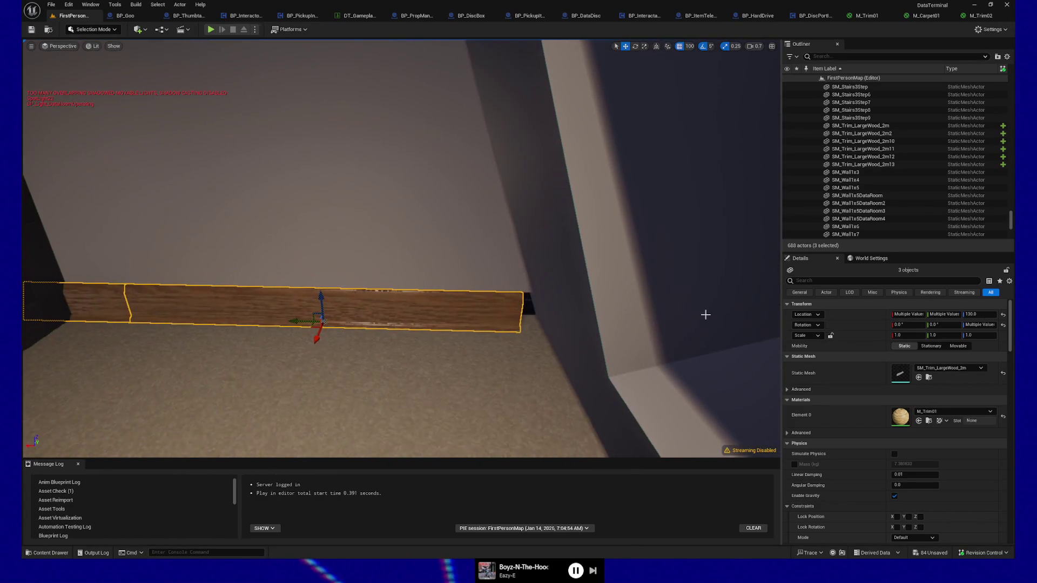
Set grid snap to 10 and slide the wood trims right along the wall.
left_click(690, 47)
left_click(702, 83)
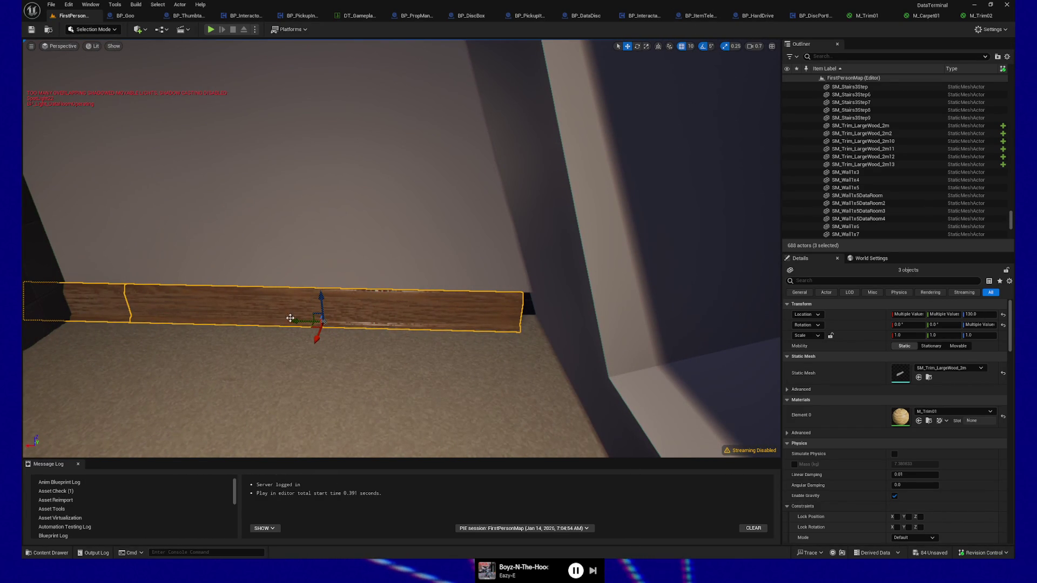
left_click_drag(290, 320, 307, 321)
left_click(275, 242)
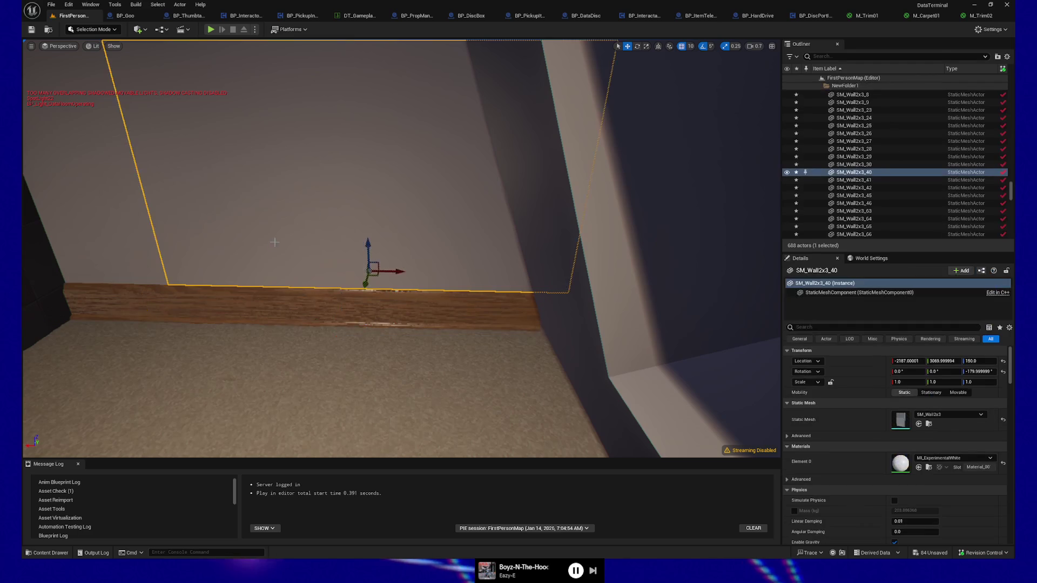
left_click(246, 300)
scroll(296, 304, "down", 5)
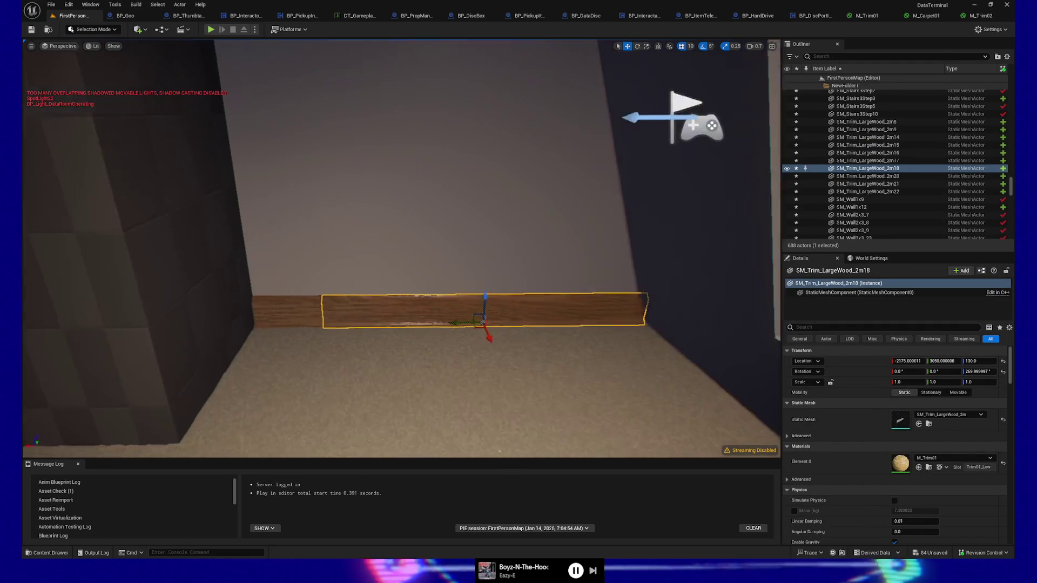
left_click(296, 303, "ctrl")
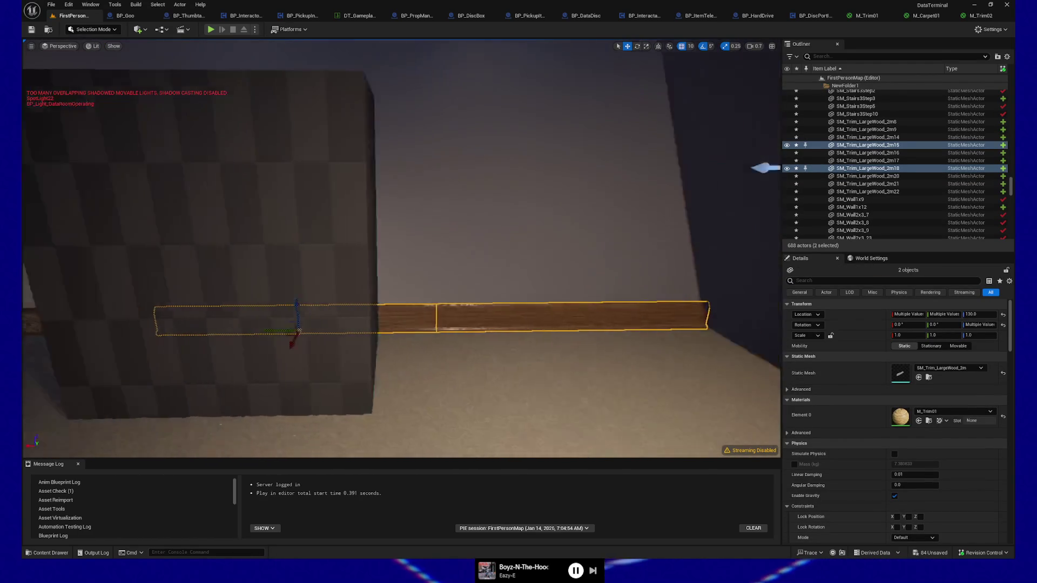
Turn trim SM_Trim_LargeWood_2m18 to 270 along the side wall and pull it clear.
left_click(567, 254)
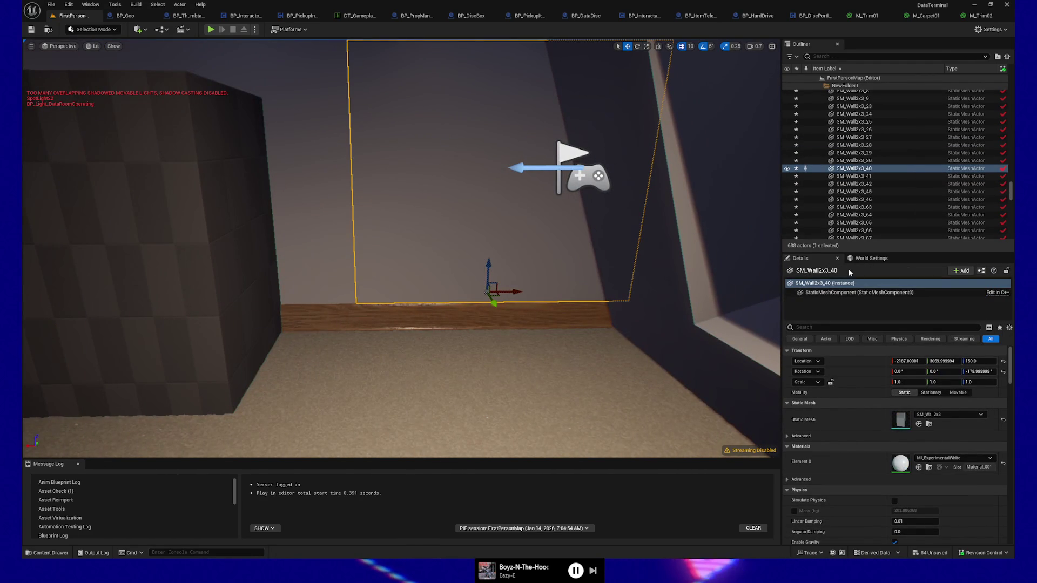
left_click(525, 315)
key("ctrl+z")
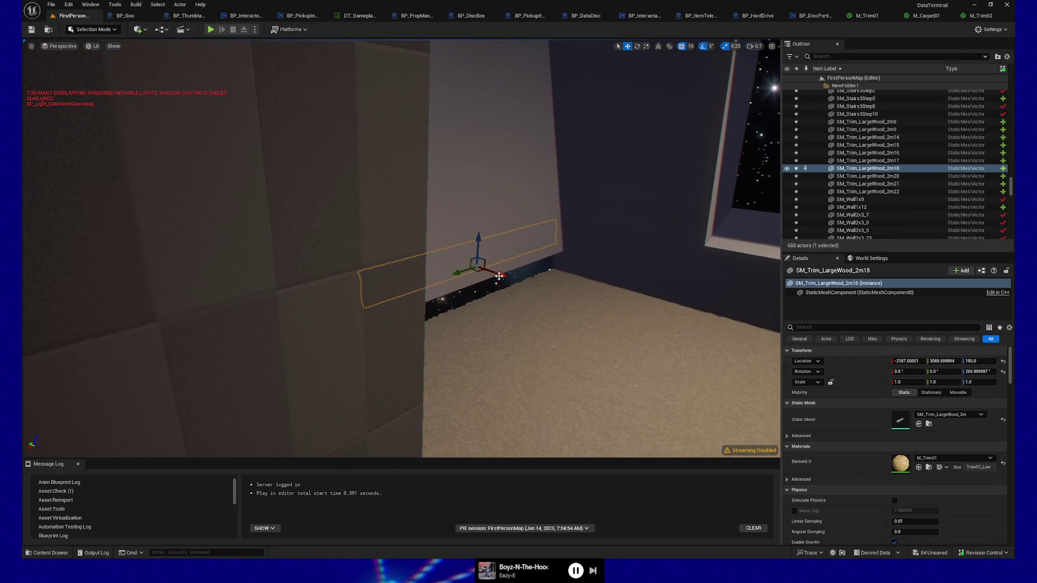
mouse_move(512, 282)
left_mouse_down()
mouse_move(520, 285)
mouse_move(500, 274)
left_mouse_up()
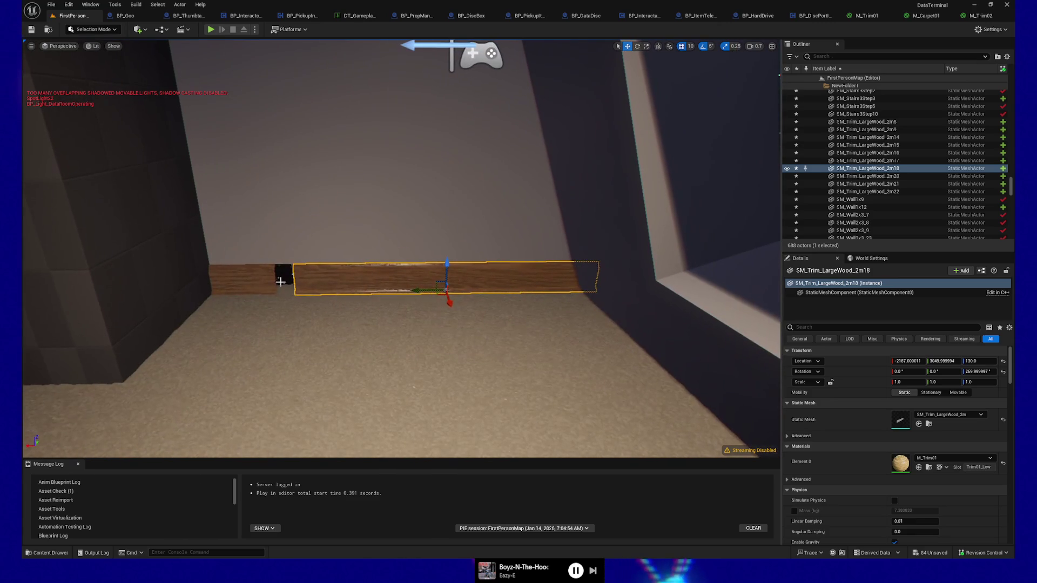
Delete the left wood trim and trim SM_Trim_LargeWood_2m17.
left_click(254, 285)
left_click(254, 286)
key("Delete")
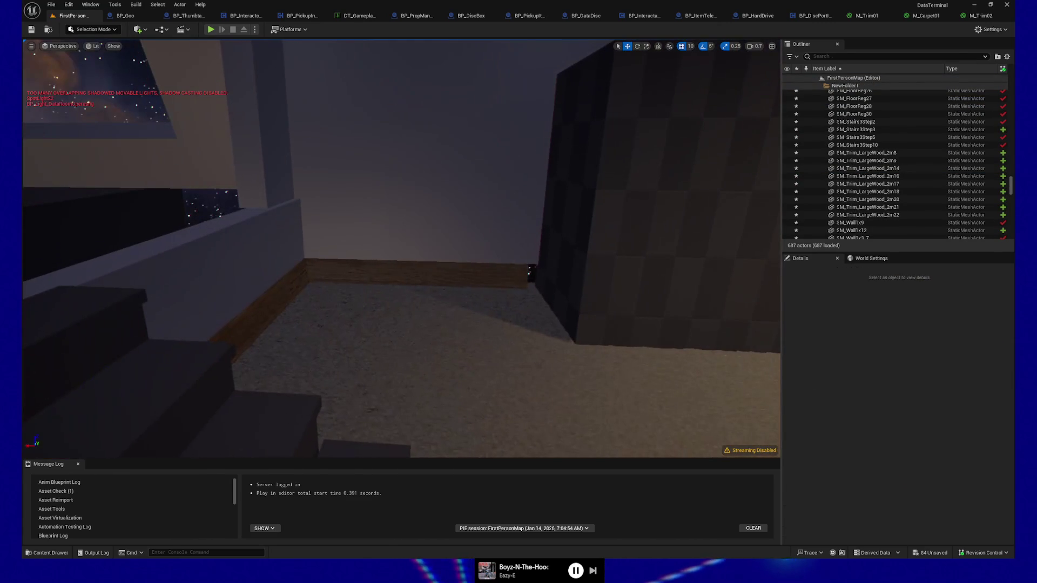
left_click(341, 267)
key("Delete")
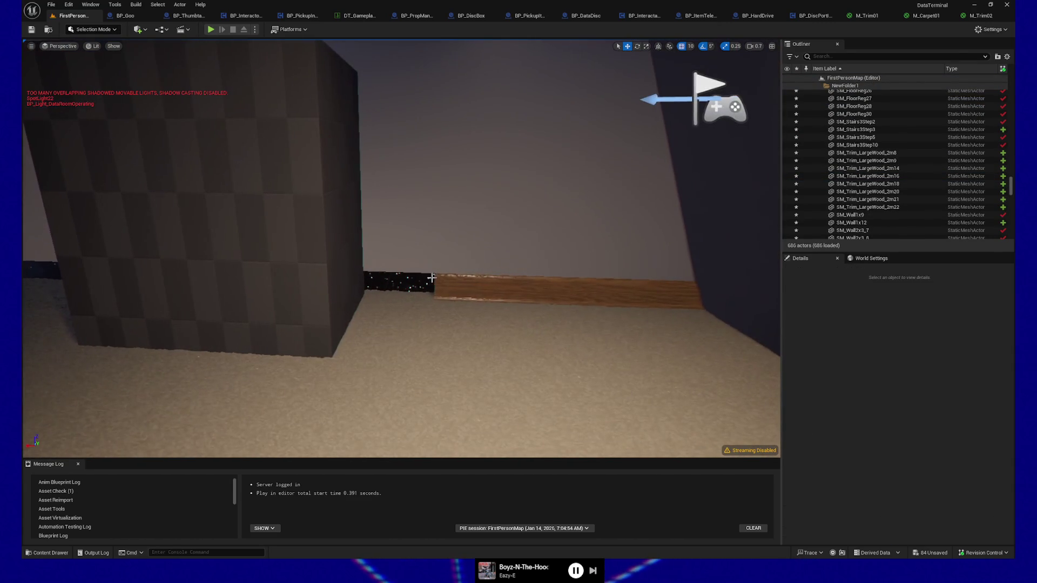
Duplicate trim 2m18 and slide copy 2m23 into the gap at X -1797, Y 3050, Z 150.
left_click(440, 282)
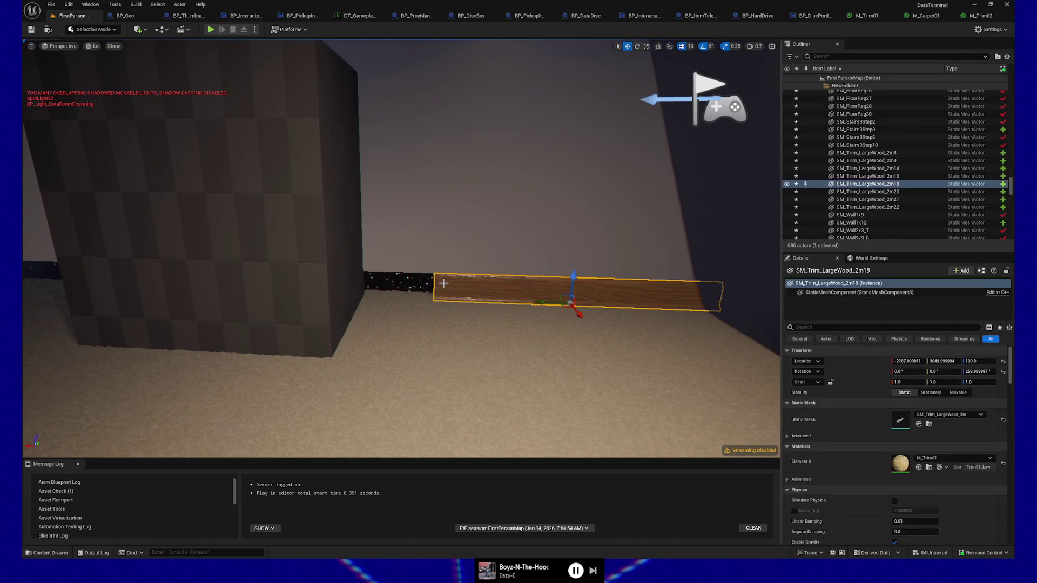
key("ctrl+d")
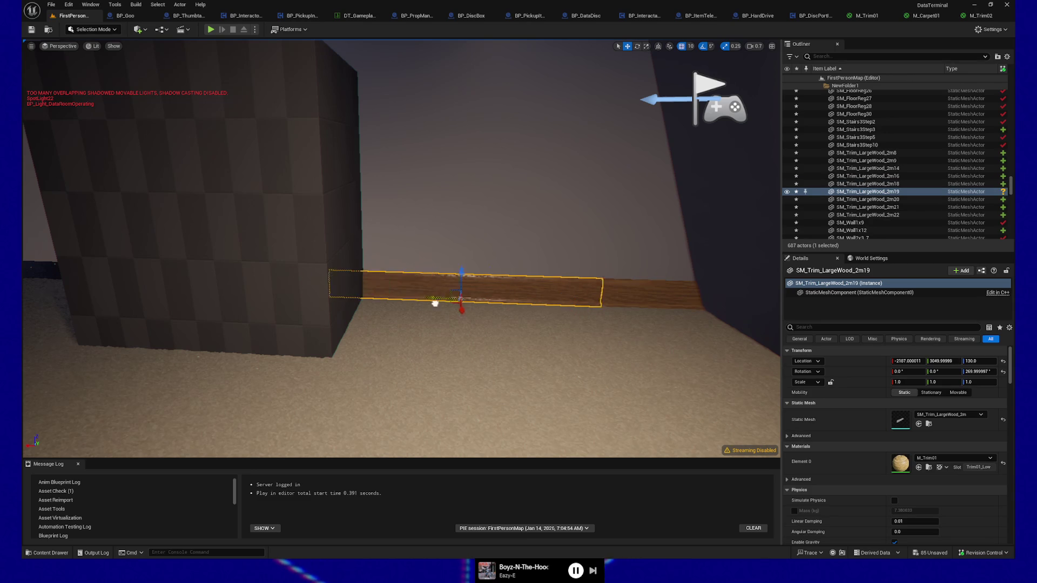
mouse_move(285, 300)
left_mouse_down()
mouse_move(272, 273)
mouse_move(306, 240)
left_mouse_up()
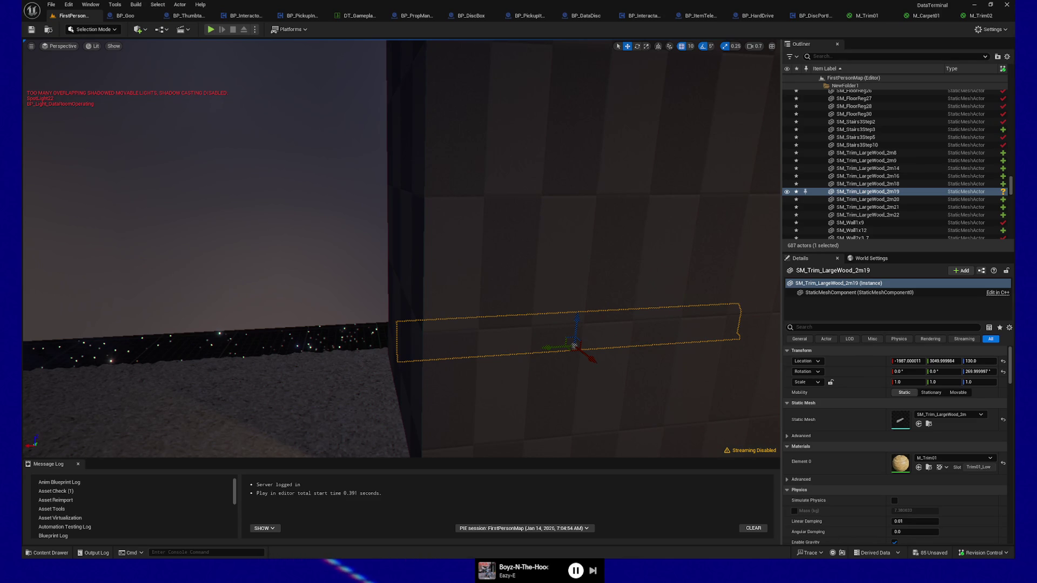
left_click_drag(307, 239, 309, 302)
key("ctrl+d")
mouse_move(604, 325)
left_mouse_down()
mouse_move(346, 329)
mouse_move(519, 324)
mouse_move(486, 335)
mouse_move(459, 373)
mouse_move(438, 359)
left_mouse_up()
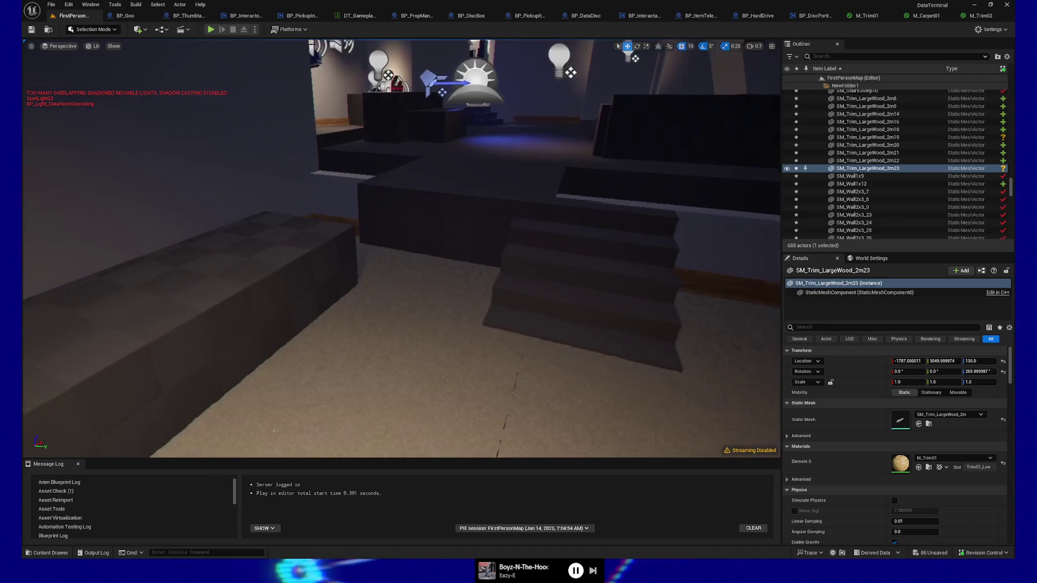
left_click(306, 243)
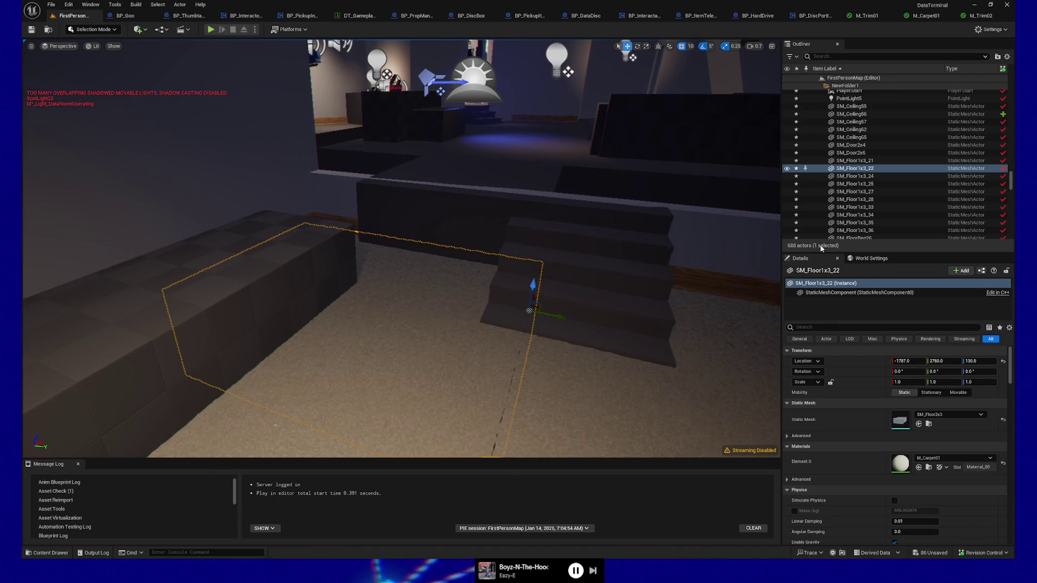
Reimport the SM_Floor2x3 static mesh from its source file SM_Floor2x3.fbx.
key("ctrl+space")
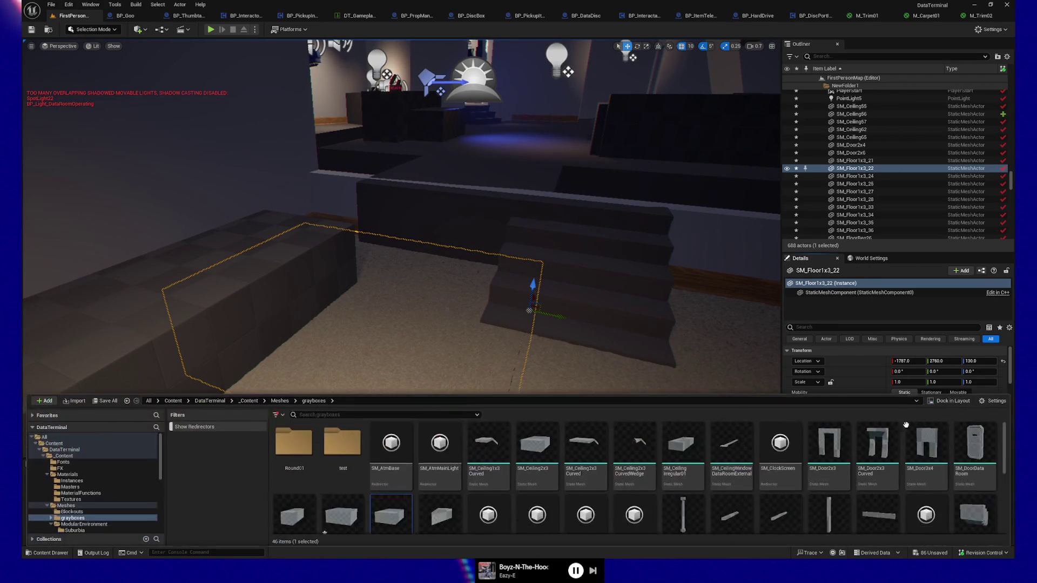
right_click(372, 514)
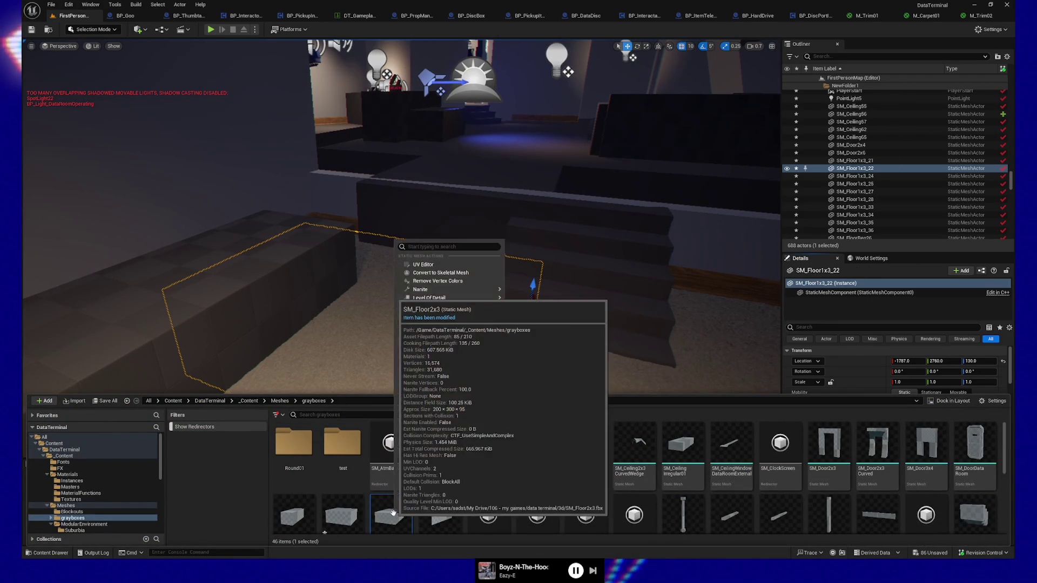
left_click(471, 325)
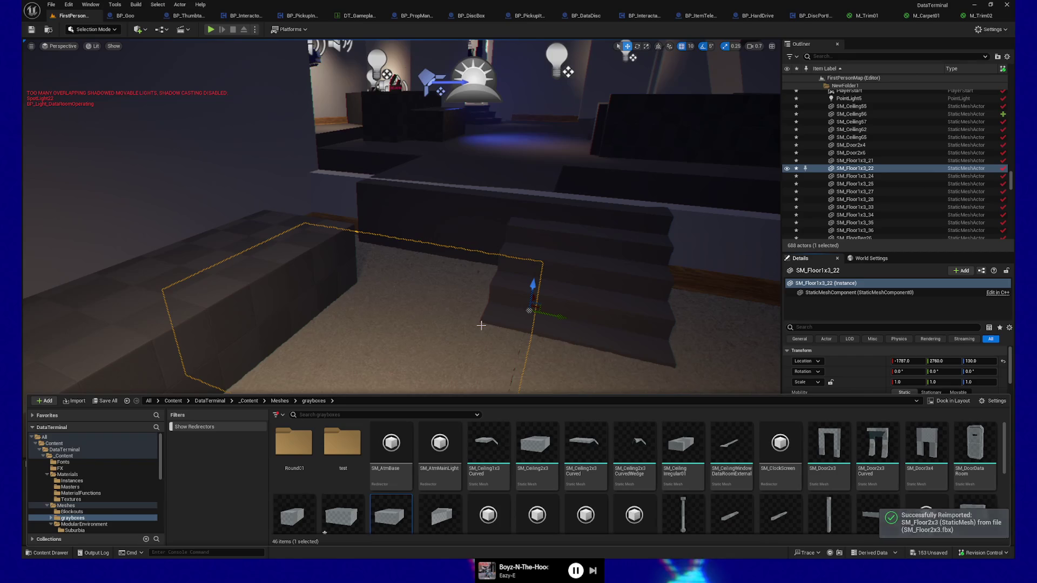
Close the Content Drawer, frame carpet floor SM_Floor1x3_22, and look up at the walls and ceiling.
key("ctrl+space")
key("f")
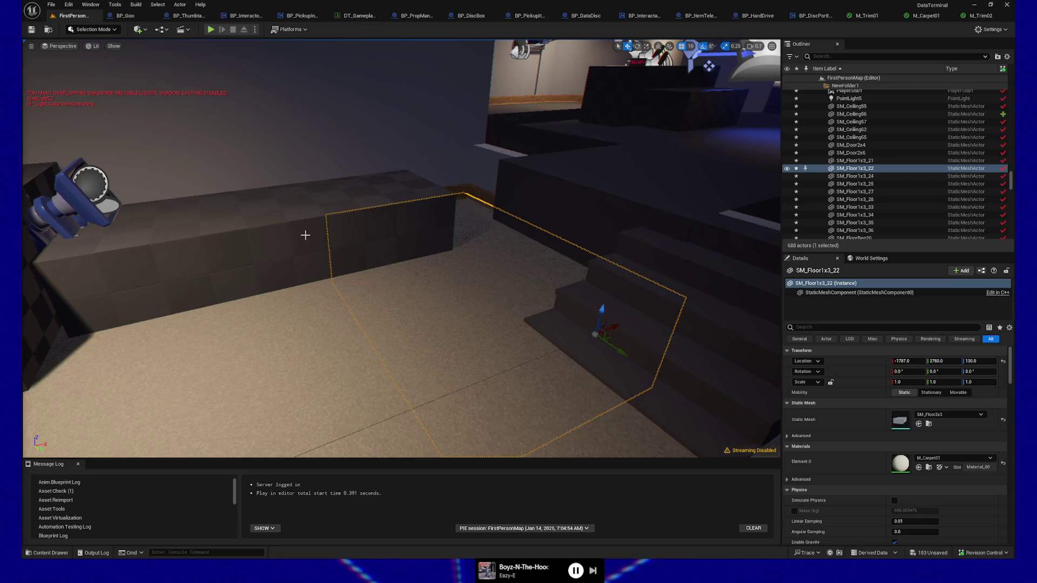
left_click_drag(326, 323, 326, 323)
left_click_drag(390, 187, 389, 187)
Fly around the room's upper walls and select and frame wall panel SM_Wall2x3_35.
left_click(405, 184)
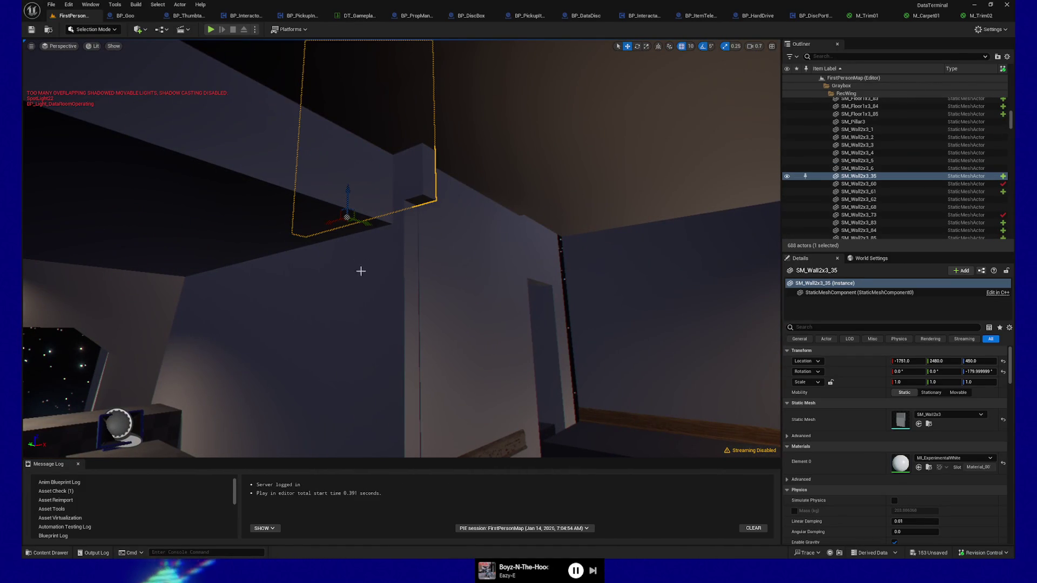
left_click_drag(296, 261, 273, 280)
left_click(273, 279)
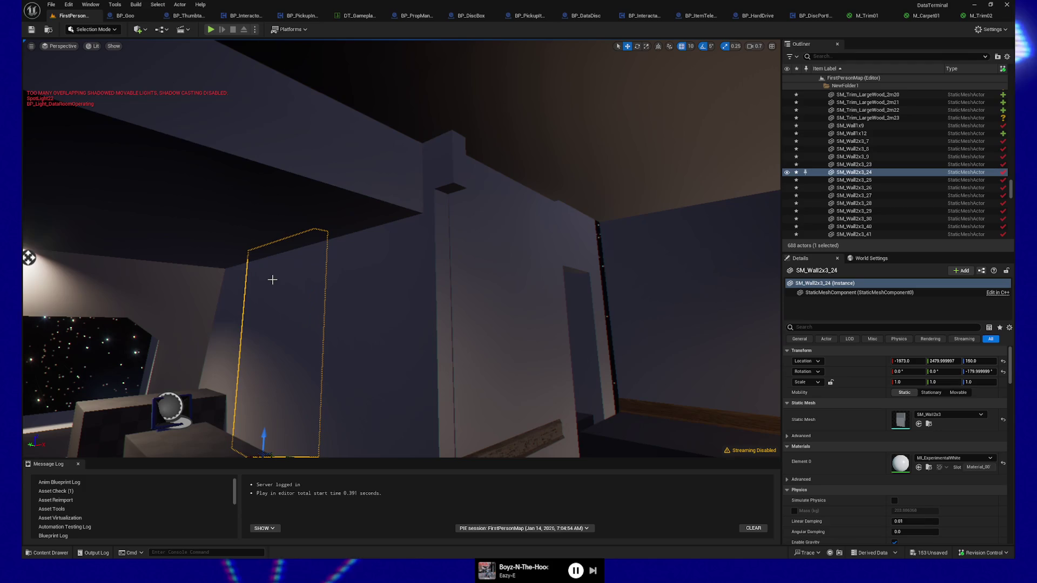
left_click_drag(444, 257, 474, 195)
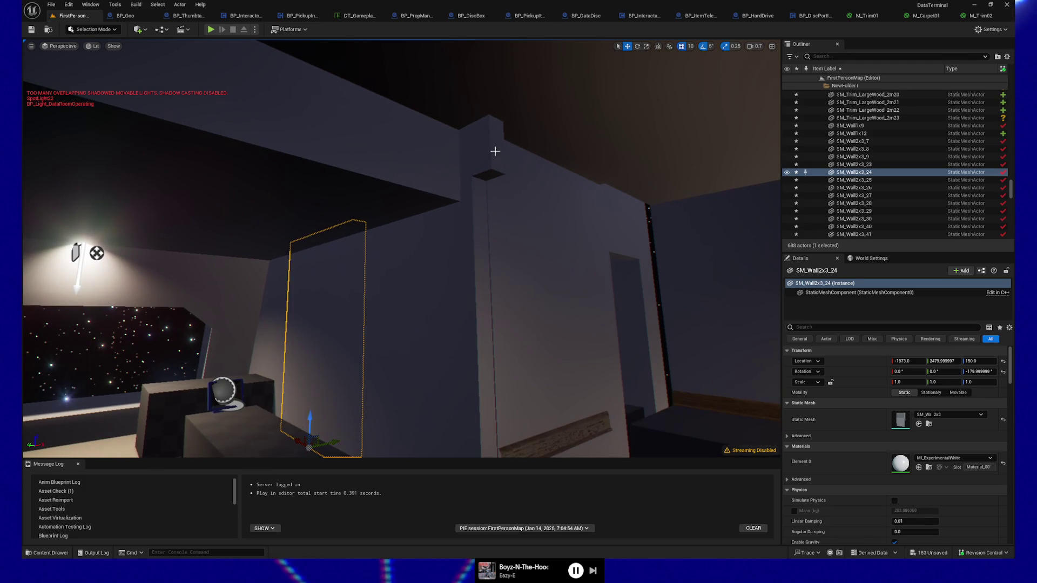
left_click(496, 152)
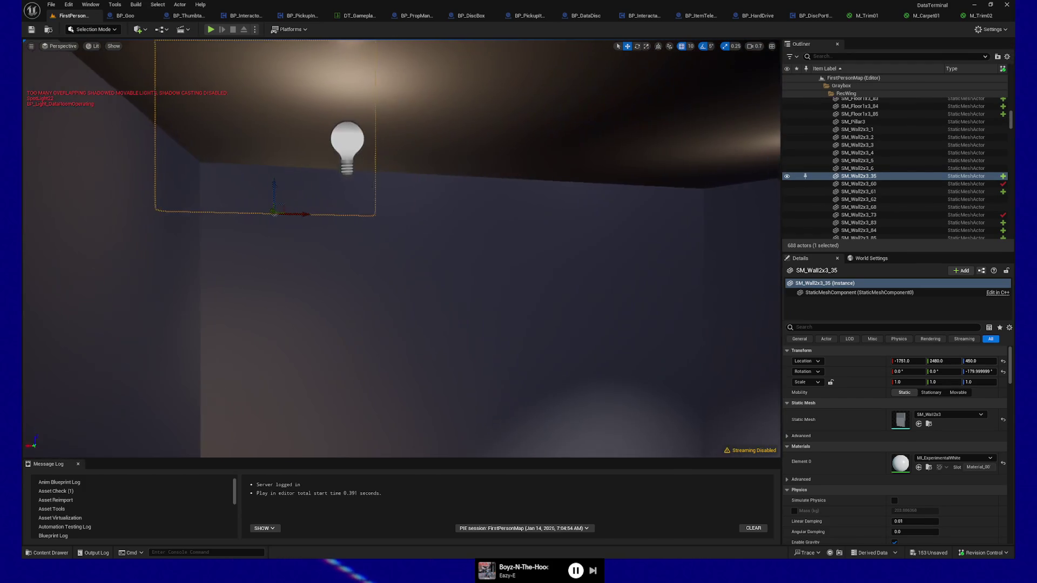
key("d")
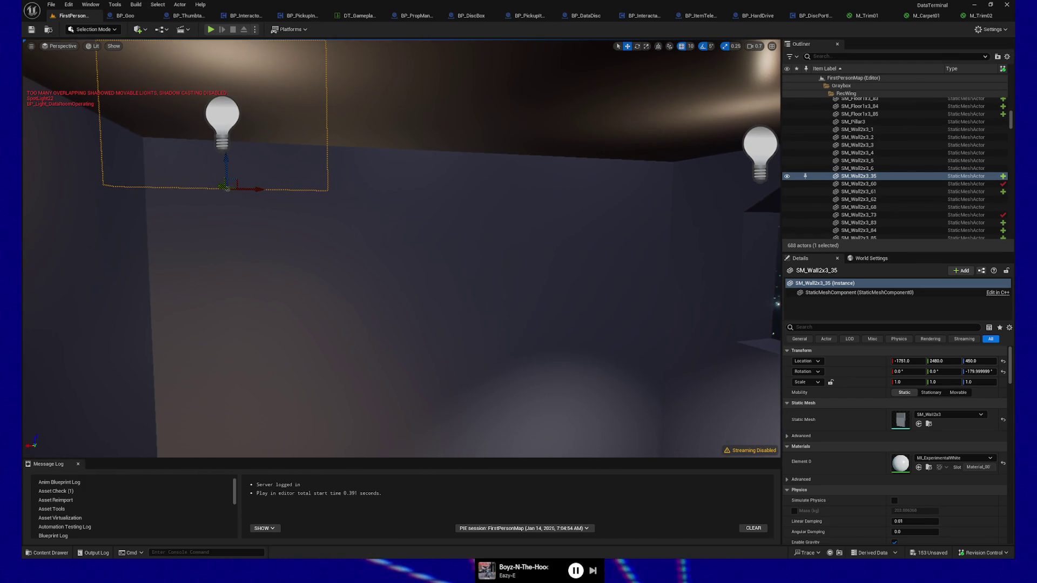
key("a")
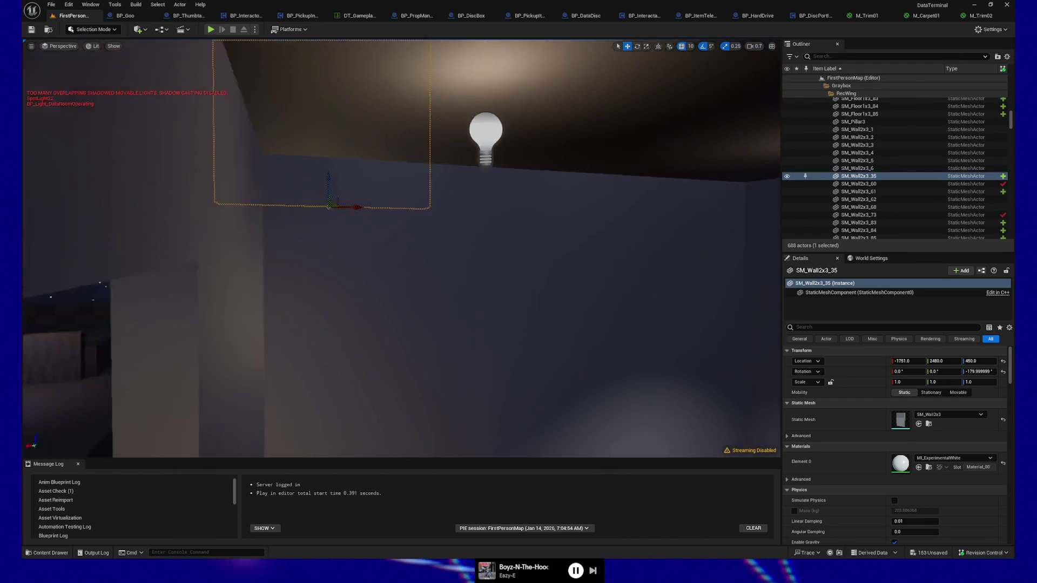
key("s")
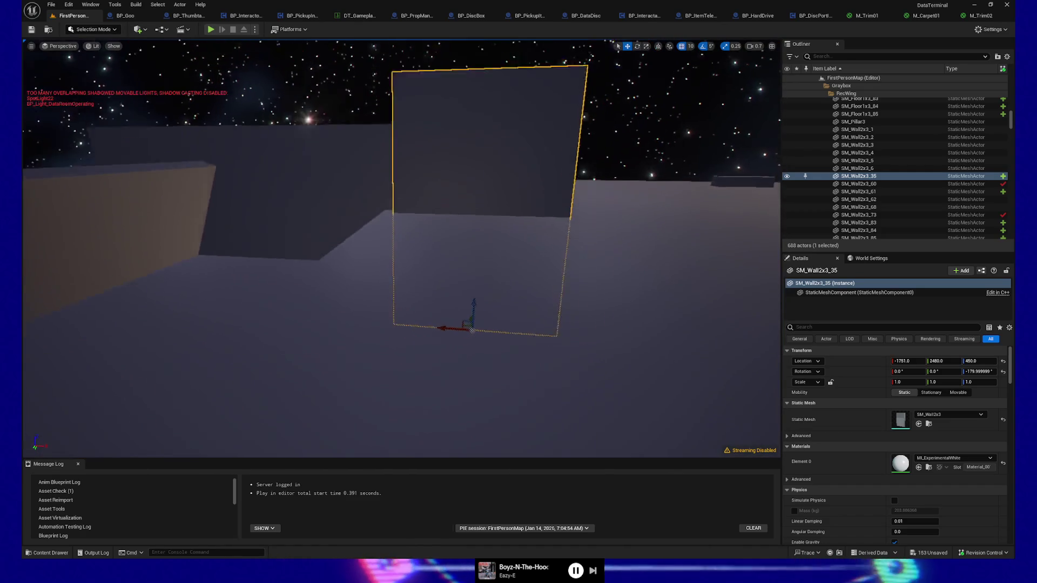
key("w")
left_click(450, 220, "ctrl")
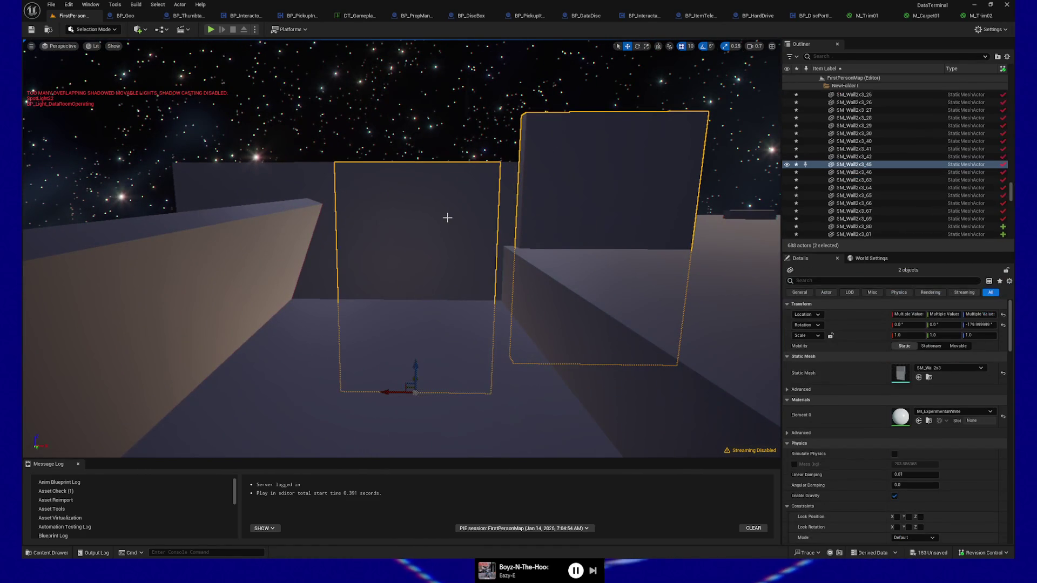
key("d")
key("a")
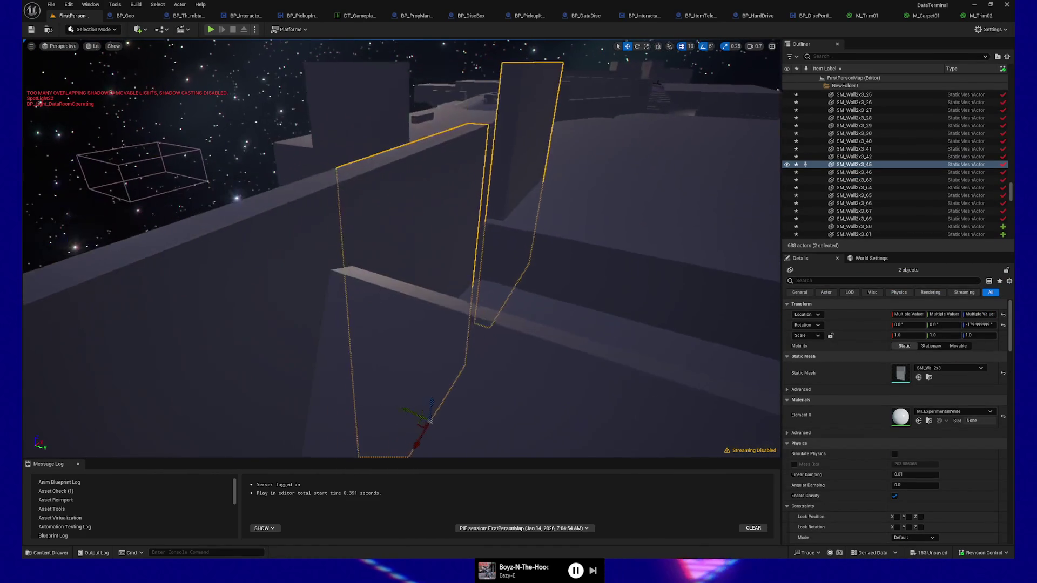
key("ctrl+z")
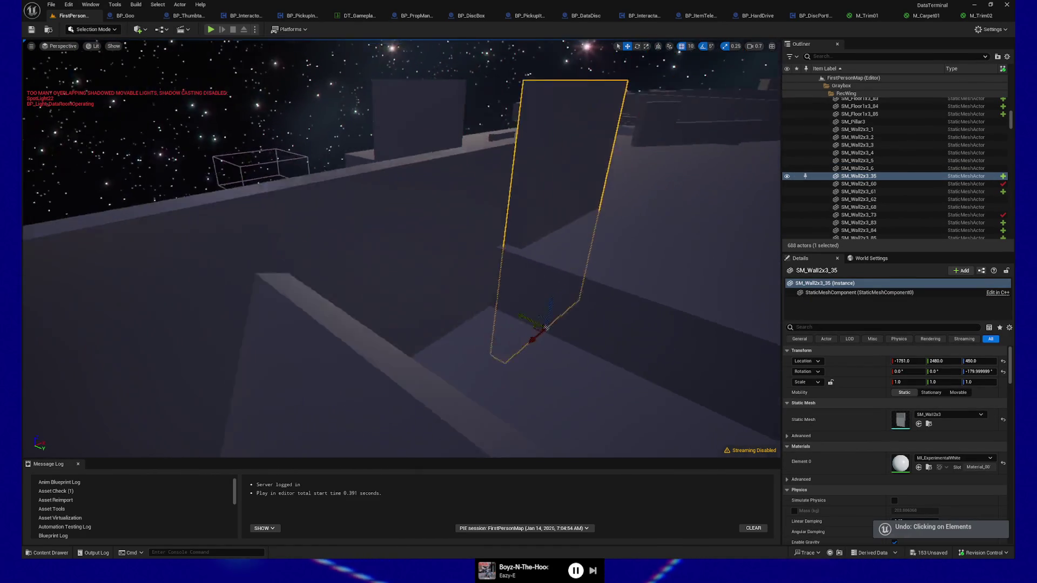
key("f")
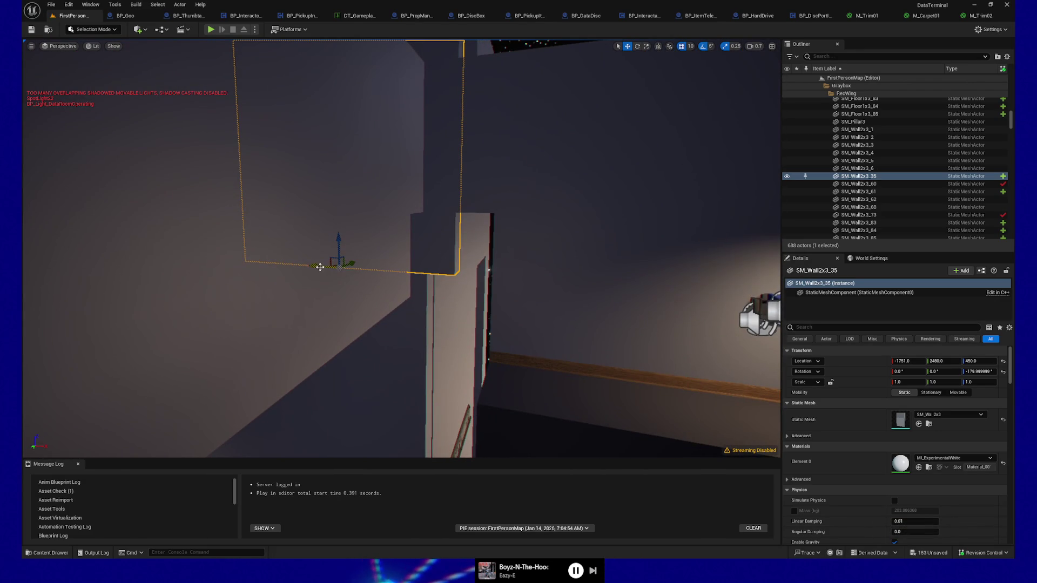
Nudge SM_Wall2x3_35 10 units along X and inspect the room corner from above.
left_click_drag(316, 267, 295, 266)
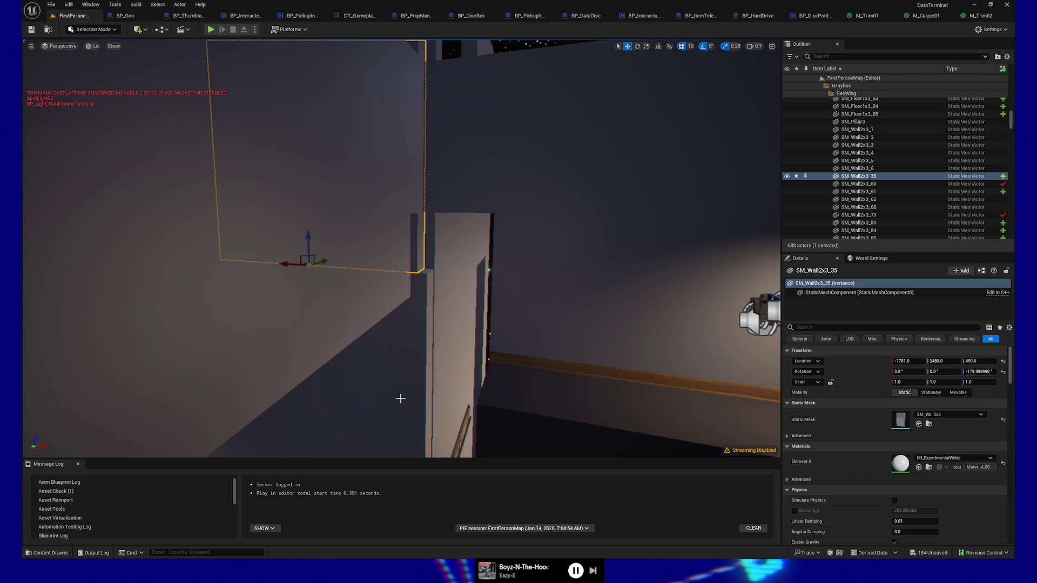
mouse_move(424, 353)
left_mouse_down()
mouse_move(428, 331)
mouse_move(475, 310)
left_mouse_up()
left_click(475, 310)
left_click_drag(477, 175, 477, 175)
Delete and restore SM_Wall2x3_35, then raise it from height 150 to 450.
left_click(418, 132)
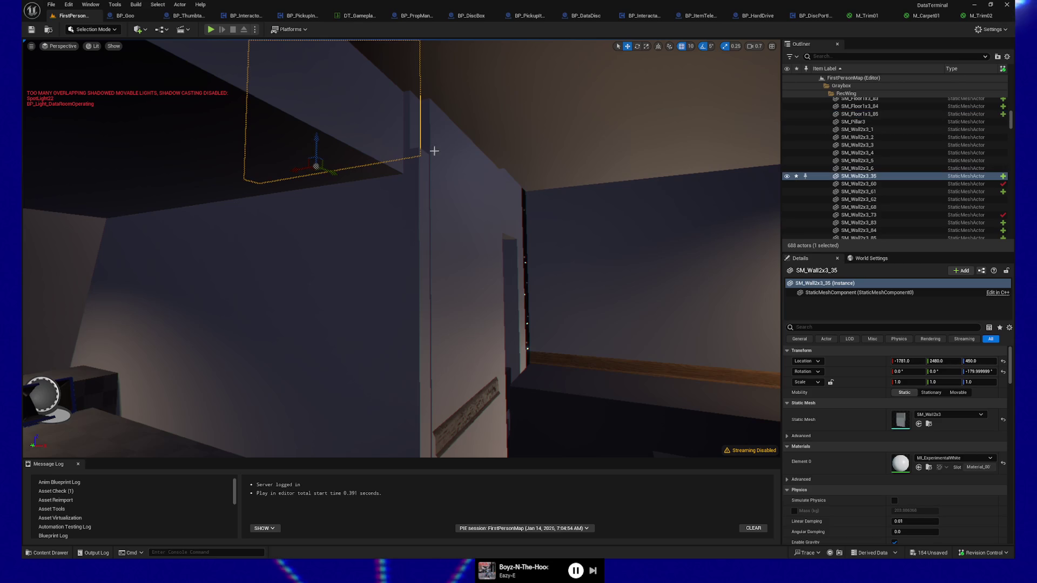
key("Delete")
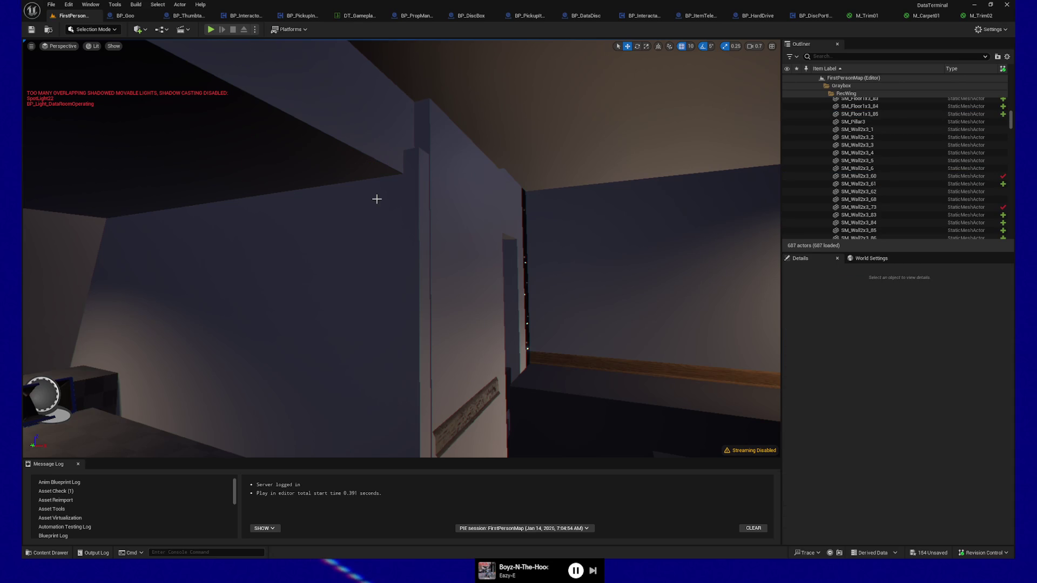
left_click(377, 202)
key("ctrl+z")
key("ctrl+z")
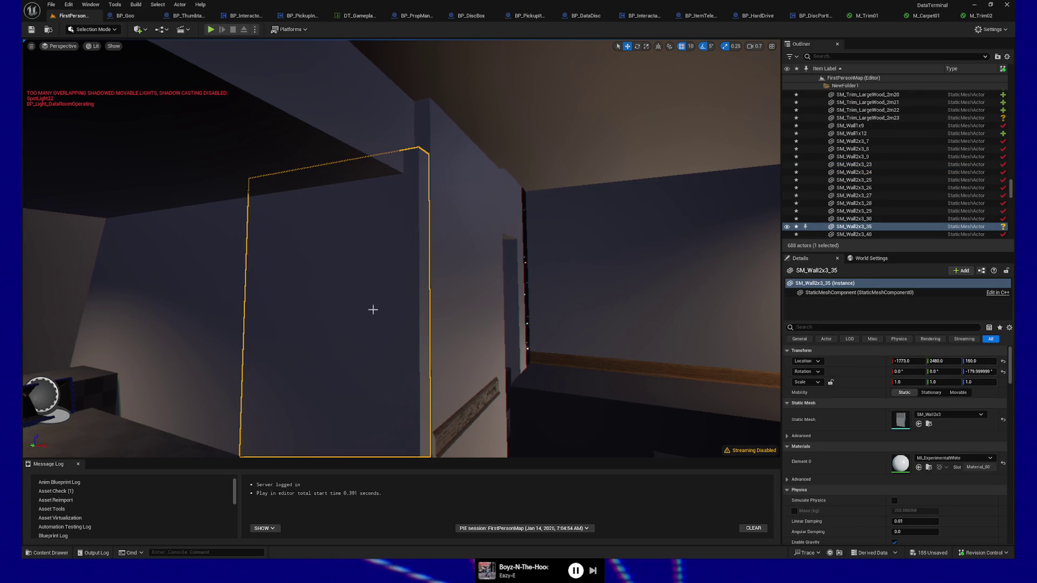
key("f")
left_click_drag(339, 352, 333, 89)
scroll(335, 153, "up", 3)
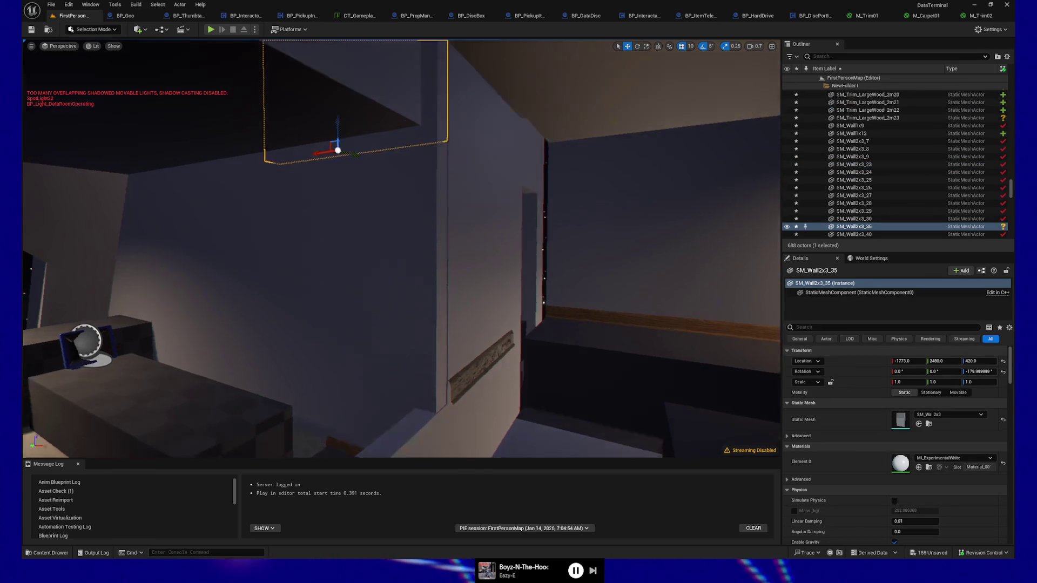
left_click_drag(340, 174, 342, 132)
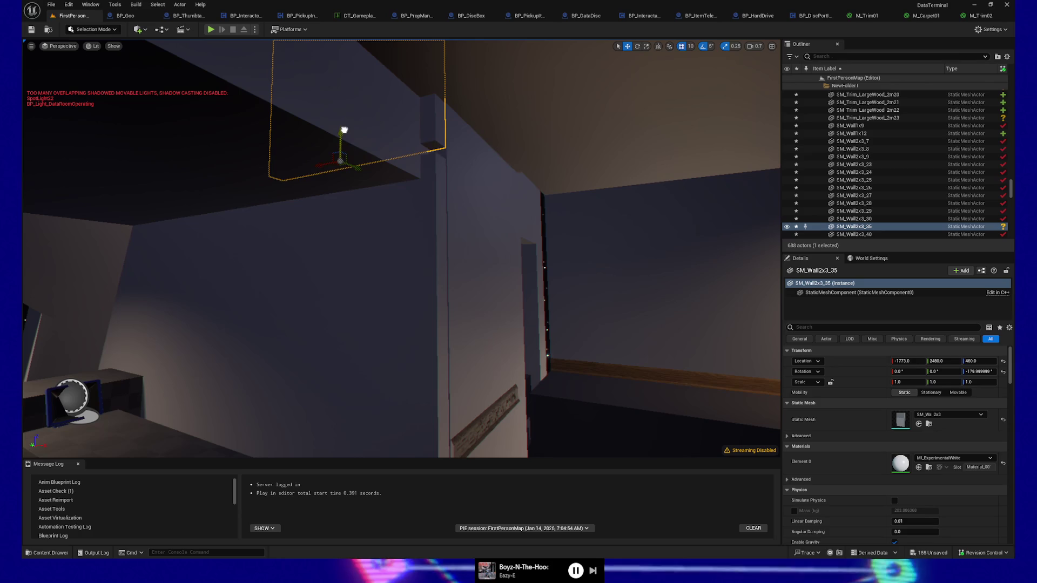
mouse_move(410, 263)
left_mouse_down()
mouse_move(205, 267)
mouse_move(184, 270)
mouse_move(173, 287)
mouse_move(340, 254)
left_mouse_up()
Select every actor in NewFolder1 using Select > All Descendants.
left_click(342, 258)
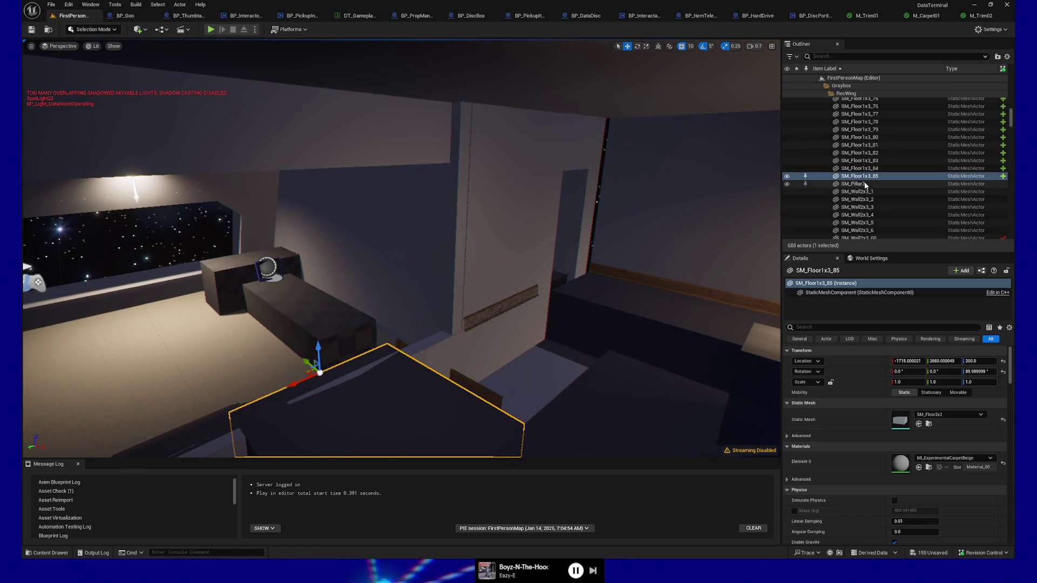
left_click(441, 338)
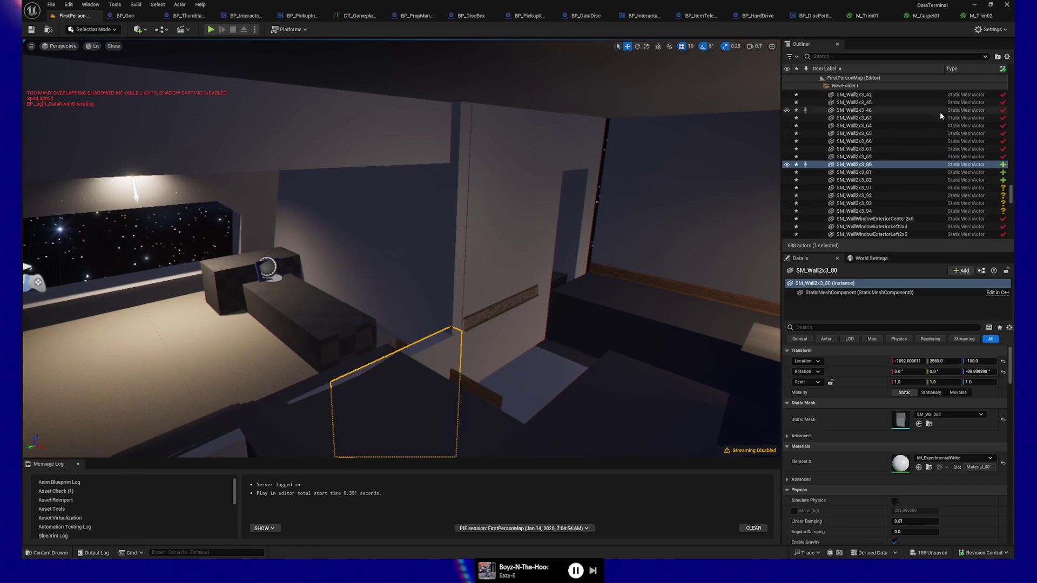
scroll(855, 125, "down", 5)
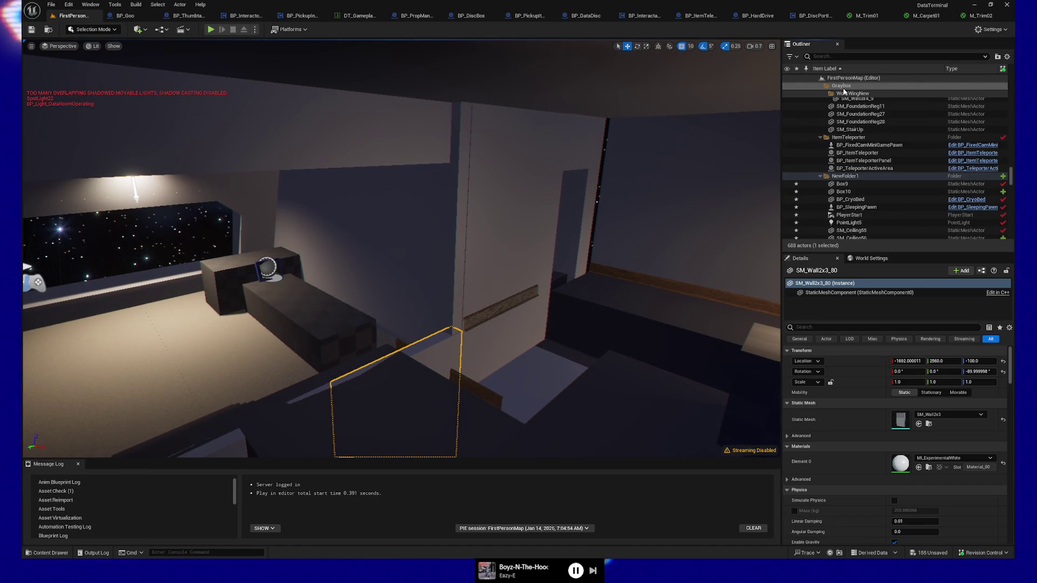
right_click(846, 177)
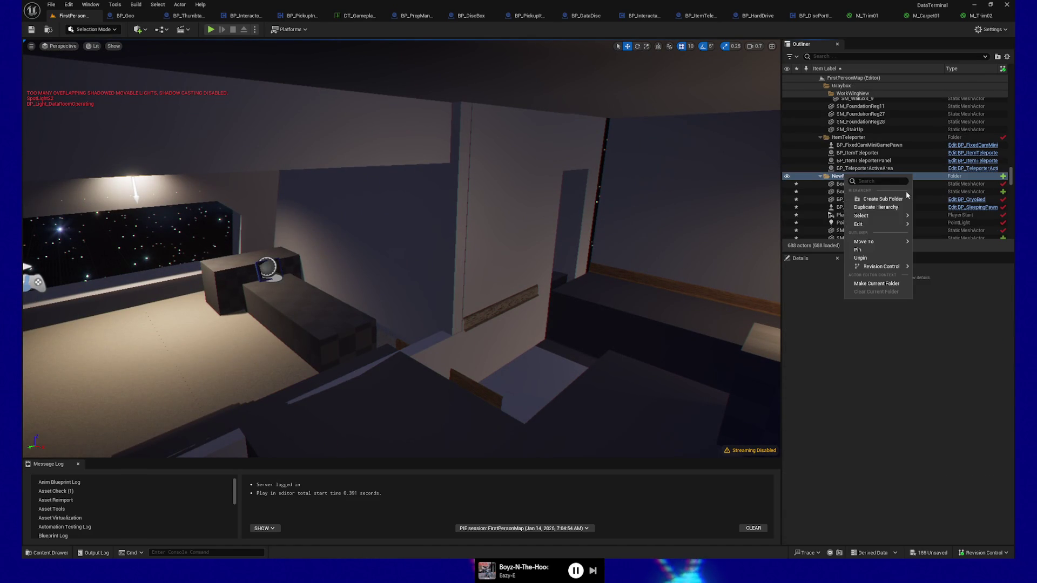
left_click(952, 230)
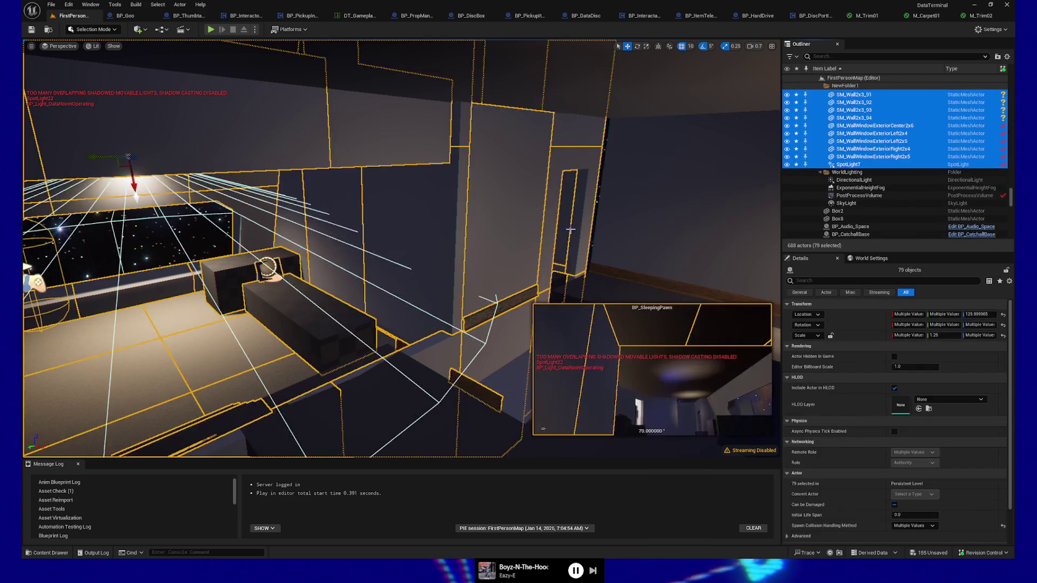
Fly across the level to inspect the selected walls, then pick a floor piece.
key("w")
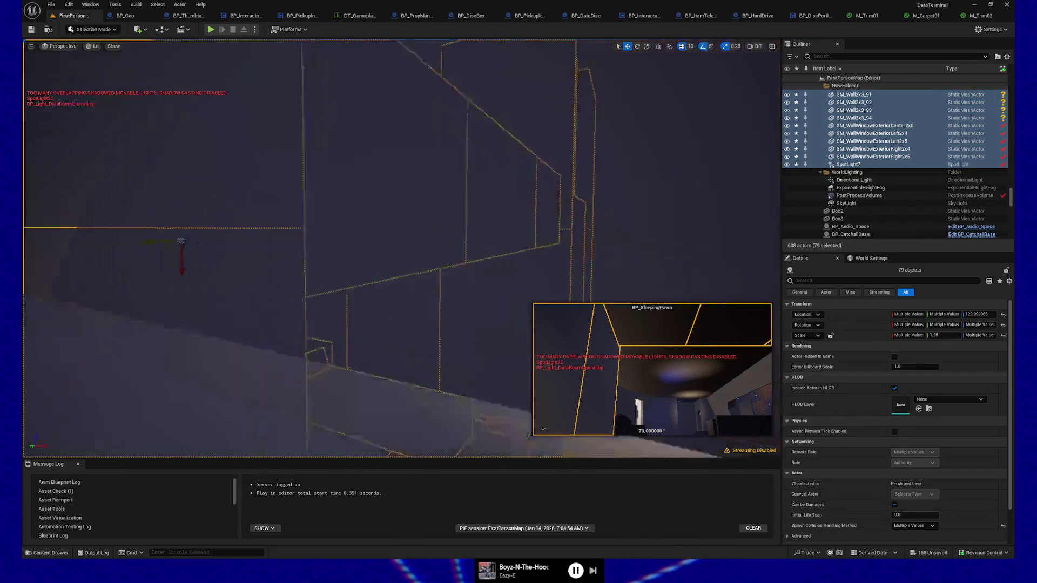
key("e")
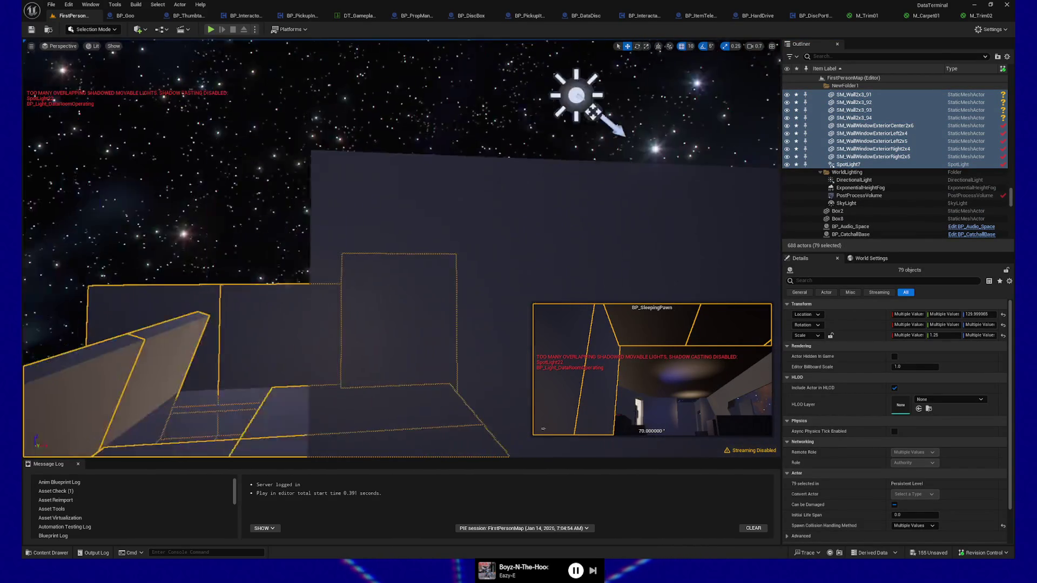
key("w")
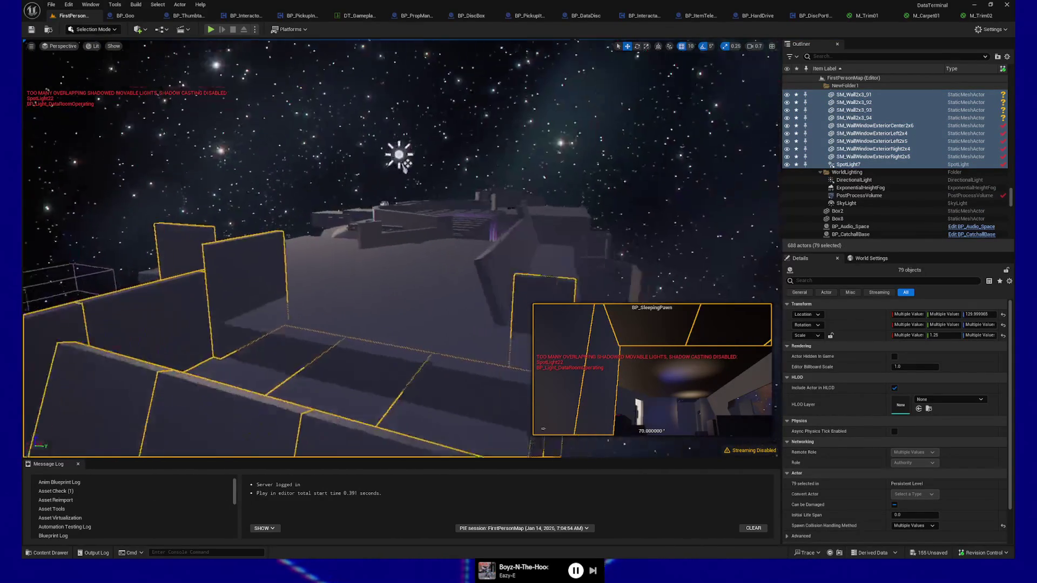
key("w")
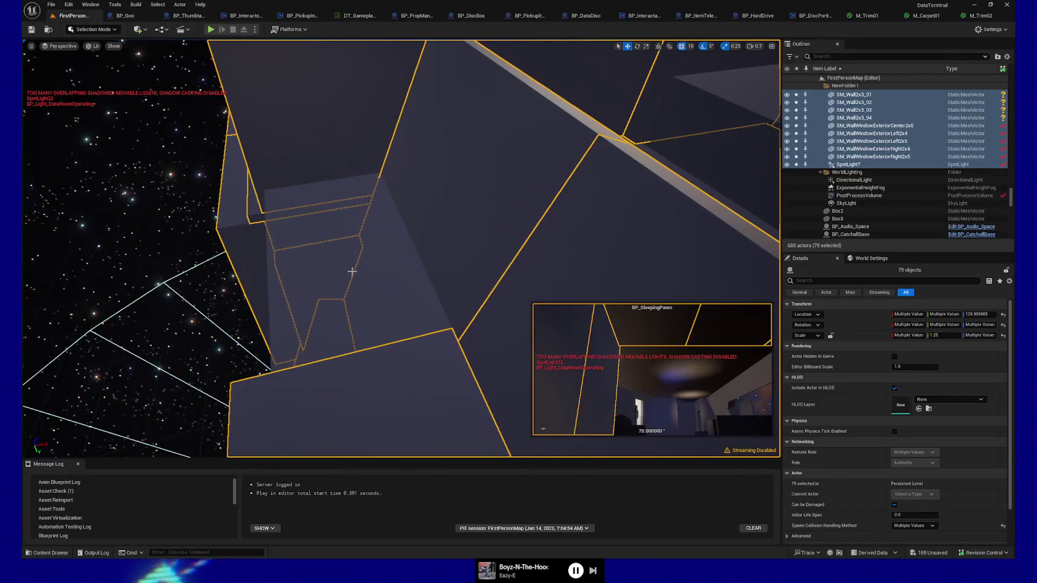
left_click(602, 259)
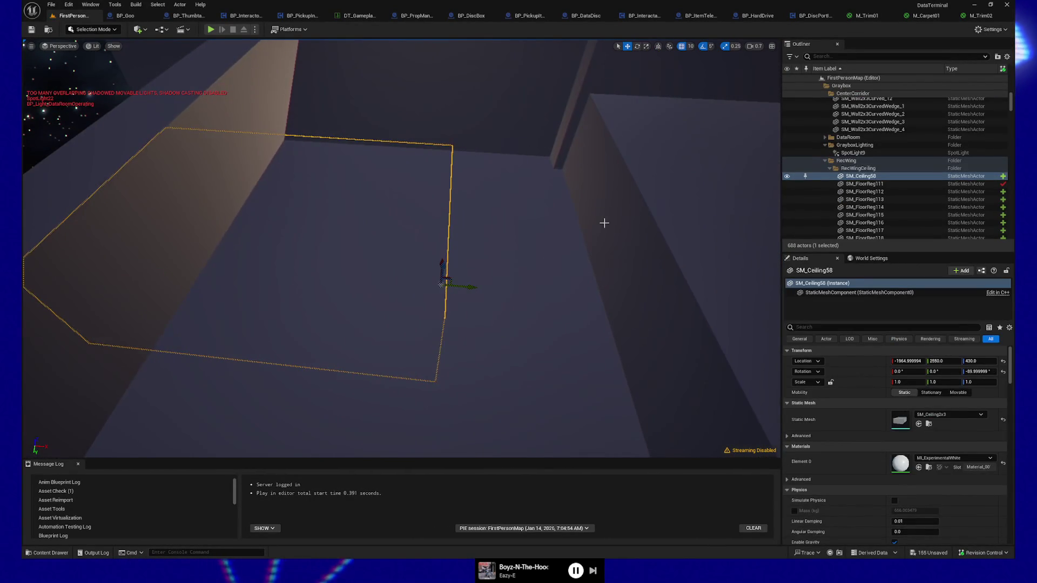
Duplicate ceiling piece SM_Ceiling56 and slide the copy left.
key("Escape")
left_click(460, 232)
mouse_move(767, 314)
left_mouse_down()
mouse_move(778, 319)
mouse_move(342, 294)
mouse_move(440, 292)
left_mouse_up()
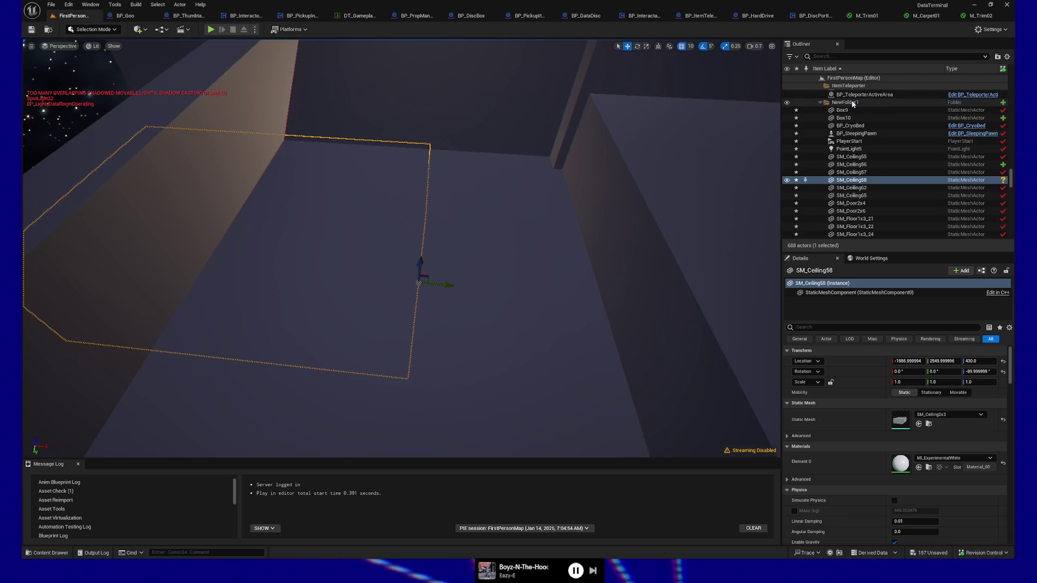
Select and frame all NewFolder1 actors, then toggle one wall panel out and back in.
right_click(845, 102)
mouse_move(890, 158)
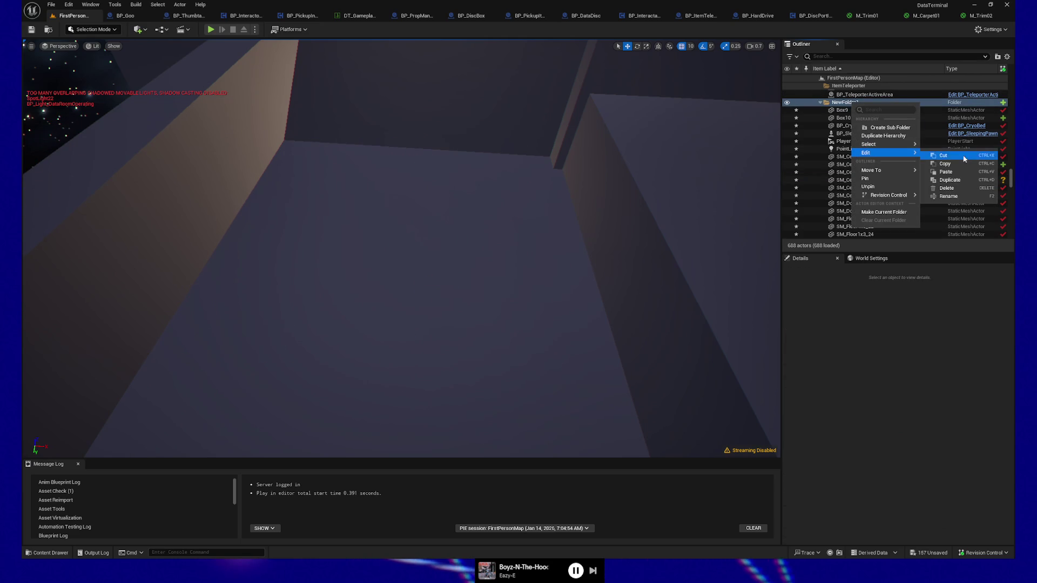
left_click(946, 156)
key("f")
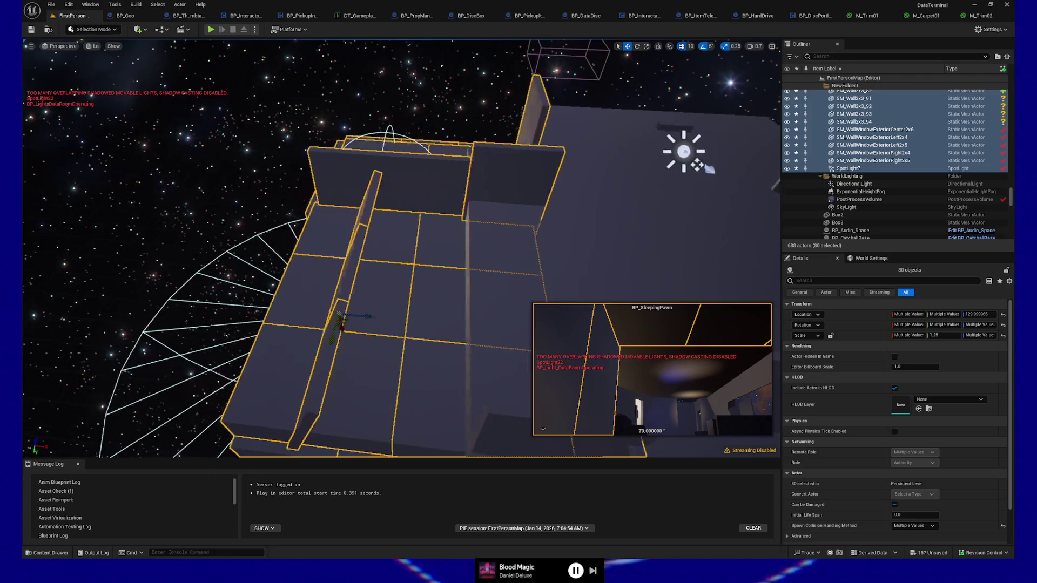
scroll(400, 248, "up", 10)
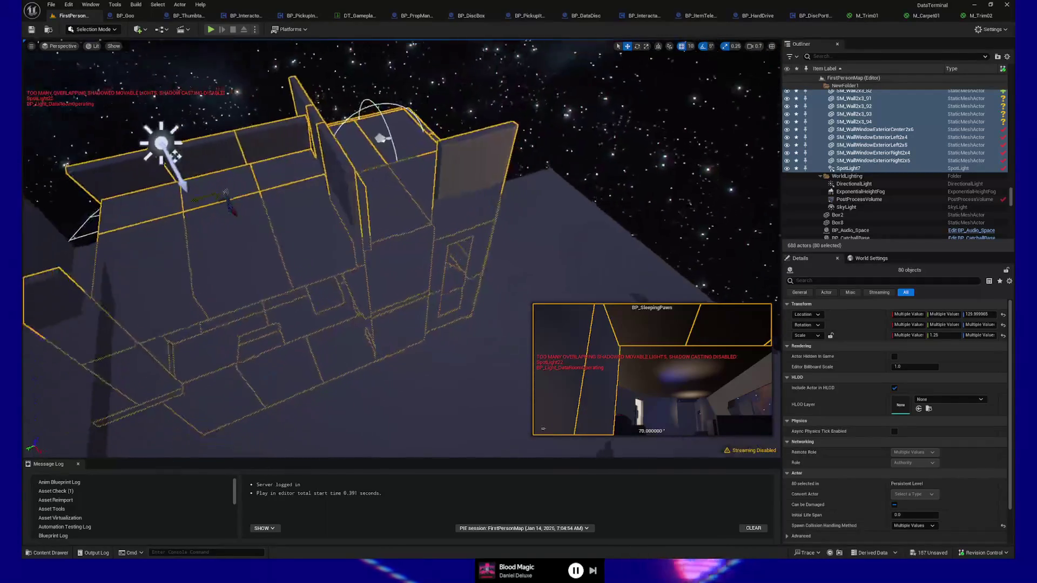
scroll(400, 249, "up", 10)
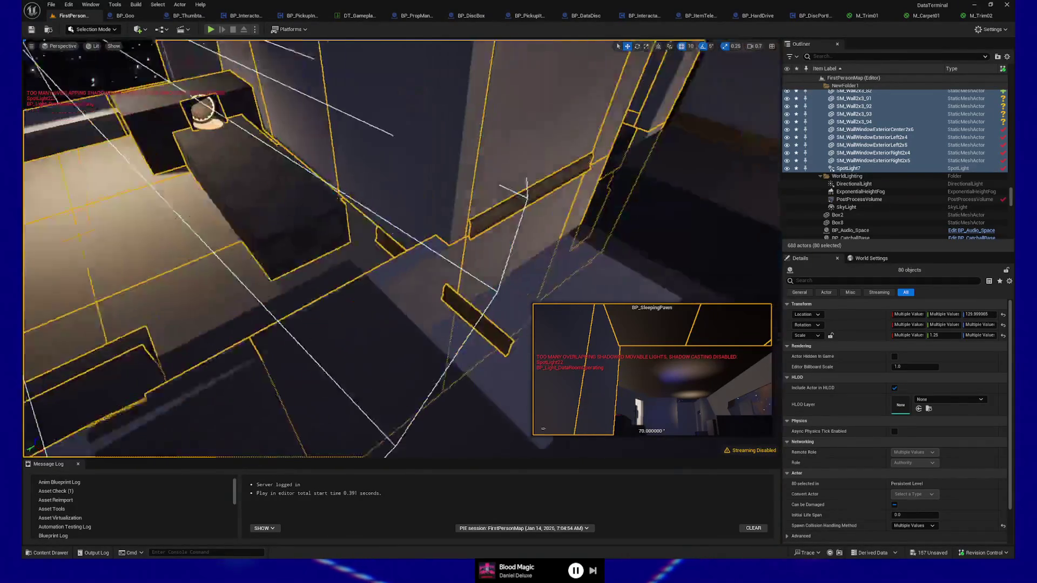
scroll(621, 234, "up", 5)
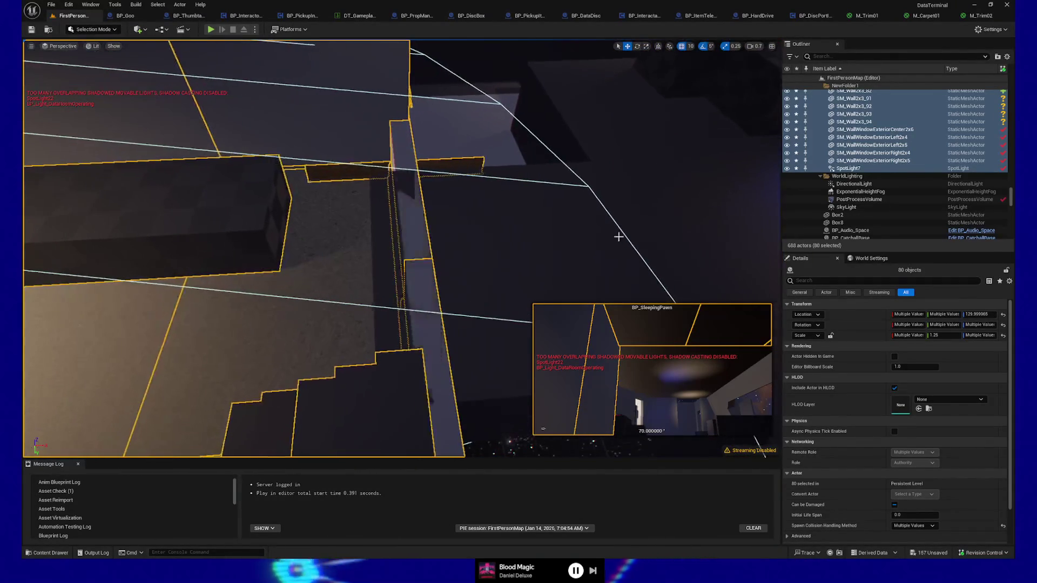
scroll(507, 287, "up", 5)
scroll(499, 292, "up", 10)
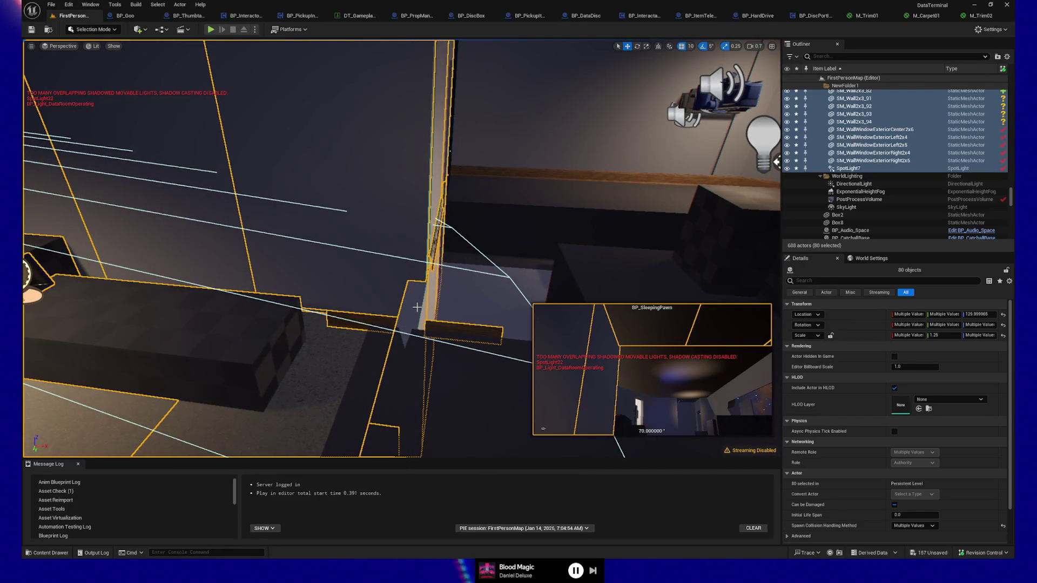
left_click(394, 214, "ctrl")
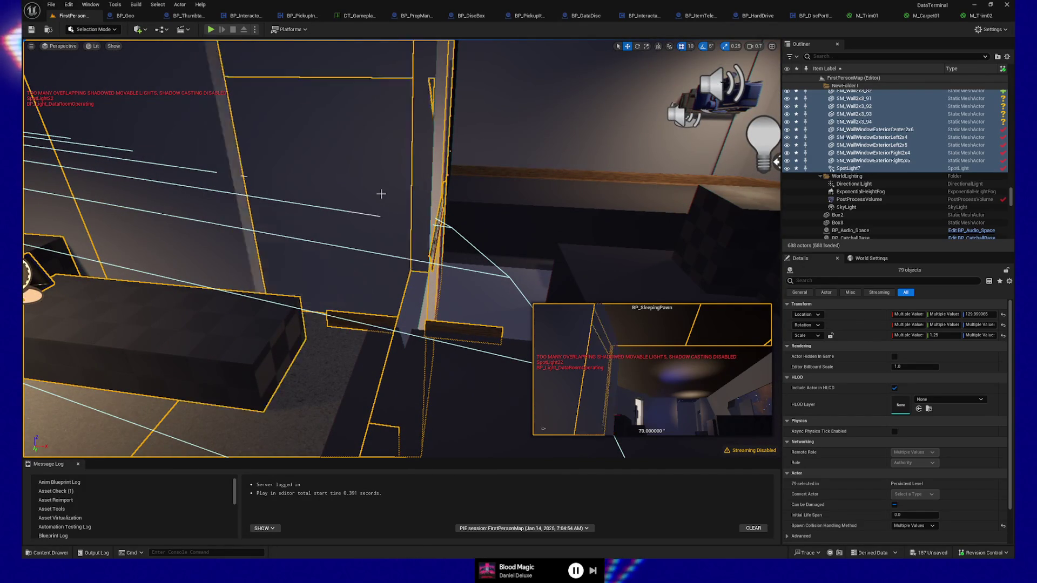
left_click(380, 193, "ctrl")
Set the grid snapping step to 1 unit.
mouse_move(357, 340)
left_mouse_down()
mouse_move(357, 289)
mouse_move(321, 289)
left_mouse_up()
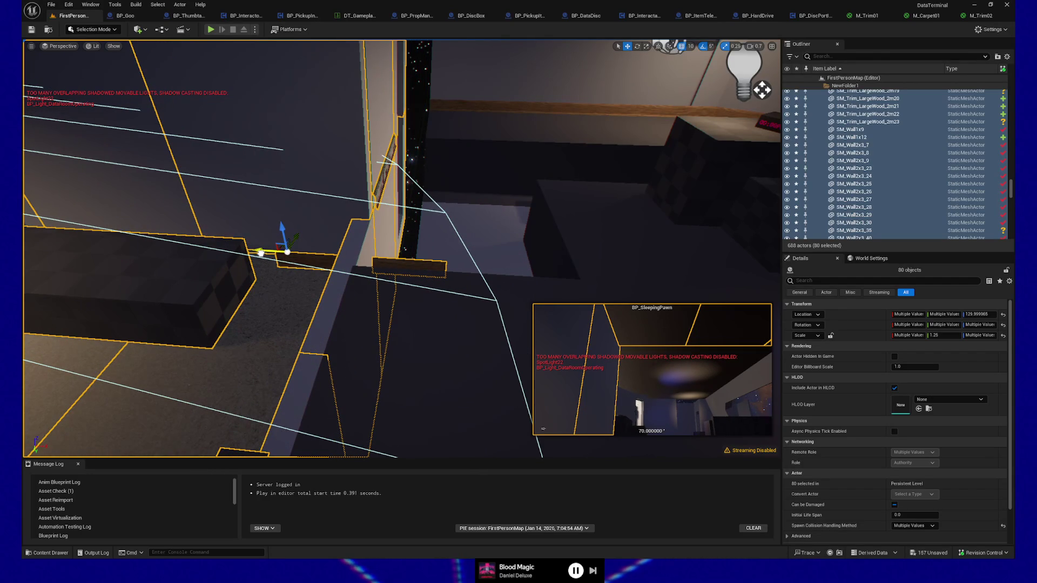
left_click_drag(379, 344, 475, 120)
left_click(690, 50)
left_click(680, 66)
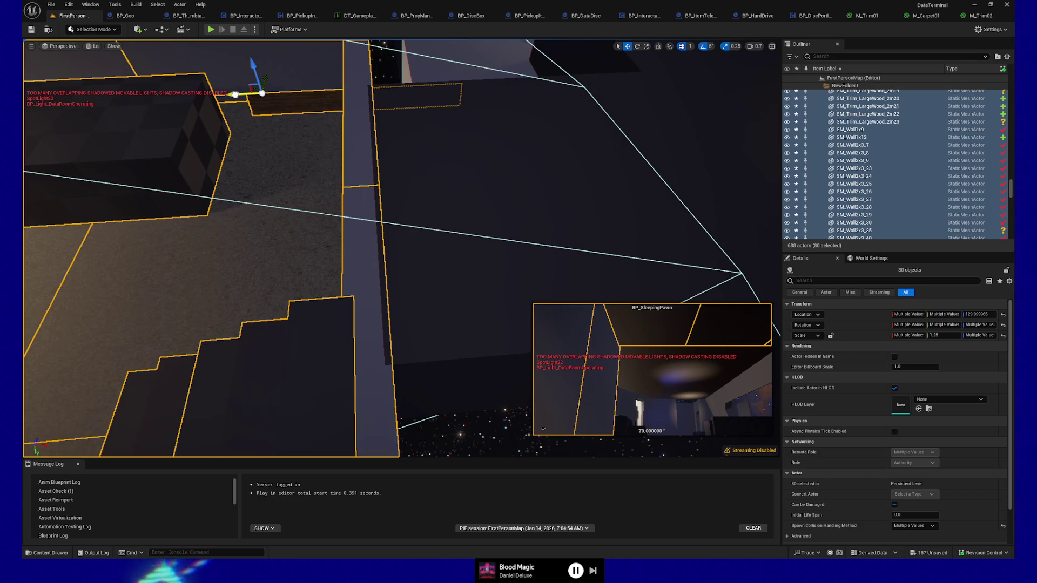
Inspect the wall trim up close, then select floor tile SM_Floor1x3_85.
key("d")
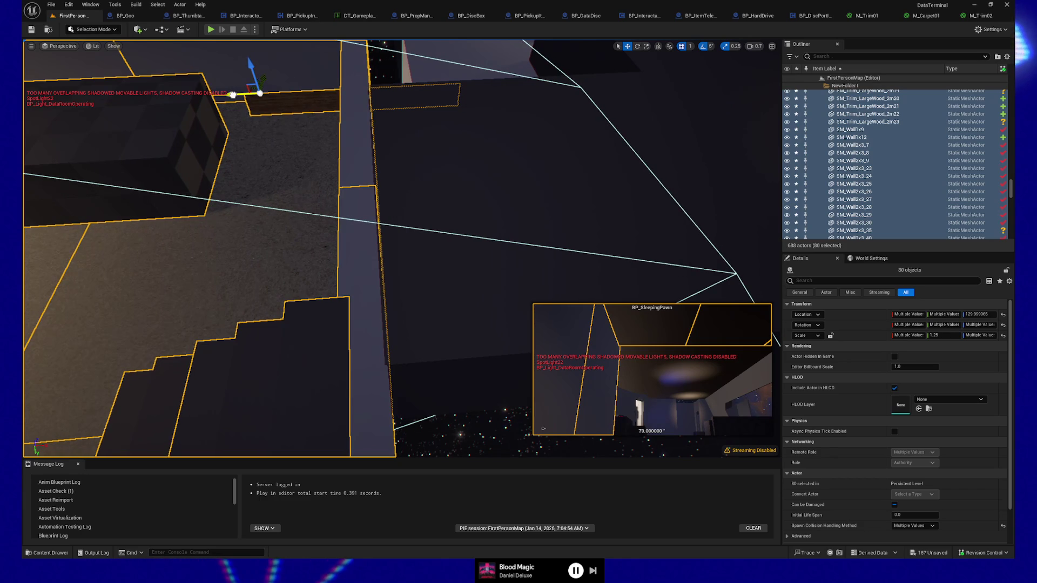
key("d")
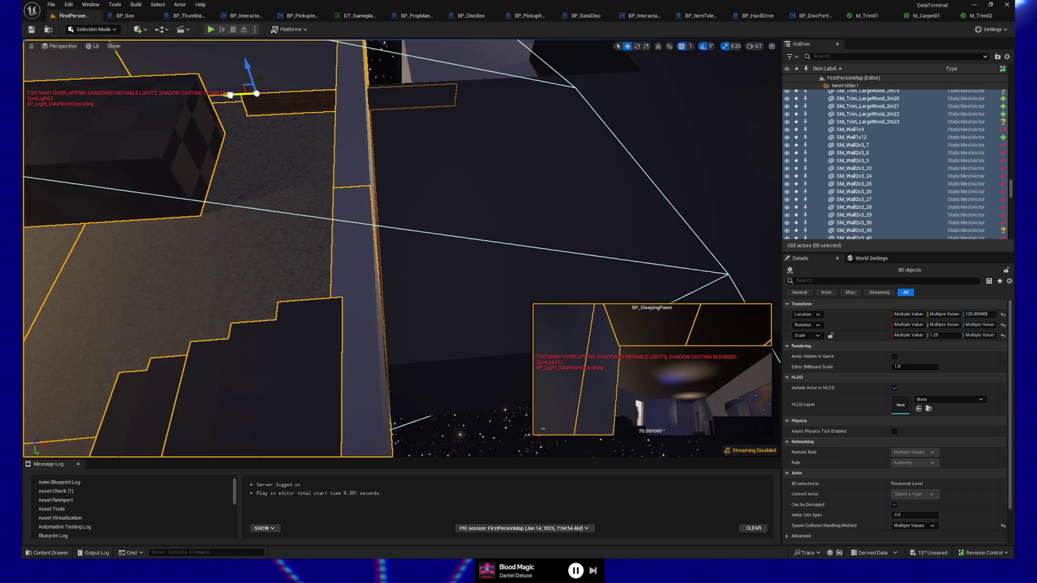
mouse_move(497, 169)
left_mouse_down()
mouse_move(459, 205)
mouse_move(464, 67)
left_mouse_up()
mouse_move(297, 104)
left_mouse_down()
mouse_move(263, 104)
mouse_move(263, 71)
left_mouse_up()
mouse_move(510, 229)
left_mouse_down()
mouse_move(495, 226)
mouse_move(510, 229)
left_mouse_up()
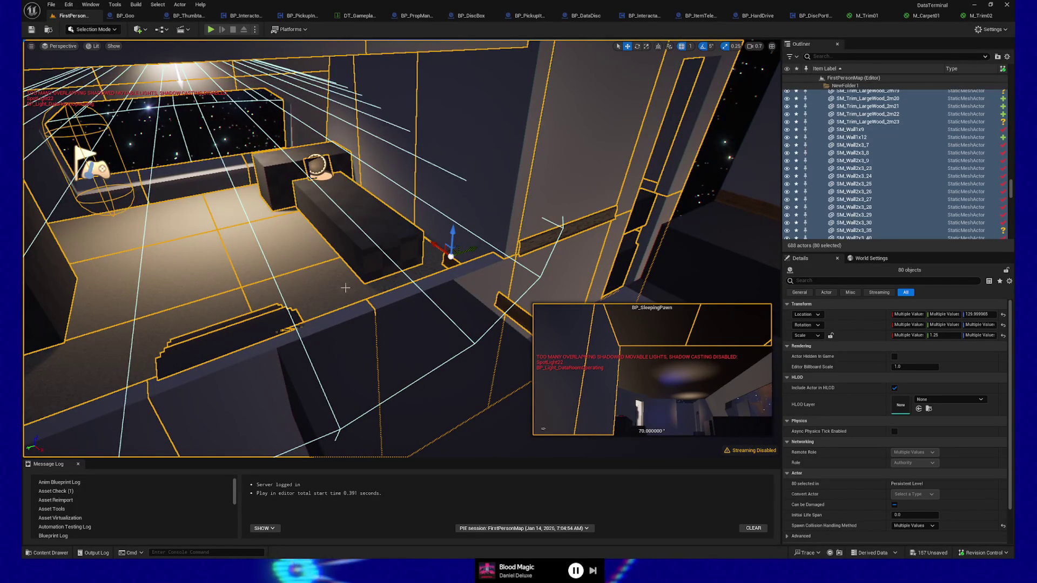
left_click(378, 345)
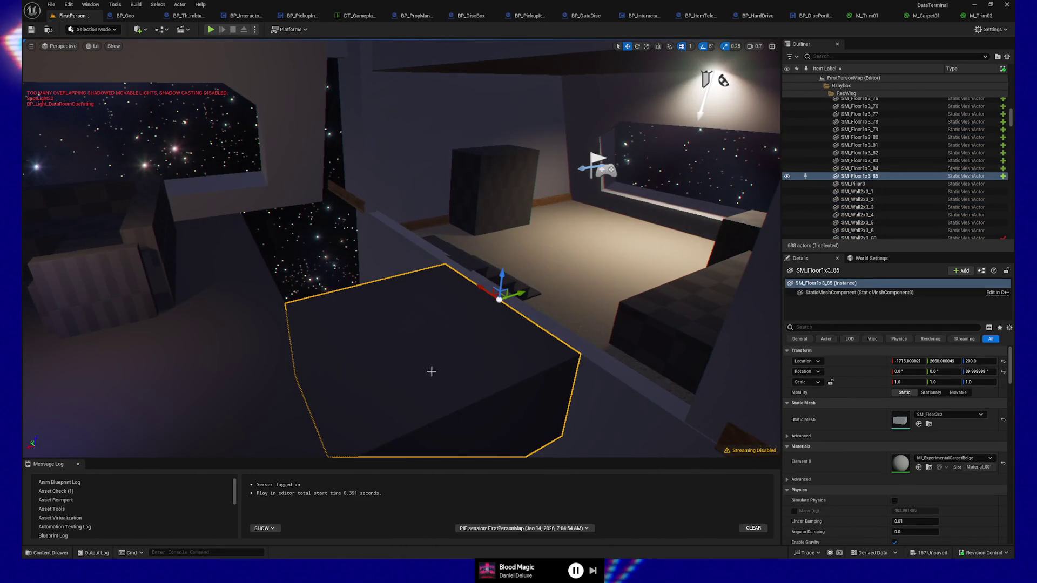
Duplicate floor tiles SM_Floor1x3_81, _83 and _84 into copies _86–_88, then set snapping to 100.
left_click(224, 232)
left_click(238, 206, "ctrl")
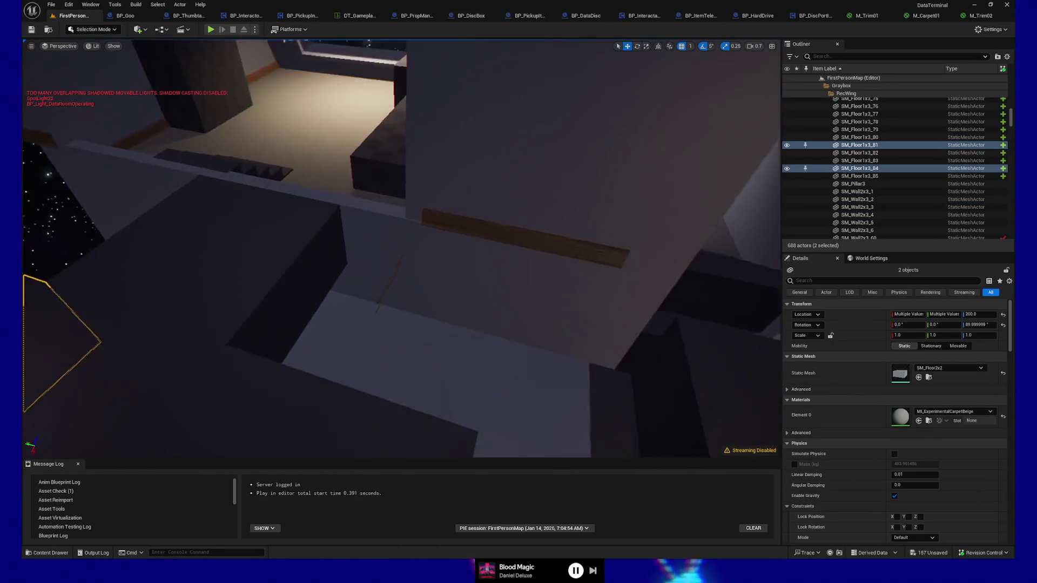
left_click(288, 380, "ctrl")
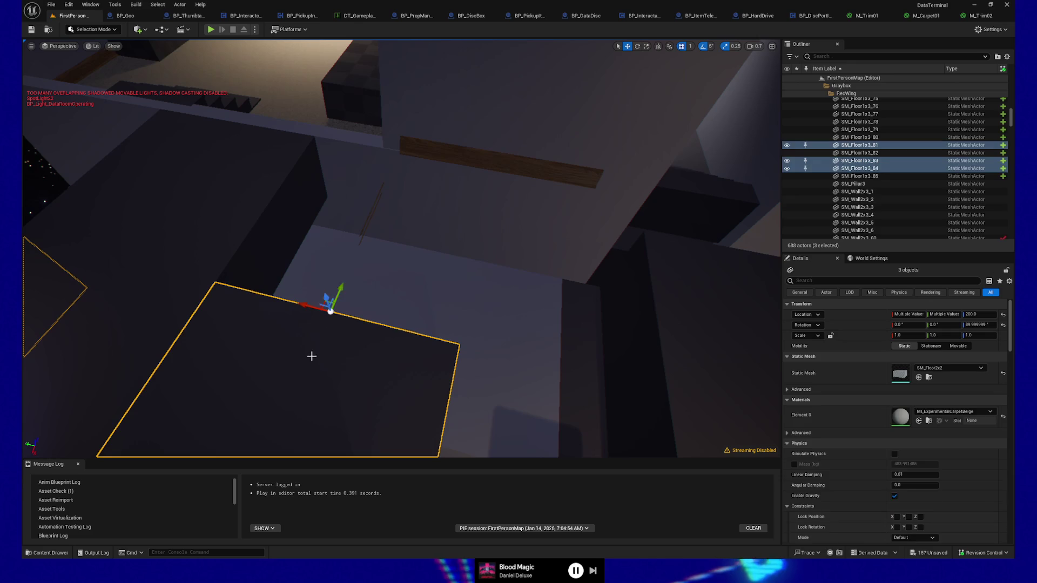
key("ctrl+d")
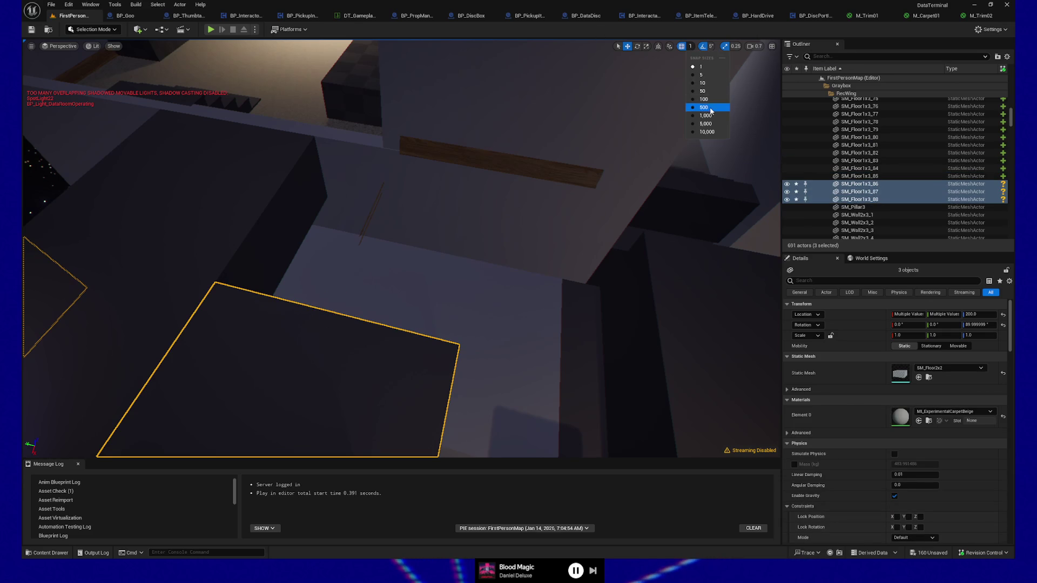
left_click(704, 99)
mouse_move(331, 264)
left_mouse_down()
mouse_move(71, 152)
mouse_move(265, 88)
mouse_move(362, 92)
mouse_move(351, 46)
mouse_move(335, 62)
mouse_move(372, 62)
mouse_move(359, 169)
left_mouse_up()
right_click(341, 333)
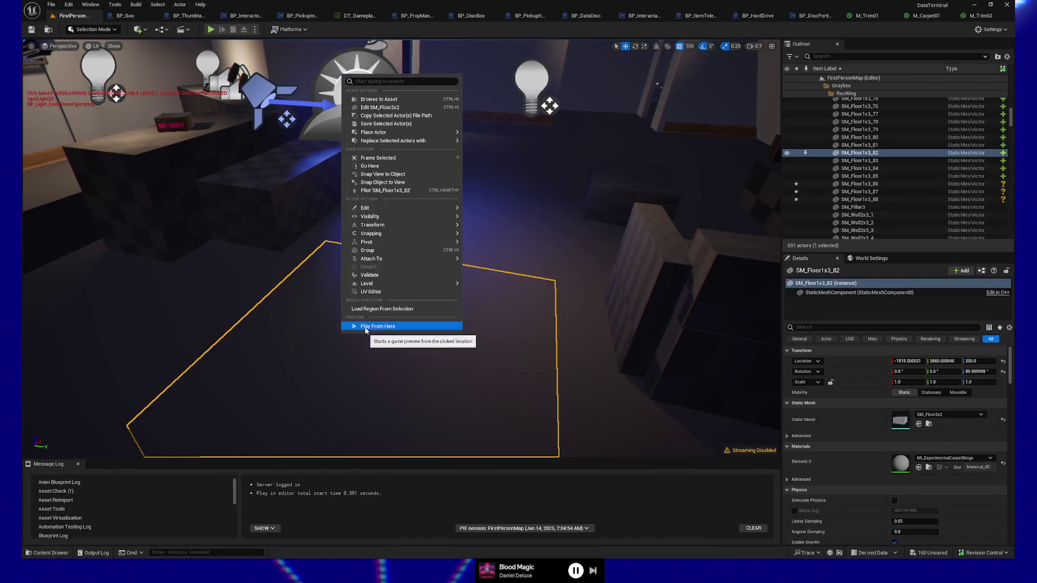
left_click(352, 326)
left_click(389, 308)
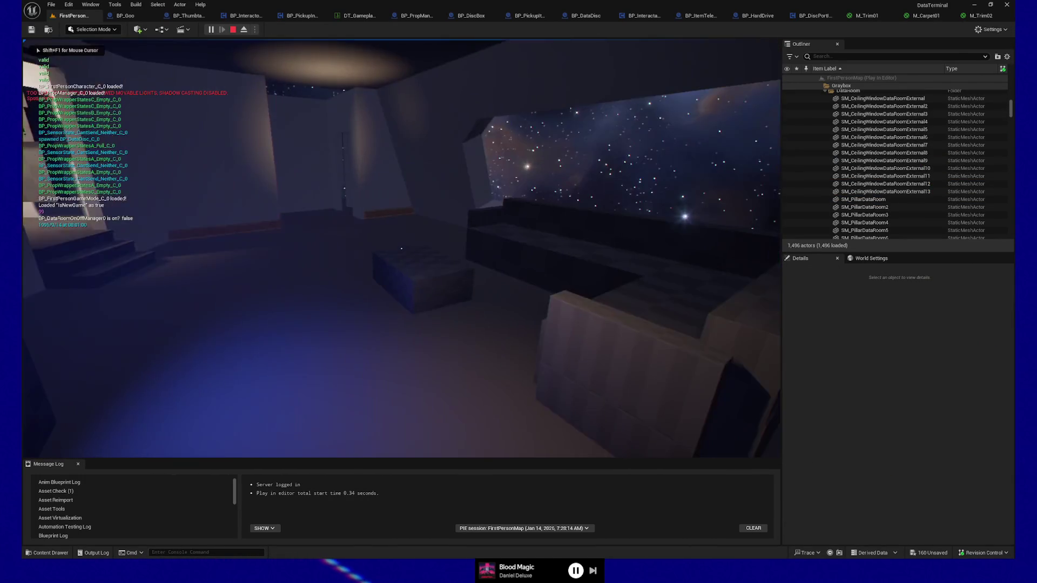
mouse_move(402, 248)
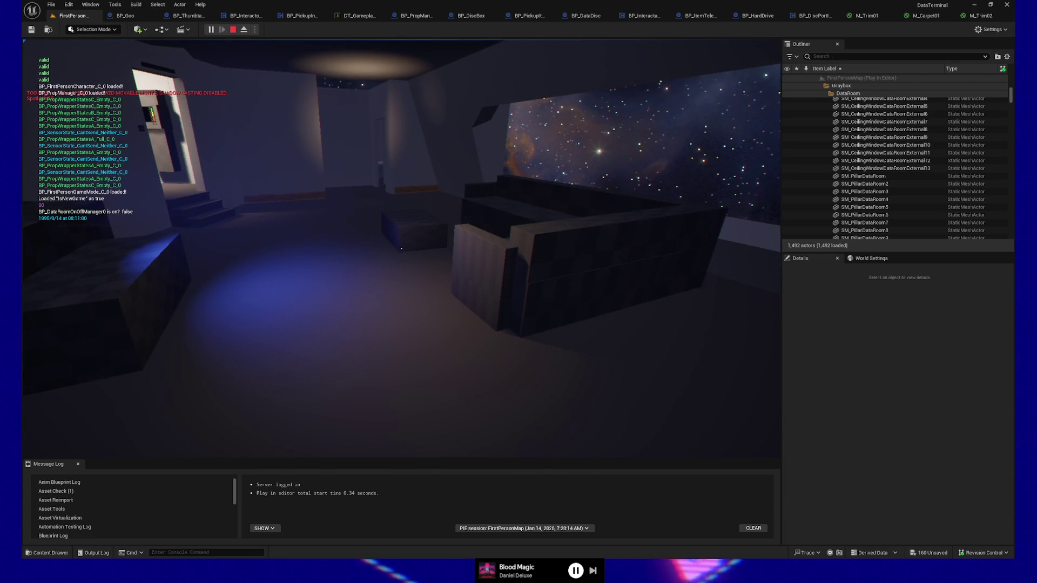
key("w")
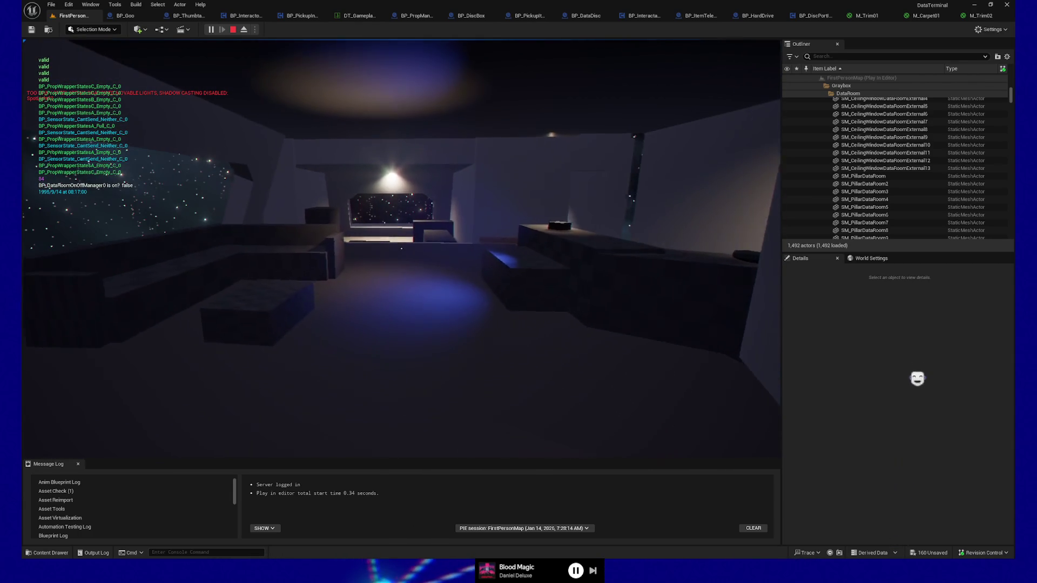
key("w")
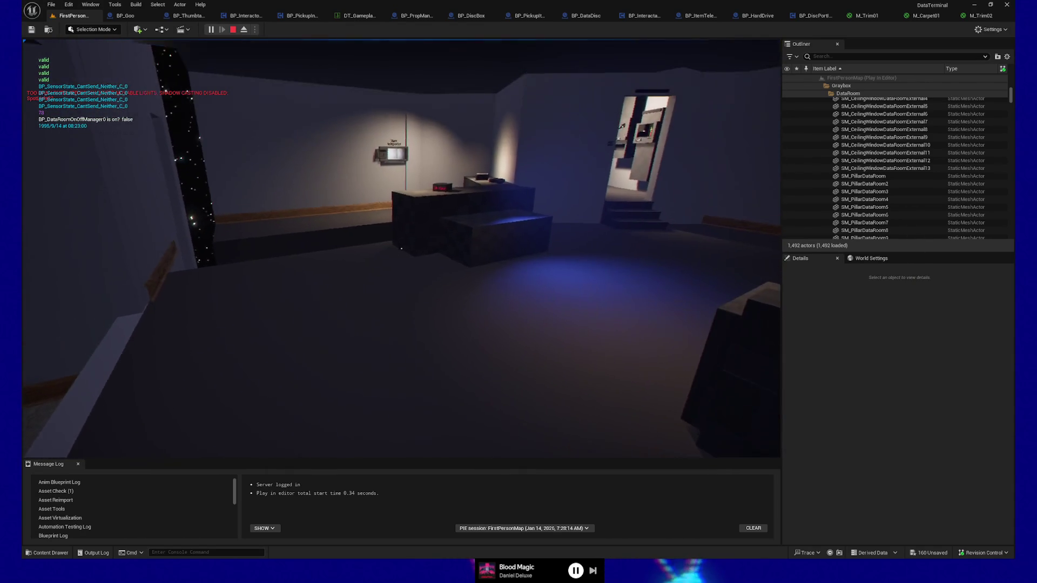
key("Escape")
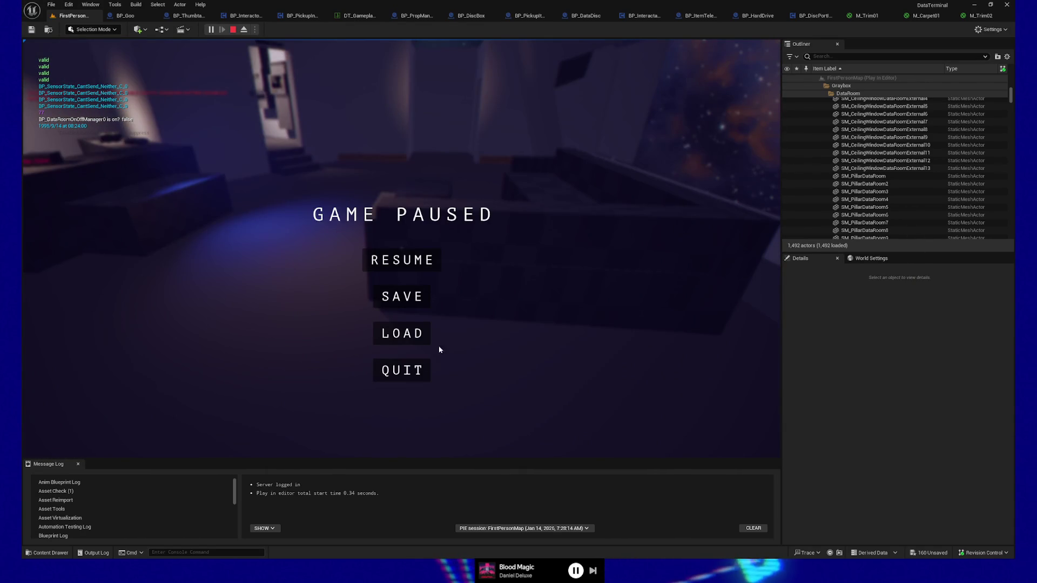
left_click(403, 371)
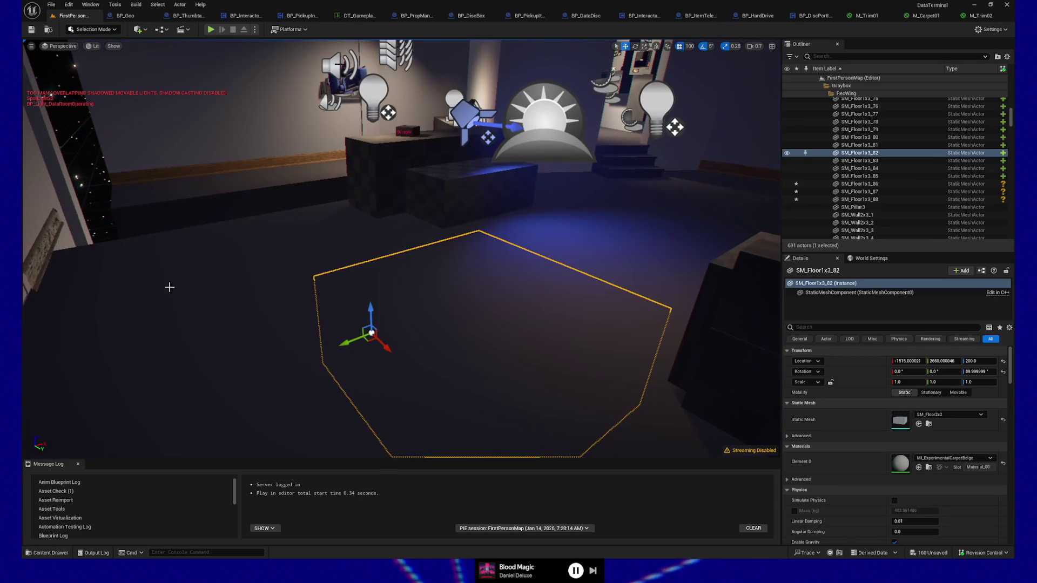
Select Box3, Box4, SpotLight22, BP_Clock3 and PointLight13 together and frame them.
left_click(169, 287)
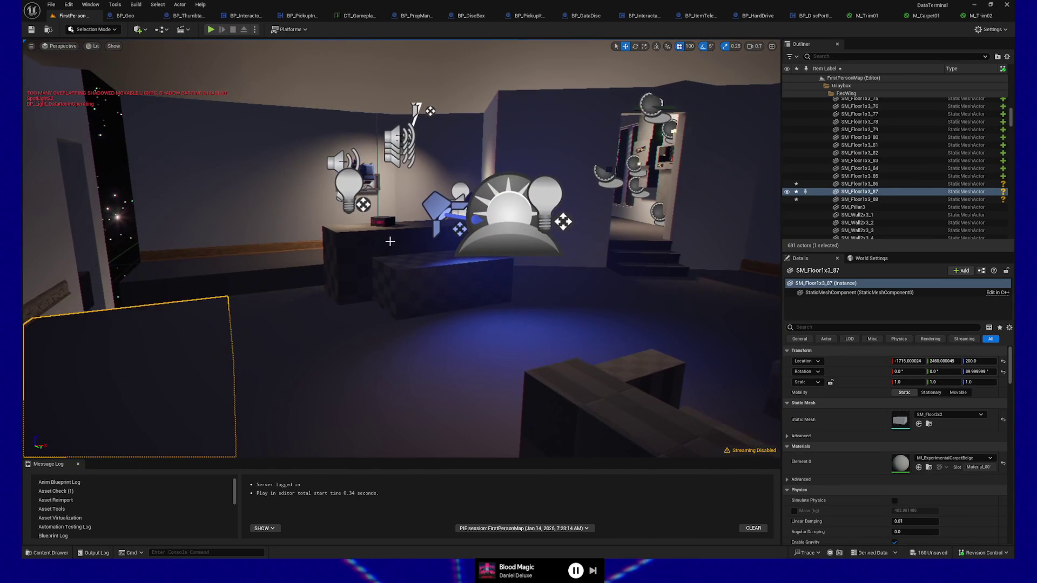
left_click(411, 269)
left_click(426, 281, "ctrl")
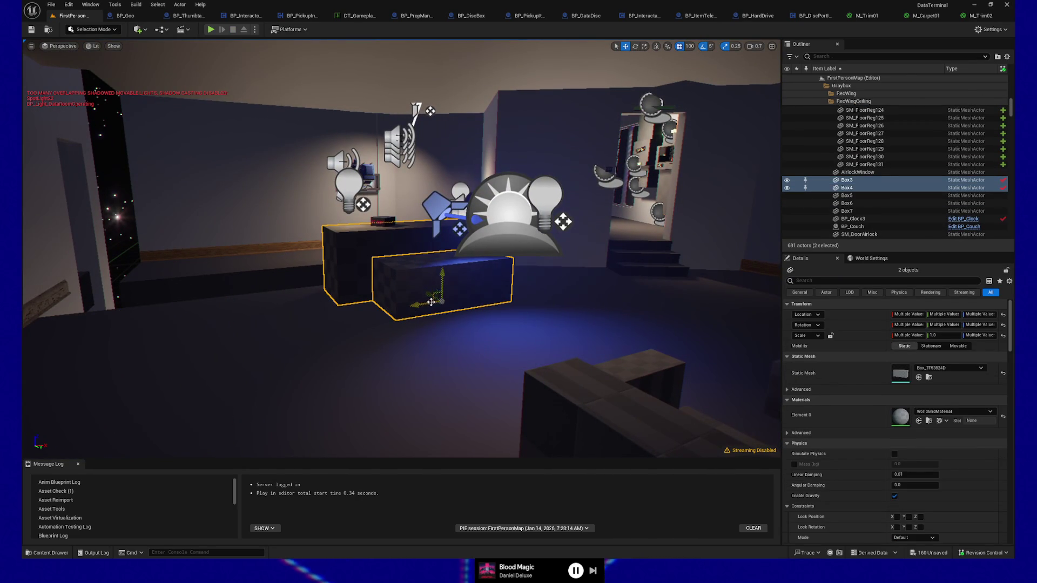
left_click(444, 216, "ctrl")
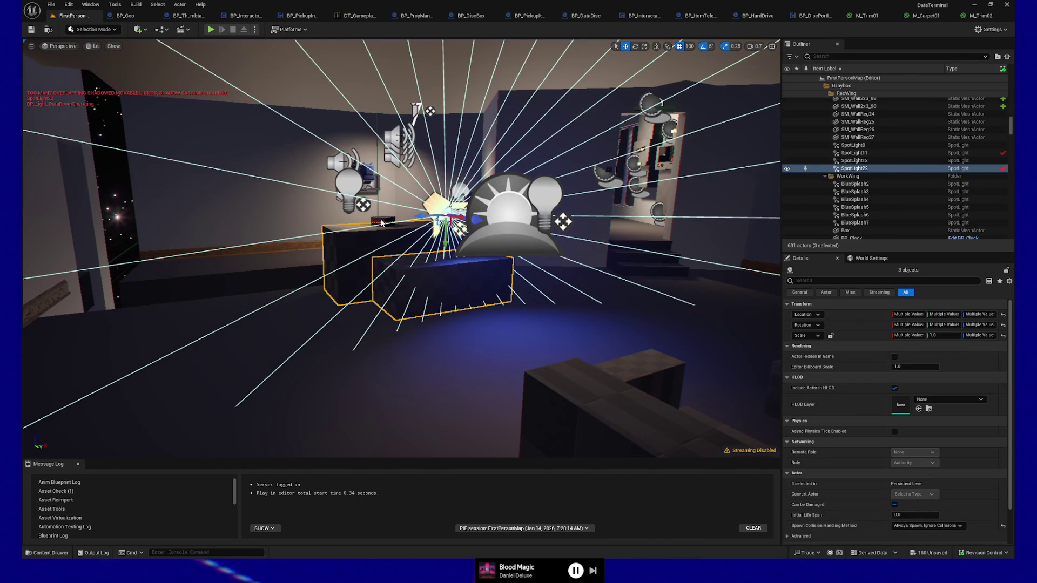
left_click(382, 222, "ctrl")
left_click(344, 185, "ctrl")
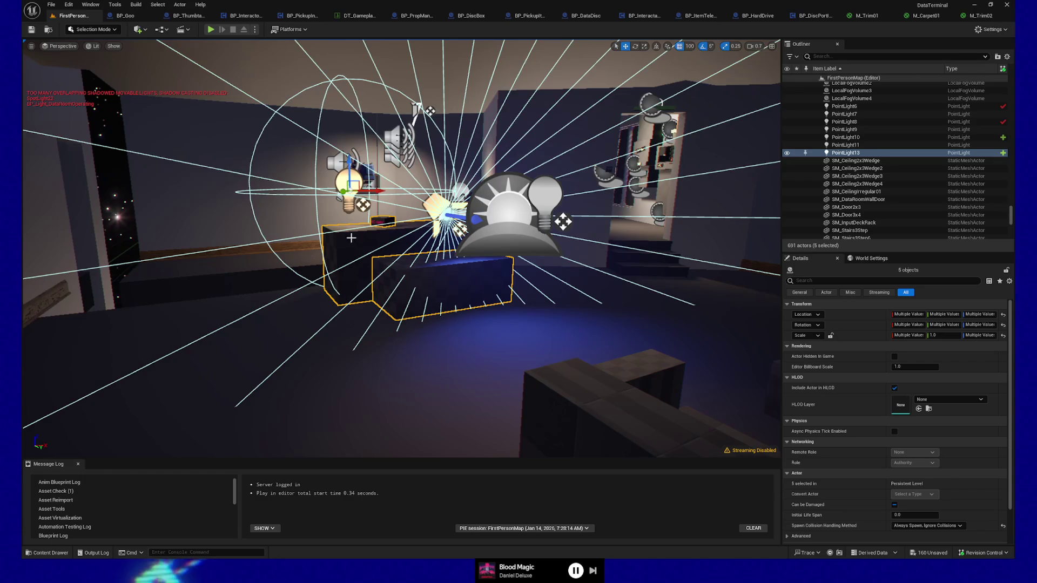
key("f")
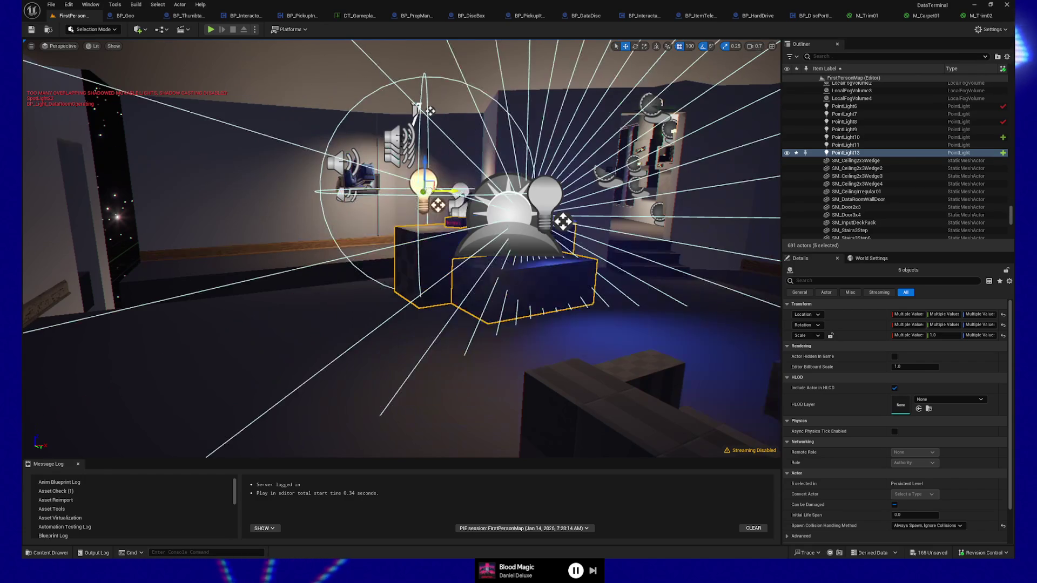
Undo the desk group's move and switch the movement coordinate system to World.
mouse_move(436, 189)
left_mouse_down()
mouse_move(357, 192)
mouse_move(464, 193)
left_mouse_up()
key("ctrl+z")
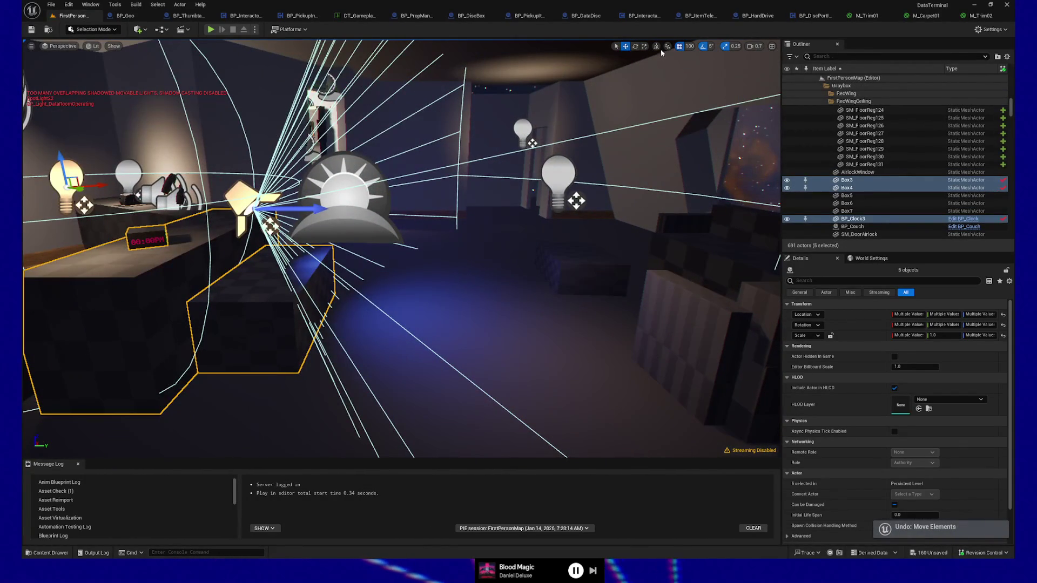
left_click(657, 46)
left_click_drag(402, 249, 248, 254)
left_click(403, 256)
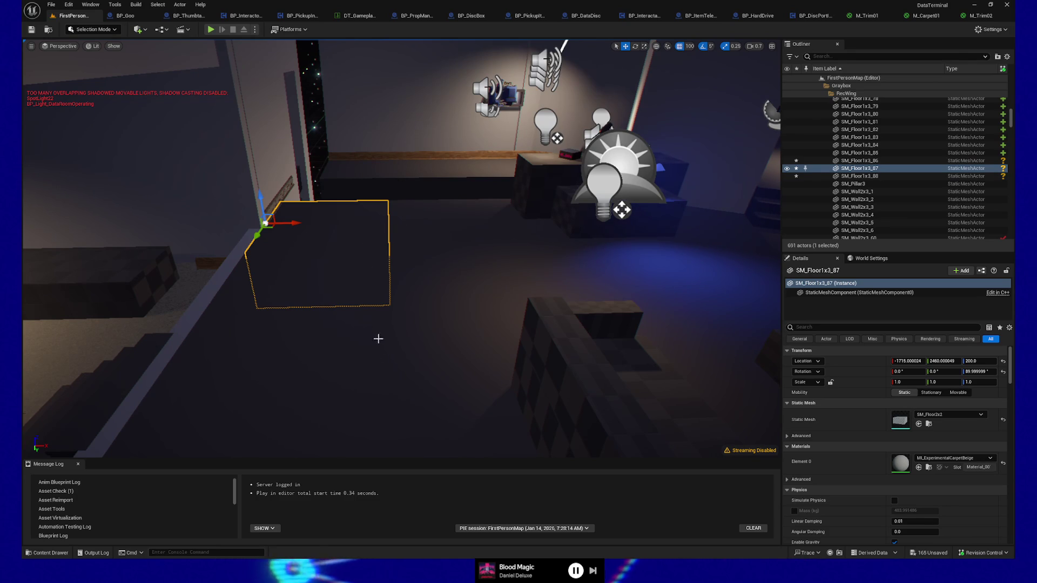
mouse_move(382, 290)
left_mouse_down()
mouse_move(443, 290)
mouse_move(389, 292)
mouse_move(396, 266)
left_mouse_up()
key("ctrl+z")
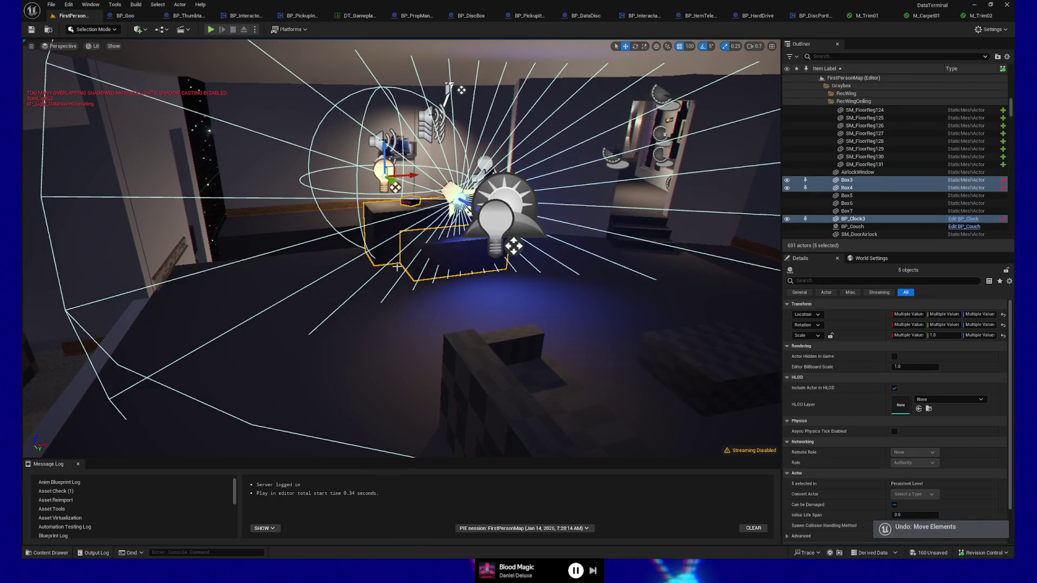
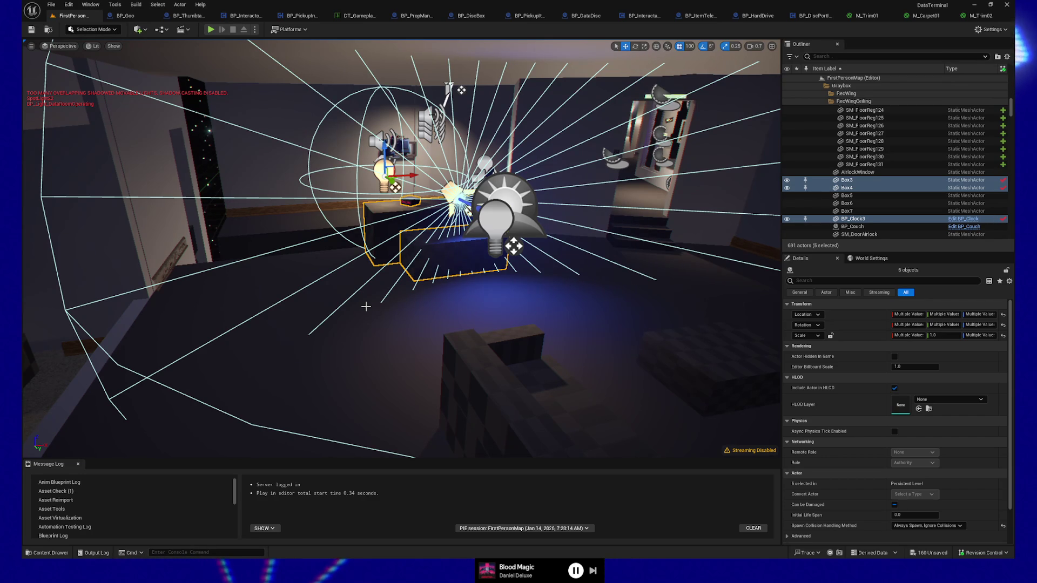
Delete three floor tiles running along the rec wing wall.
key("w")
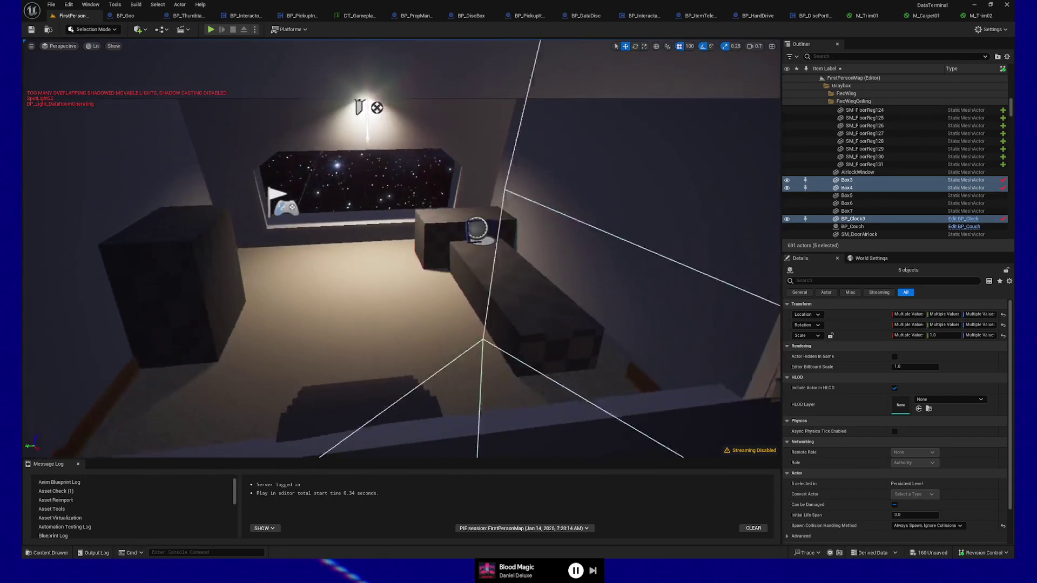
key("w")
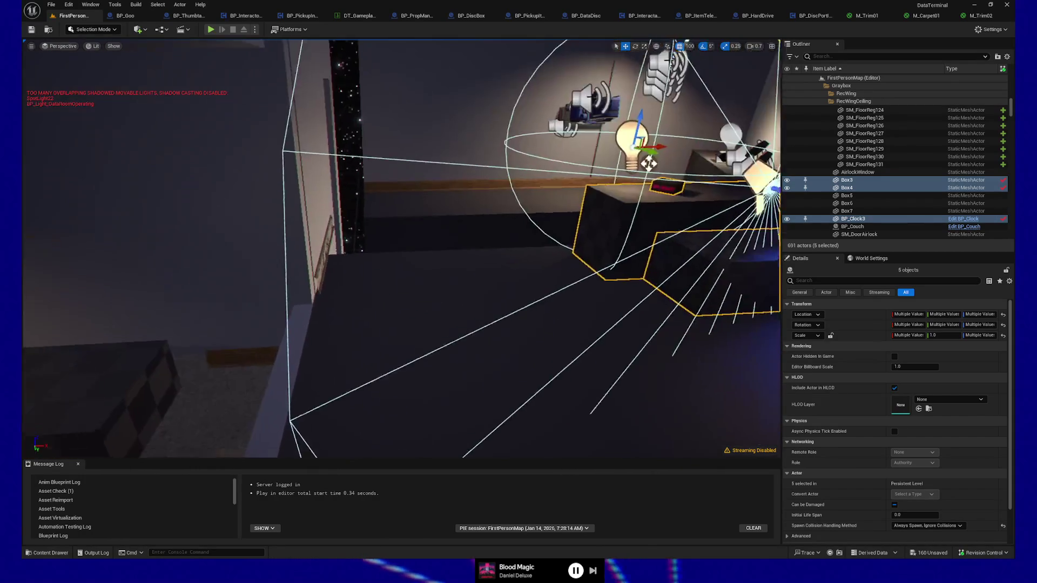
key("w")
left_click(514, 300)
left_click(540, 223, "ctrl")
left_click(665, 196, "ctrl")
key("Delete")
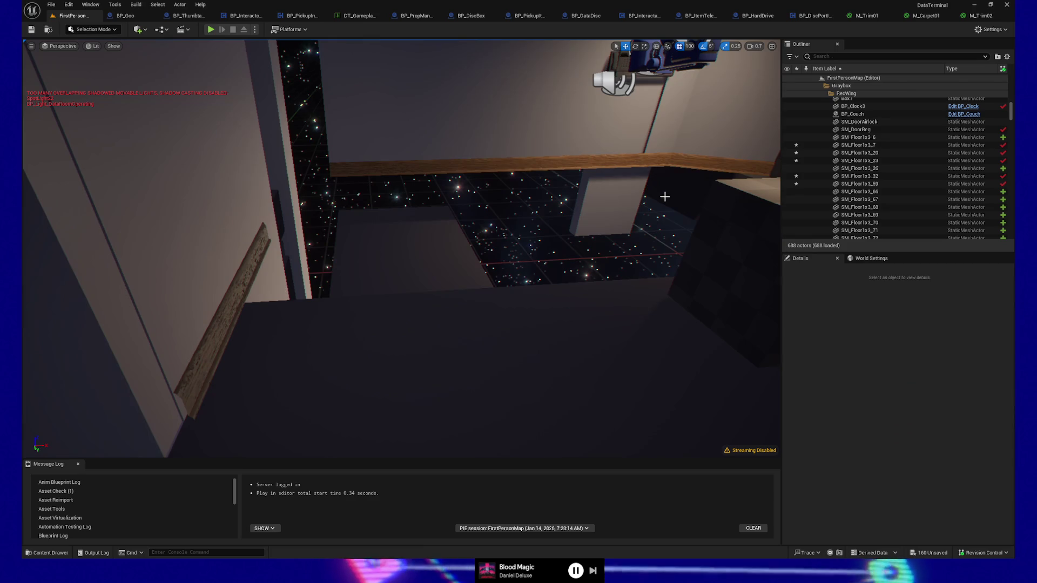
Delete the upper and lower floor tiles beside the floor gap.
key("w")
left_click(485, 235)
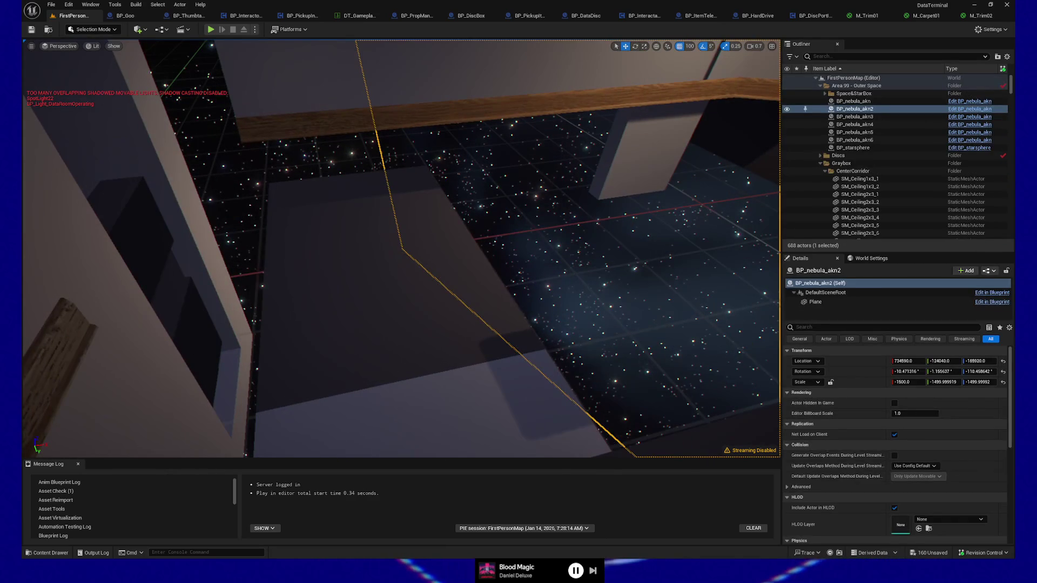
left_click(389, 303)
left_click(398, 423, "ctrl")
key("Delete")
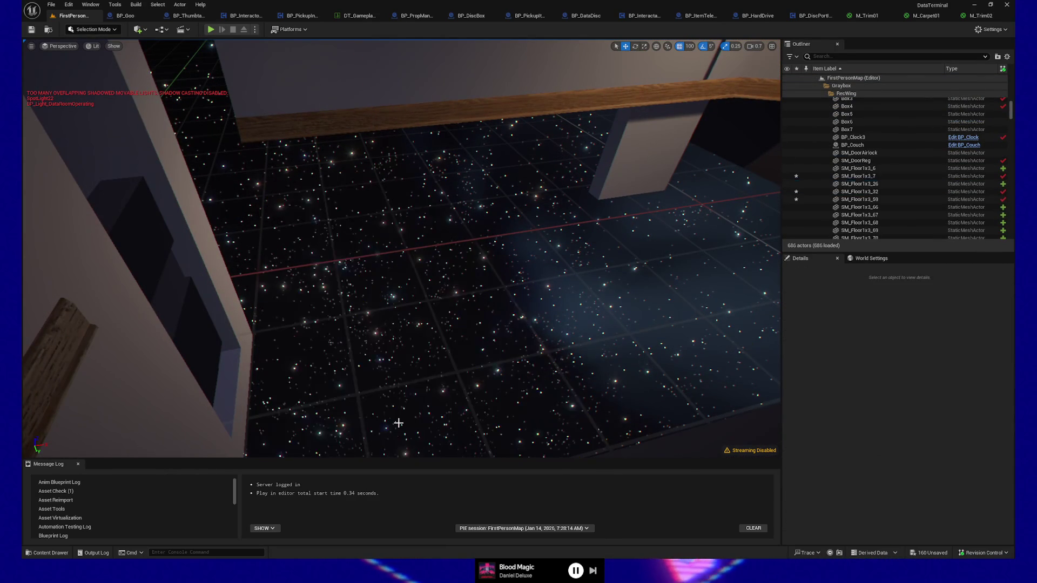
Delete the floor tile near the shelves and select a tile over the starfield.
mouse_move(380, 387)
left_mouse_down()
mouse_move(410, 225)
mouse_move(428, 226)
mouse_move(389, 276)
left_mouse_up()
left_click(429, 215)
key("Delete")
left_click(298, 82)
Delete floor tile SM_Floor1x3_7.
left_click_drag(298, 82, 315, 217)
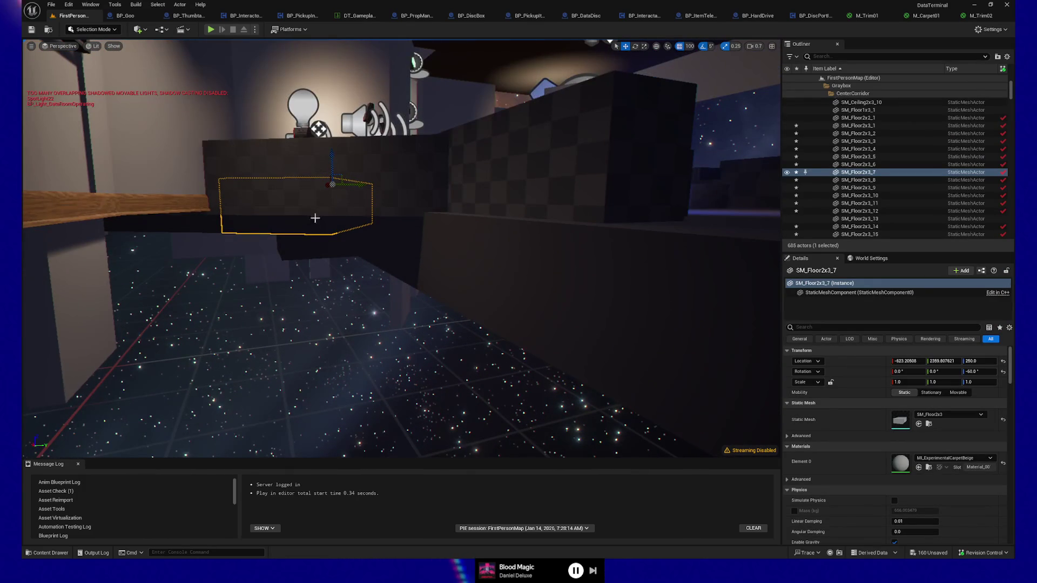
left_click(308, 248)
key("Delete")
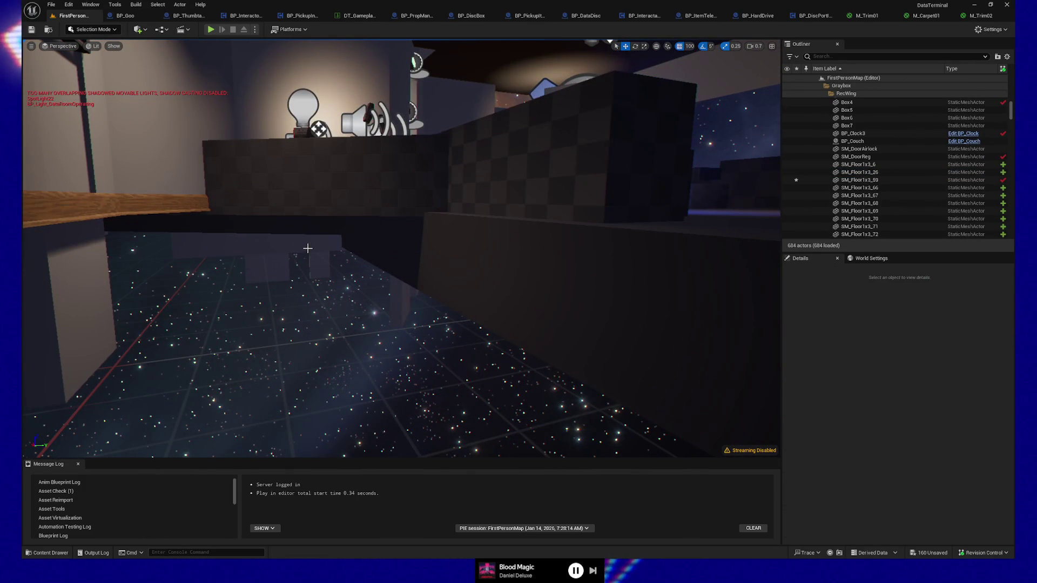
Duplicate four floor tiles next to the gap.
left_click_drag(311, 241, 292, 215)
left_click(290, 215)
left_click_drag(251, 258, 197, 271)
left_click(323, 275, "ctrl")
left_click(186, 299, "ctrl")
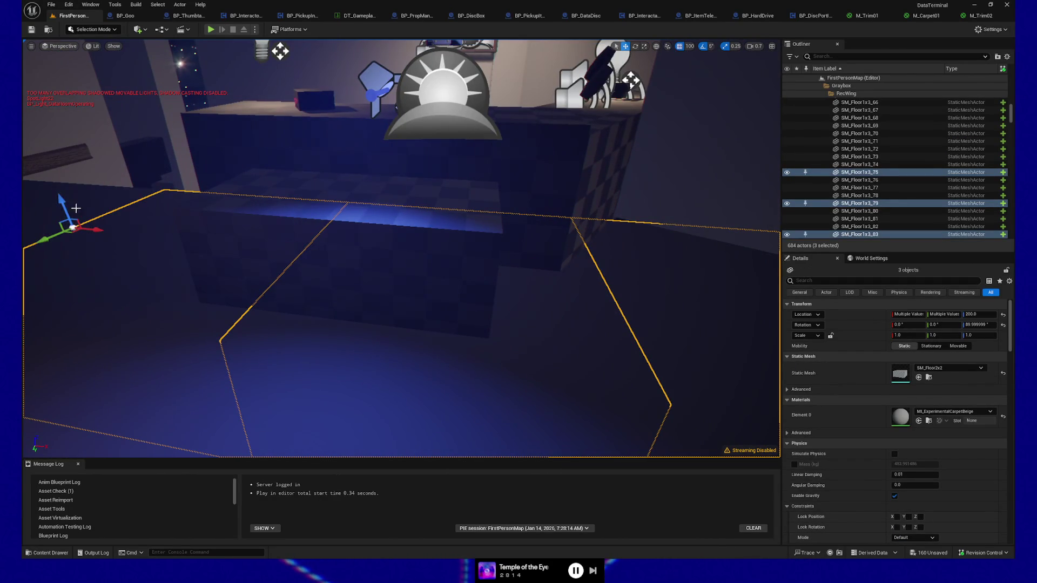
left_click(111, 222, "ctrl")
left_click_drag(111, 222, 114, 222)
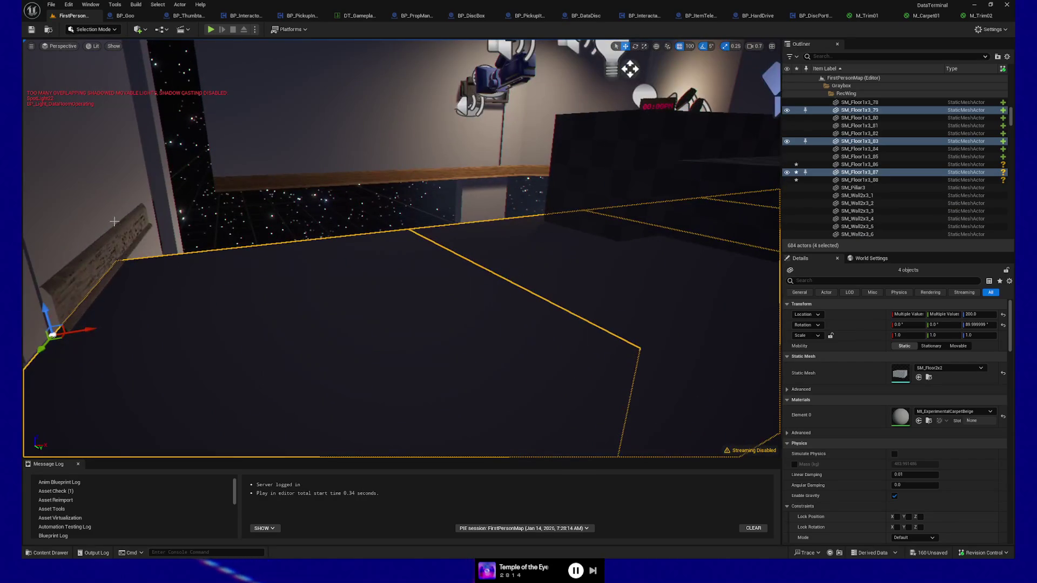
key("ctrl+d")
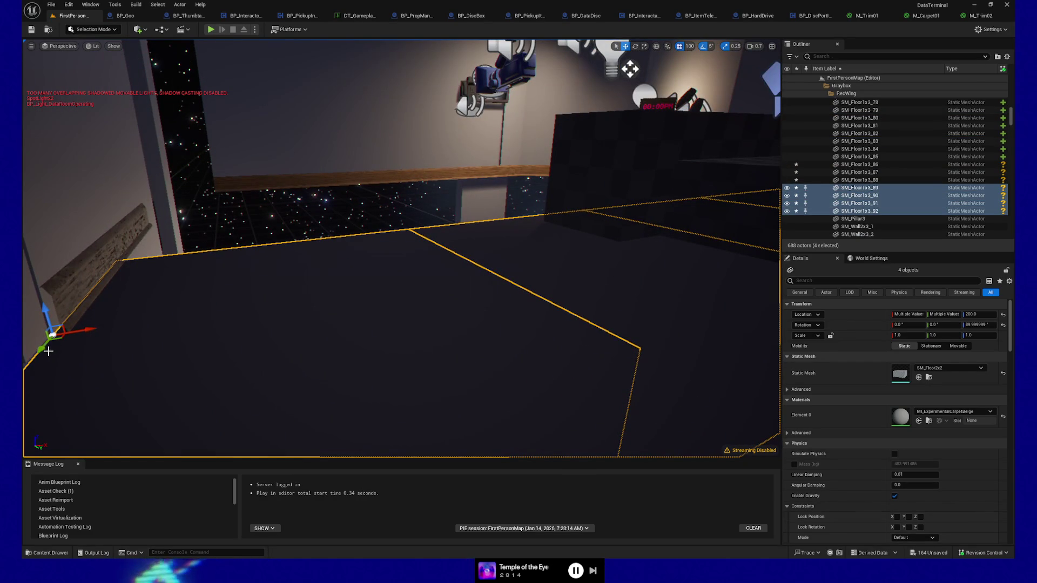
Move the four copied tiles along Y to cover the starfield gap.
scroll(57, 292, "down", 2)
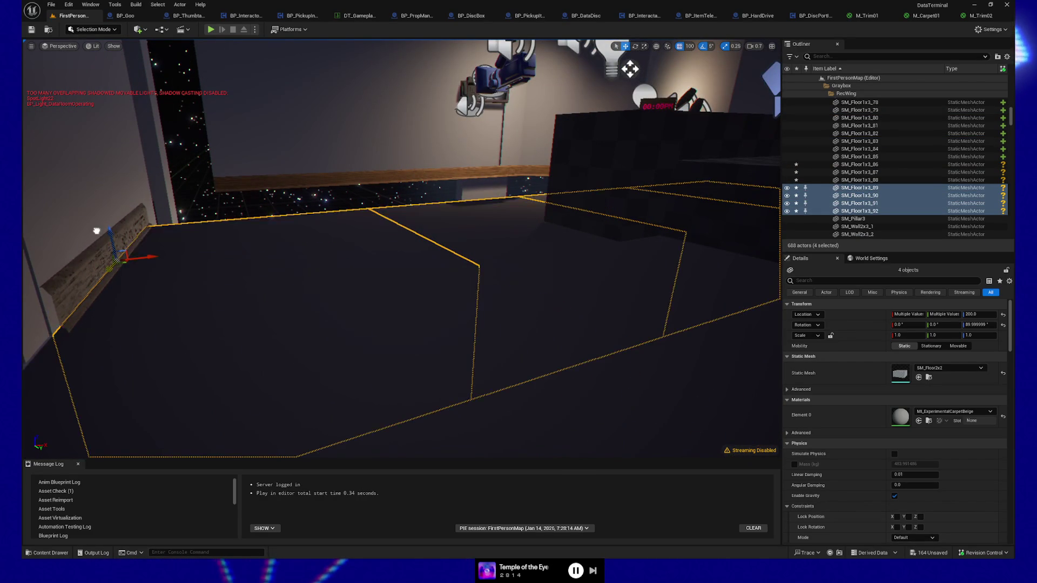
scroll(132, 190, "down", 2)
left_click_drag(131, 190, 131, 191)
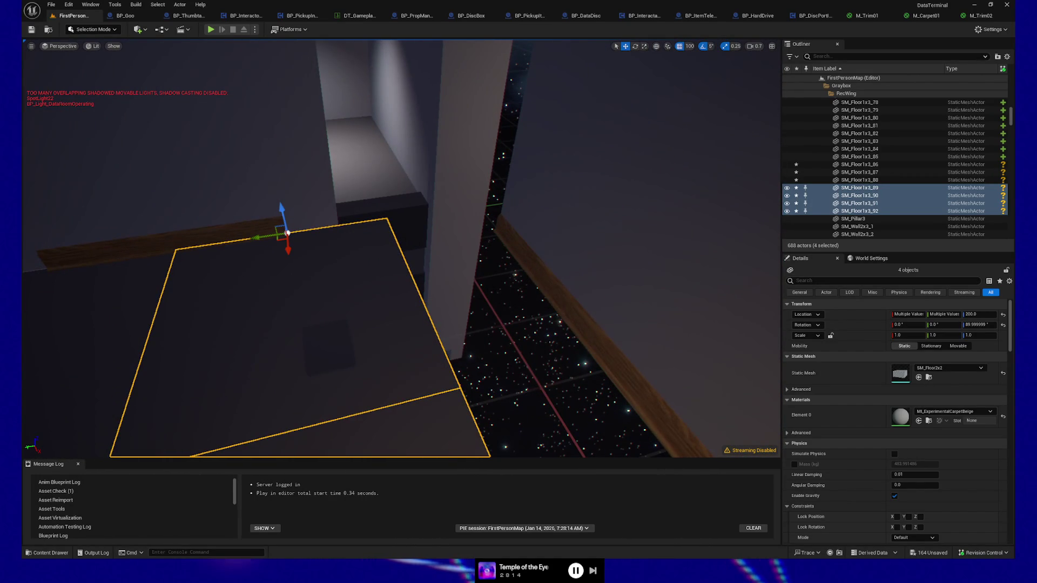
left_click_drag(258, 251, 259, 251)
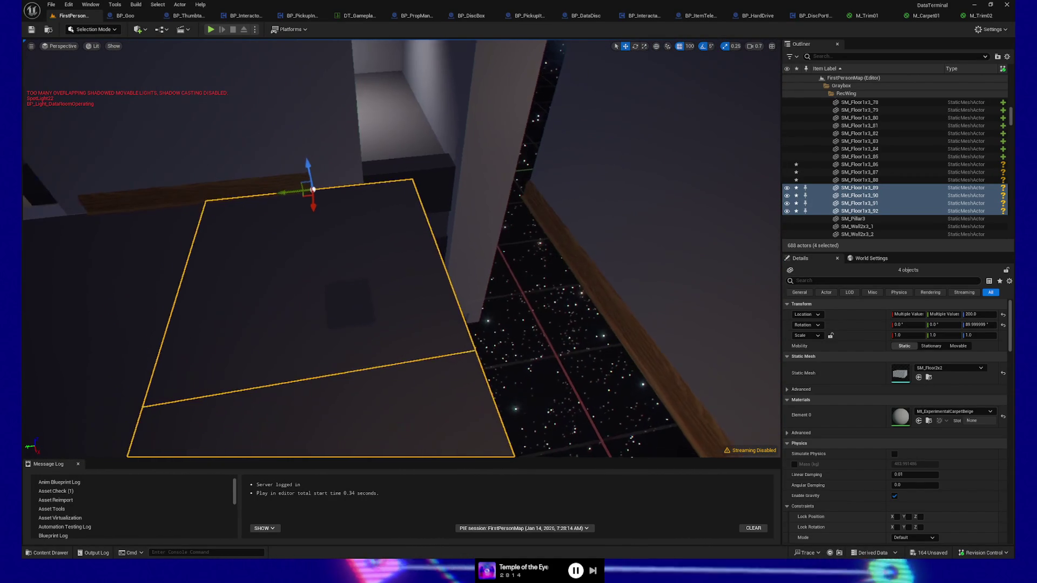
left_click_drag(292, 194, 470, 185)
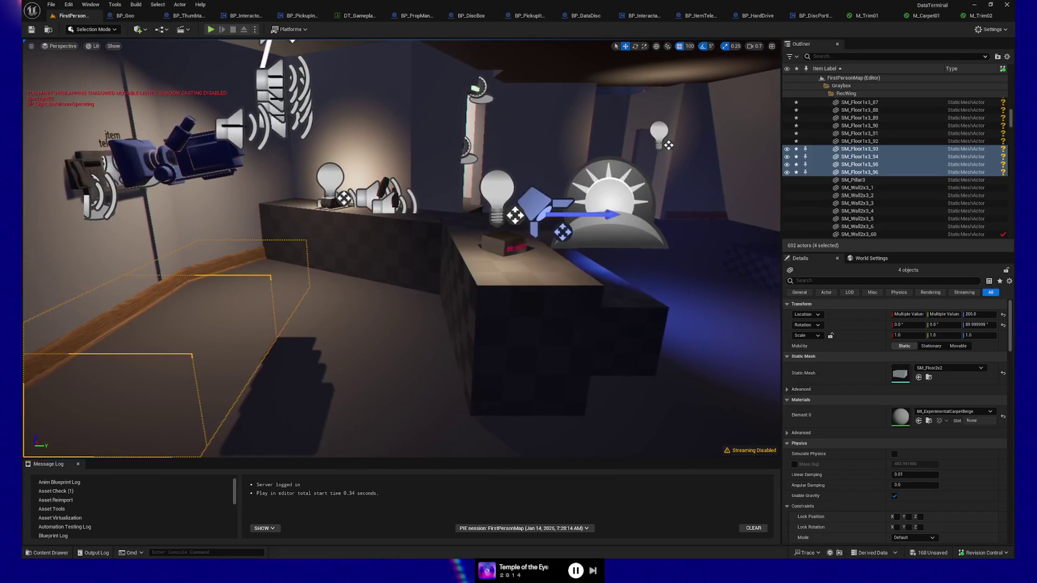
Select two ceiling panels near the ceiling light.
left_click_drag(528, 290, 528, 290)
left_click_drag(668, 274, 668, 274)
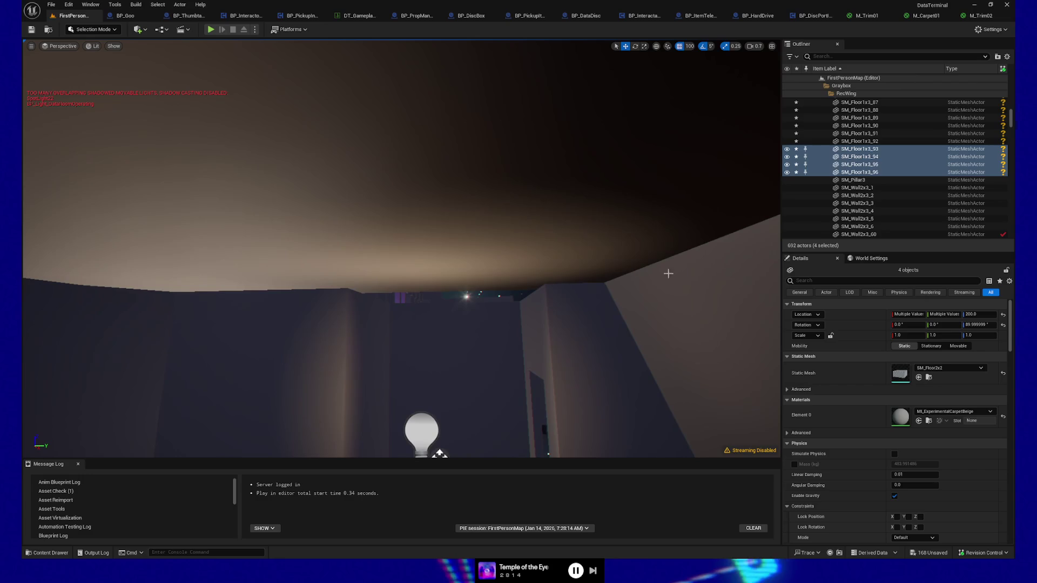
left_click(484, 282)
left_click_drag(483, 296, 482, 296)
left_click_drag(451, 233, 451, 234)
left_click(330, 224, "ctrl")
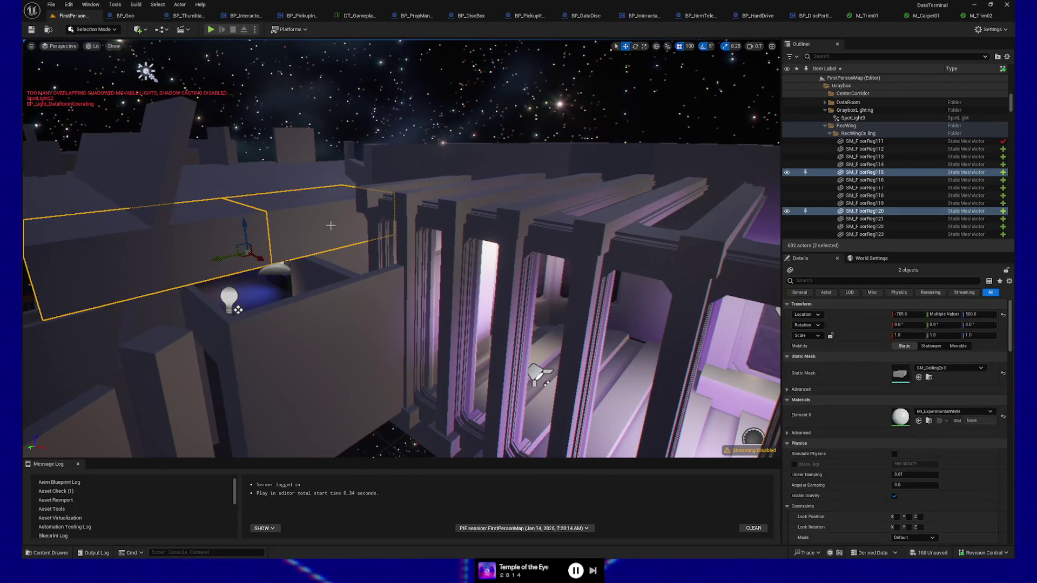
Duplicate the two ceiling panels and shift the copies 100 units along X.
key("ctrl+d")
mouse_move(196, 267)
left_mouse_down()
mouse_move(110, 273)
mouse_move(136, 299)
left_mouse_up()
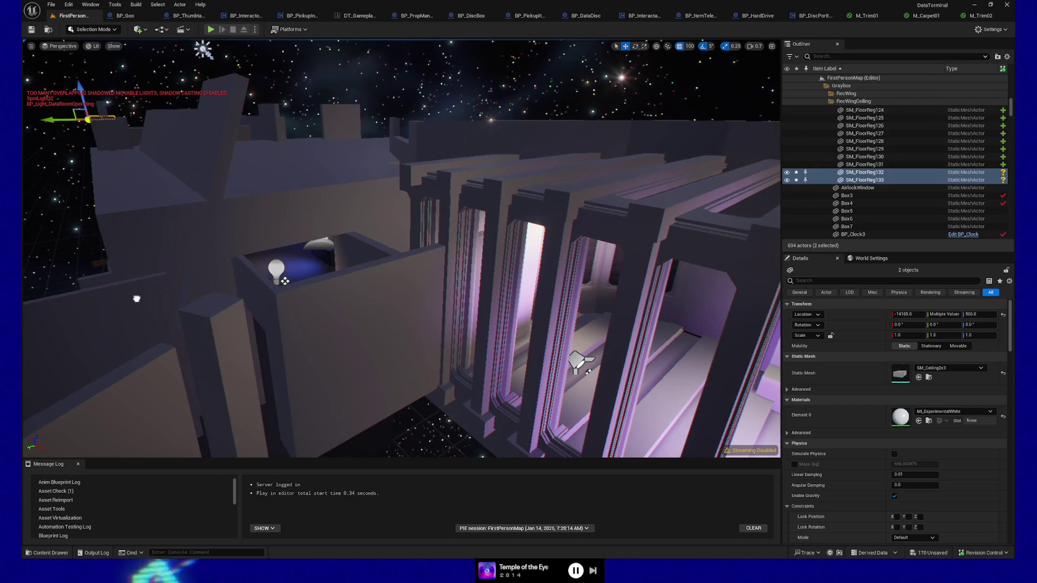
key("ctrl+z")
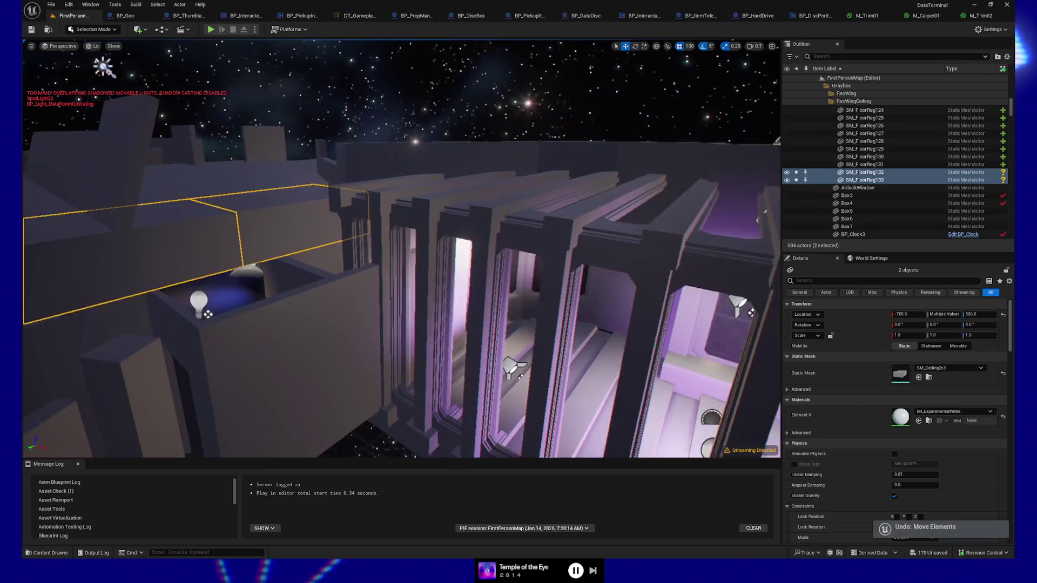
key("f")
left_click_drag(311, 326, 470, 336)
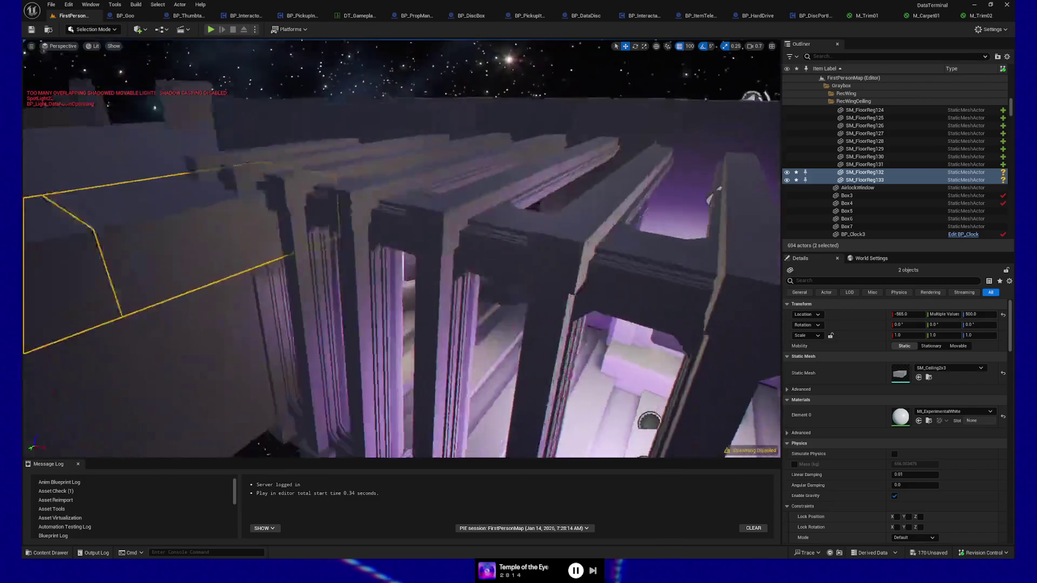
mouse_move(519, 249)
left_mouse_down()
mouse_move(398, 137)
mouse_move(378, 162)
mouse_move(404, 194)
mouse_move(378, 192)
mouse_move(421, 178)
mouse_move(70, 216)
mouse_move(324, 227)
left_mouse_up()
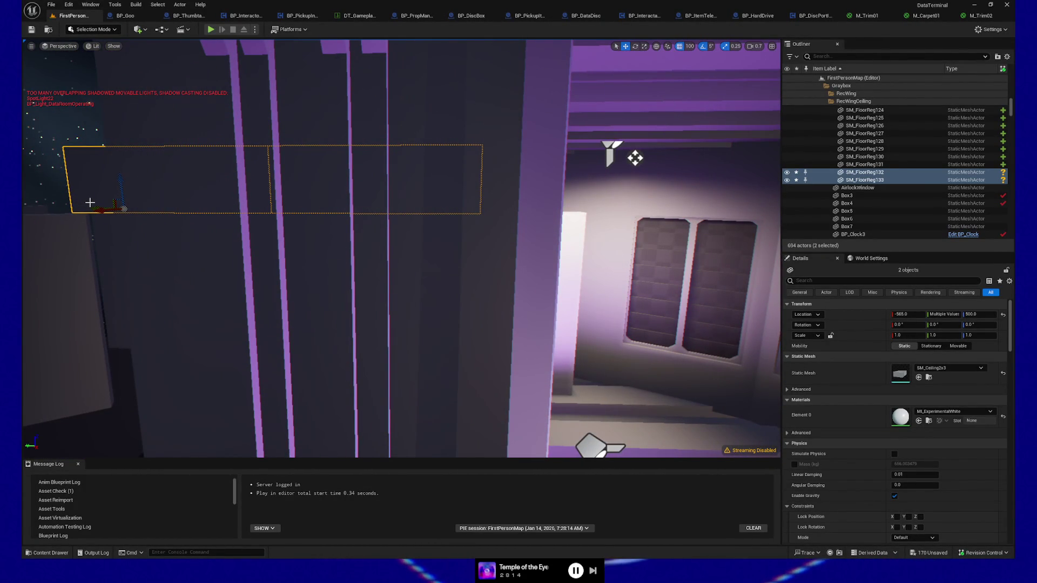
left_click_drag(106, 206, 127, 207)
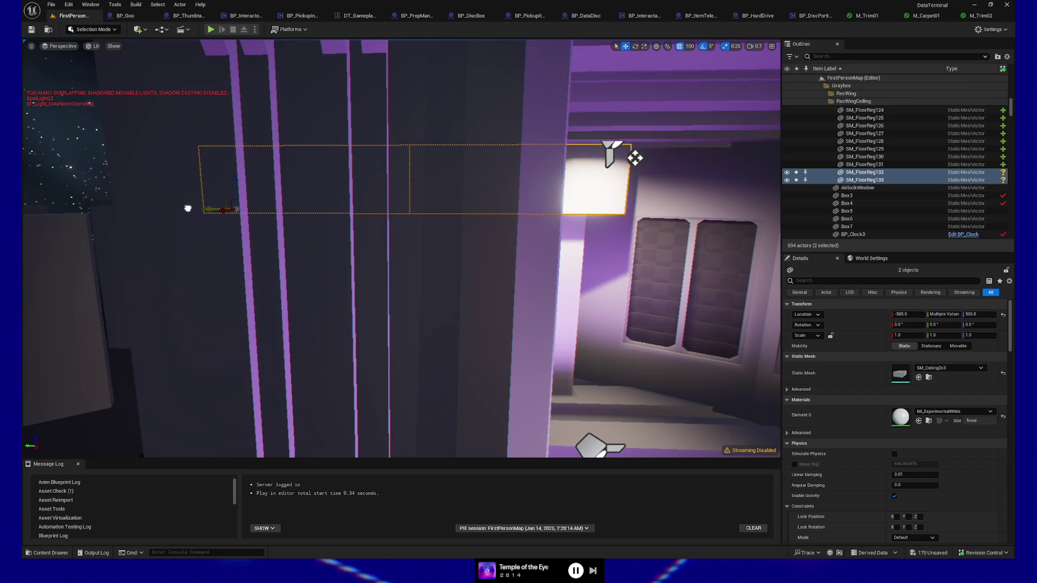
left_click_drag(452, 246, 505, 235)
key("ctrl+z")
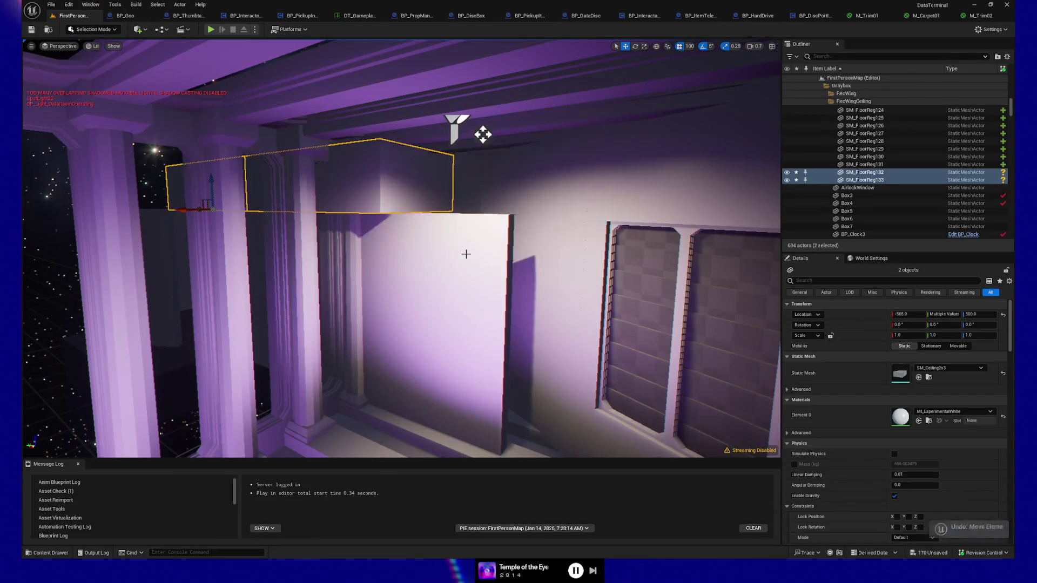
Delete the wall panel beside the doorway.
left_click_drag(416, 285, 422, 279)
left_click_drag(504, 282, 515, 267)
left_click_drag(302, 277, 302, 277)
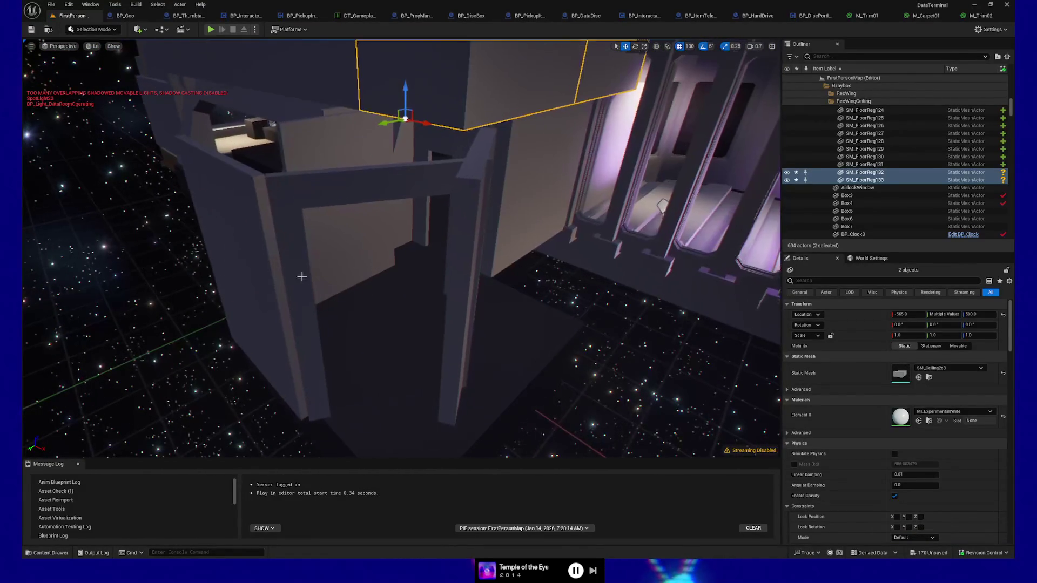
left_click(286, 276)
key("Delete")
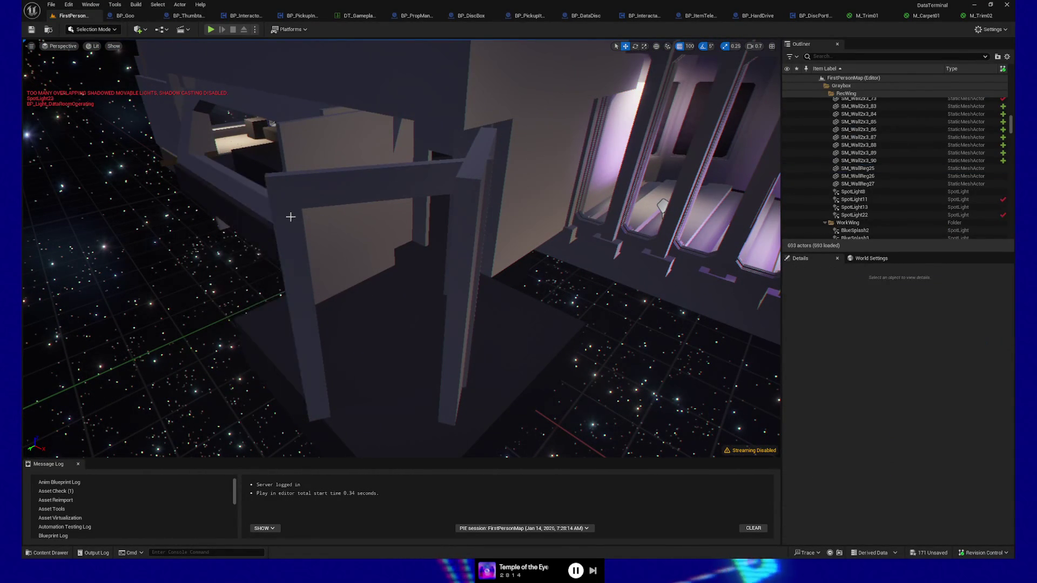
Delete the doorway frame, the pillar and two more wall panels around the doorway.
left_click(432, 263)
key("Delete")
left_click(492, 293)
key("Delete")
left_click_drag(461, 253, 475, 250)
left_click(516, 237)
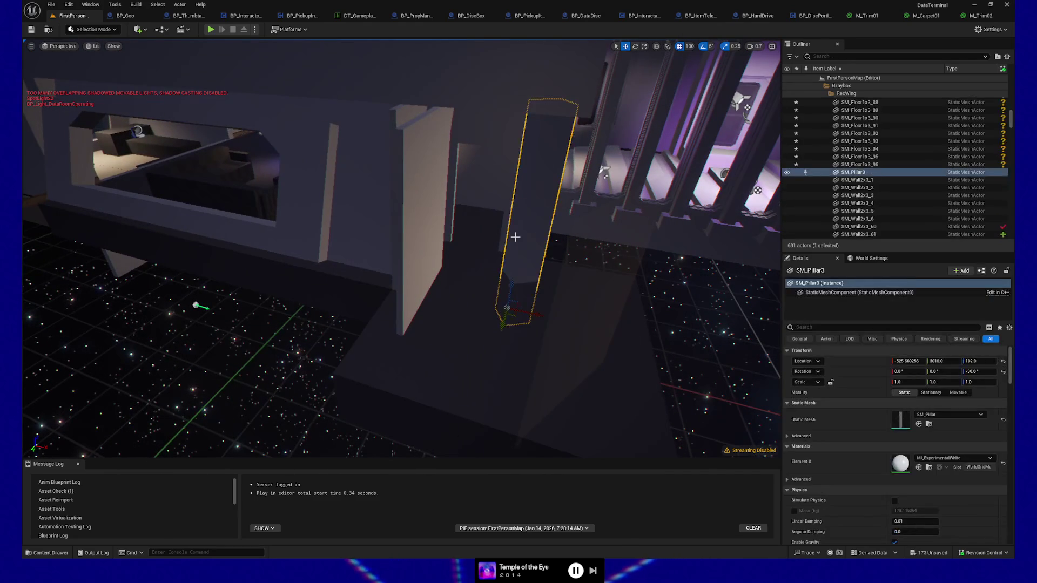
key("Delete")
left_click(413, 253)
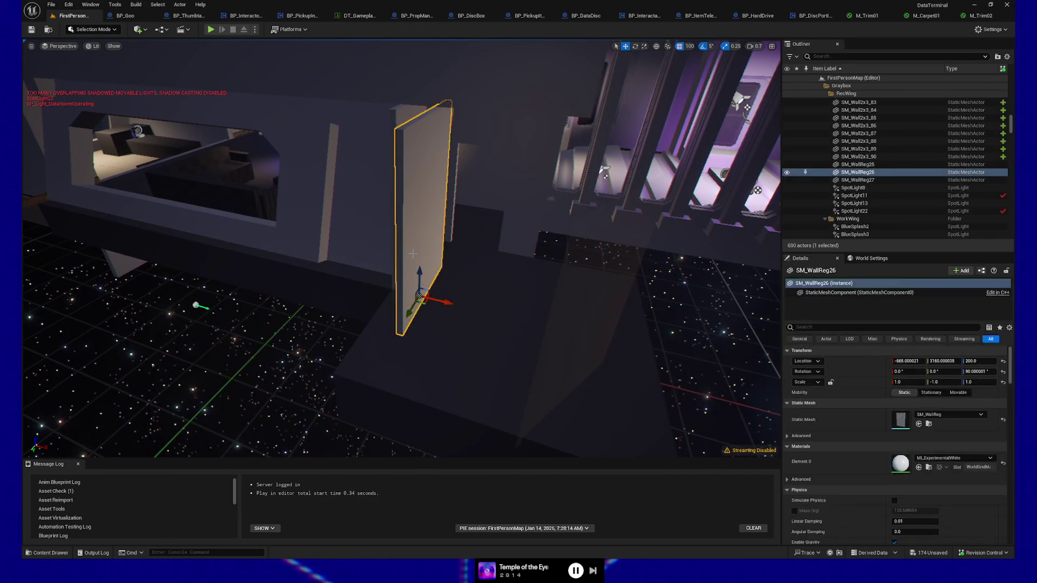
key("Delete")
Select floor tile SM_Floor1x3_88 and copy its Location X value -1715.
mouse_move(457, 266)
left_mouse_down()
mouse_move(448, 248)
mouse_move(493, 232)
mouse_move(666, 261)
mouse_move(635, 140)
left_mouse_up()
left_click(491, 234)
left_click(373, 362)
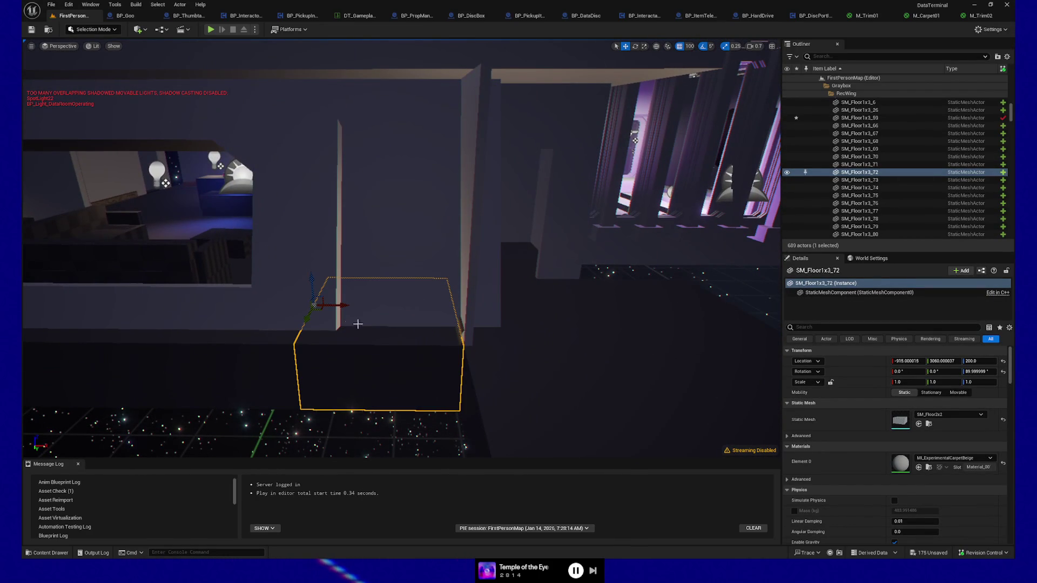
left_click(339, 227)
left_click_drag(339, 227, 297, 343)
left_click(300, 329)
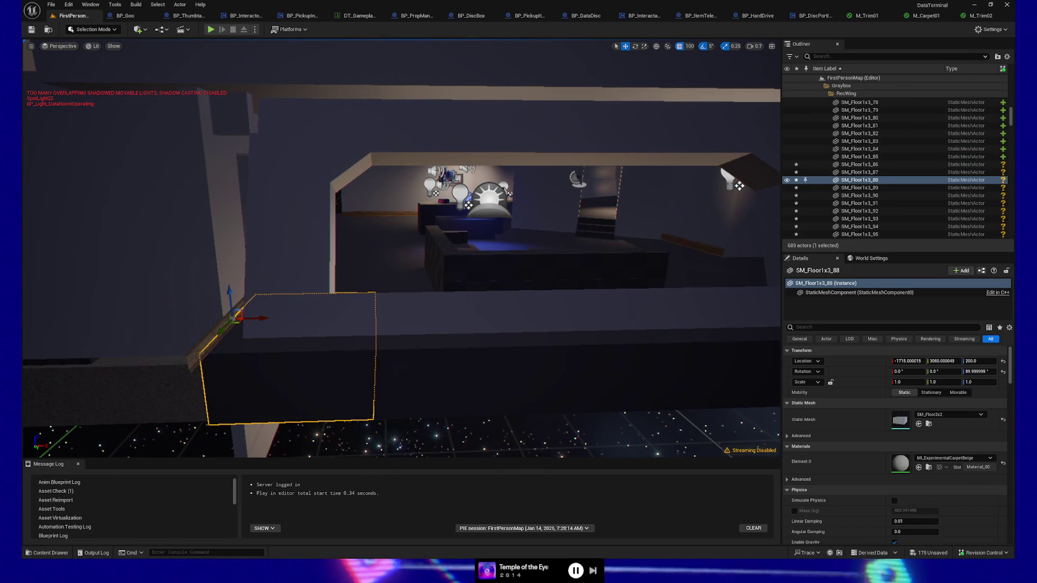
left_click(290, 343)
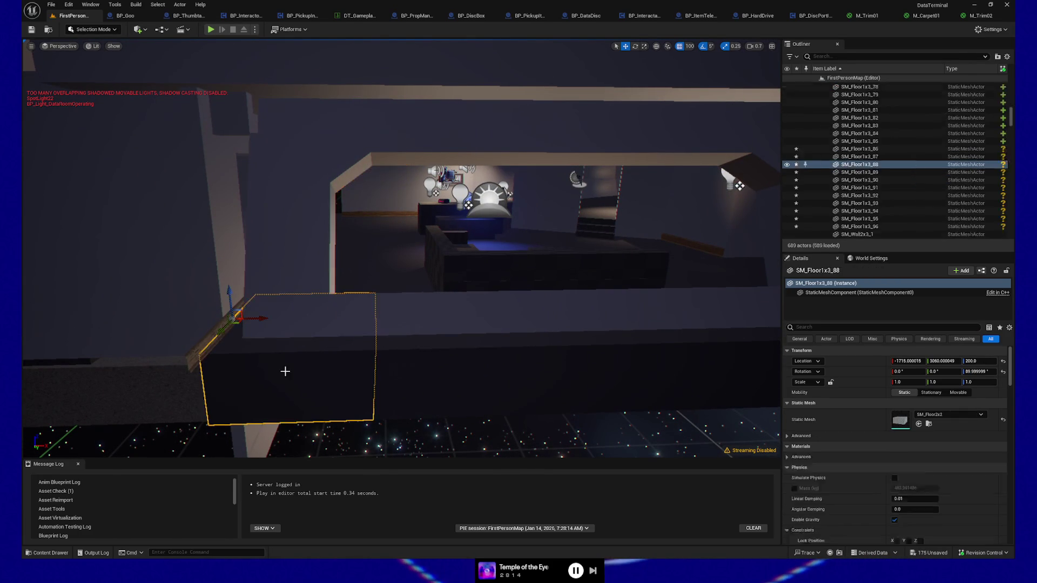
key("ctrl+z")
key("ctrl+y")
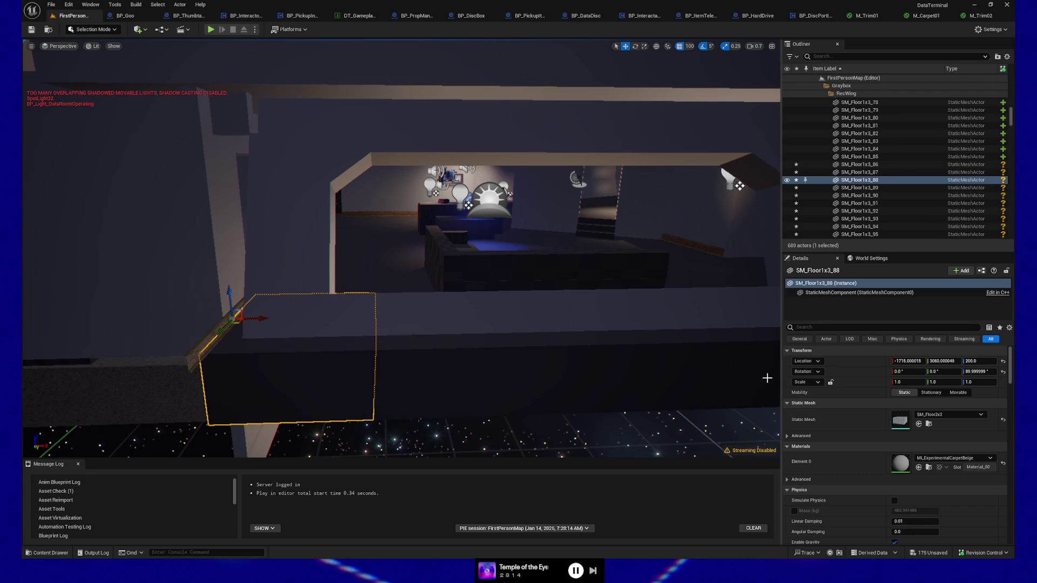
left_click_drag(639, 377, 616, 373)
left_click(913, 361)
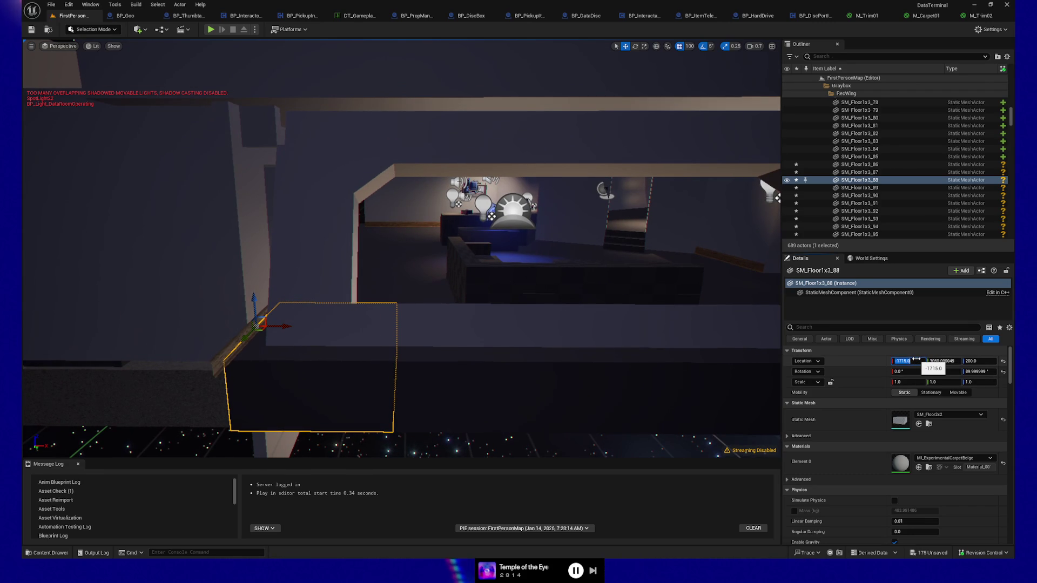
Try SM_WallWindowExteriorRight2x3 at X -1715, then slide it back to -1615.
key("ctrl+z")
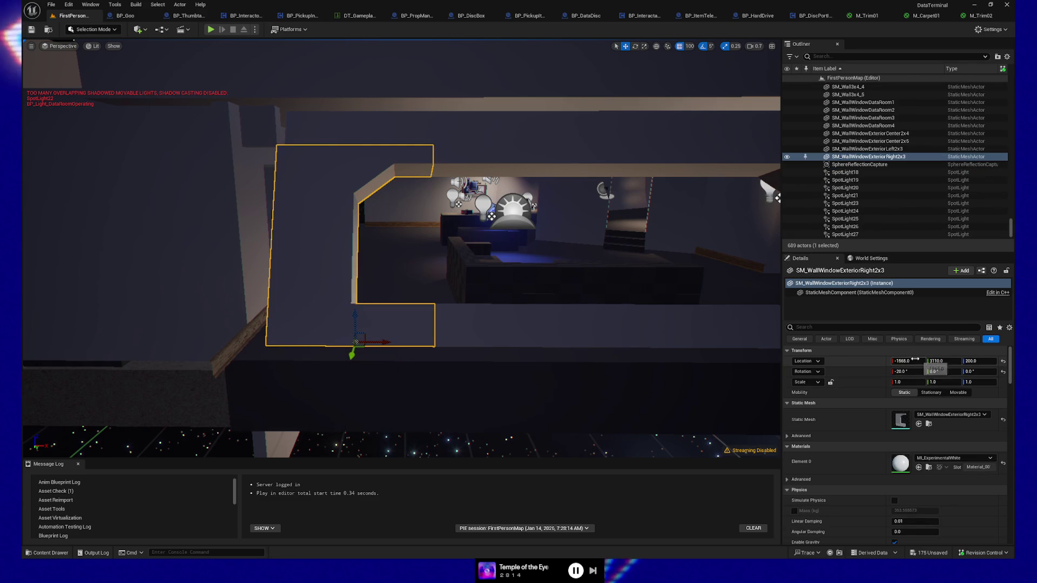
key("Return")
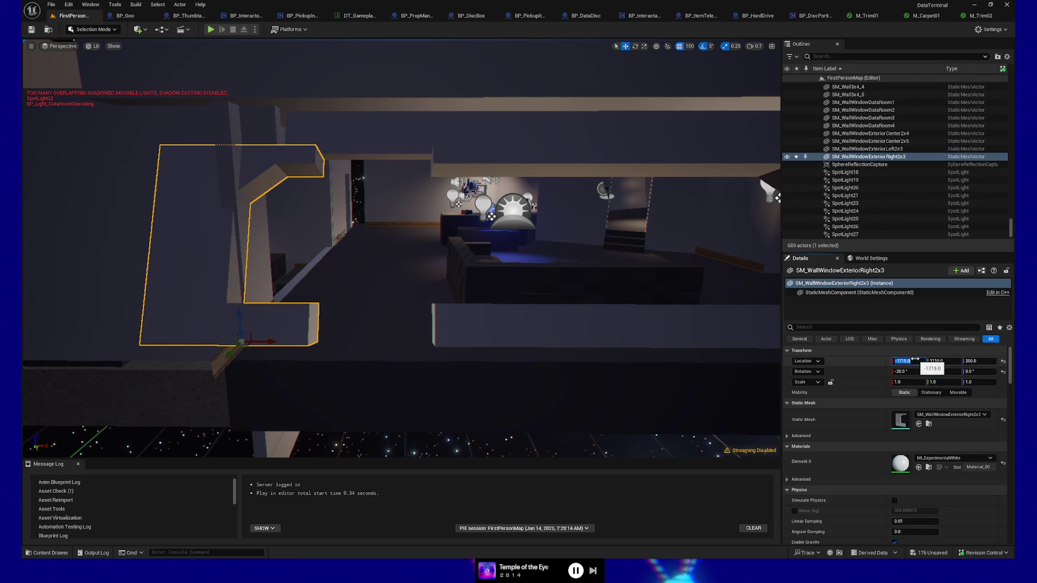
key("ctrl+z")
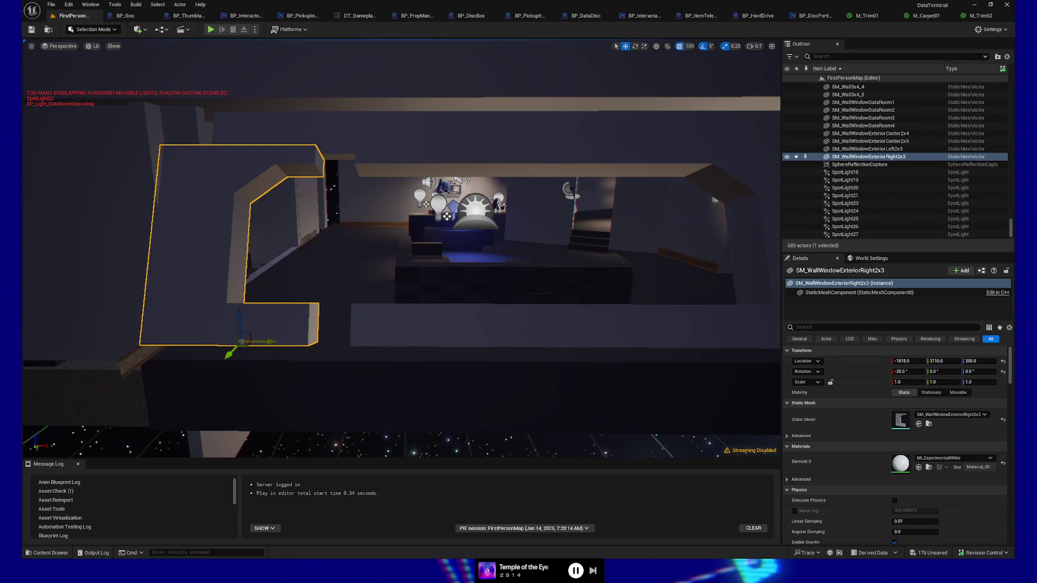
key("ctrl+z")
mouse_move(186, 343)
left_mouse_down()
mouse_move(315, 348)
mouse_move(278, 343)
left_mouse_up()
Select floor tile SM_Floor1x3_88 and fly the view into the room.
scroll(216, 352, "up", 3)
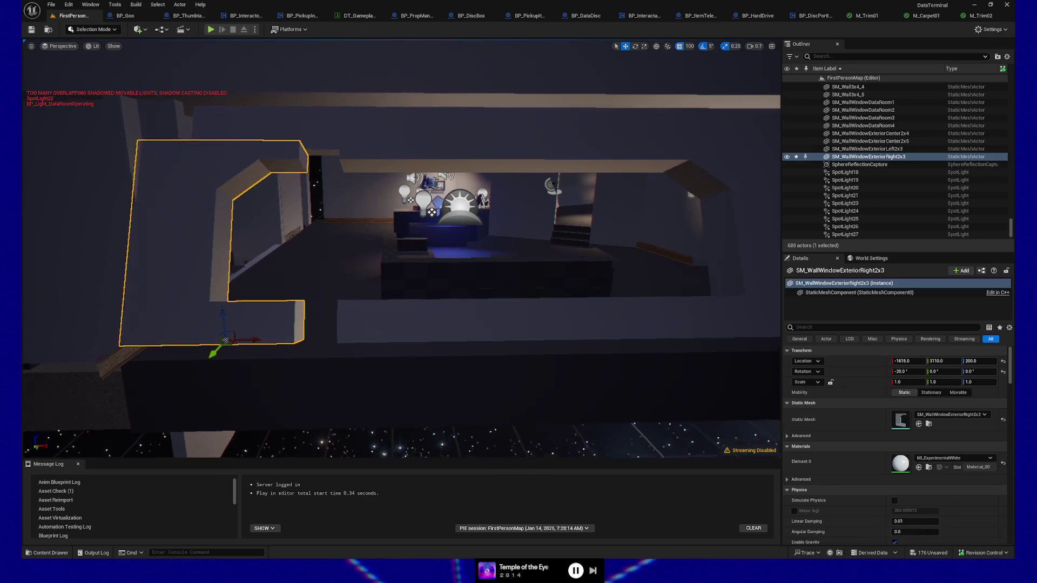
scroll(312, 335, "down", 3)
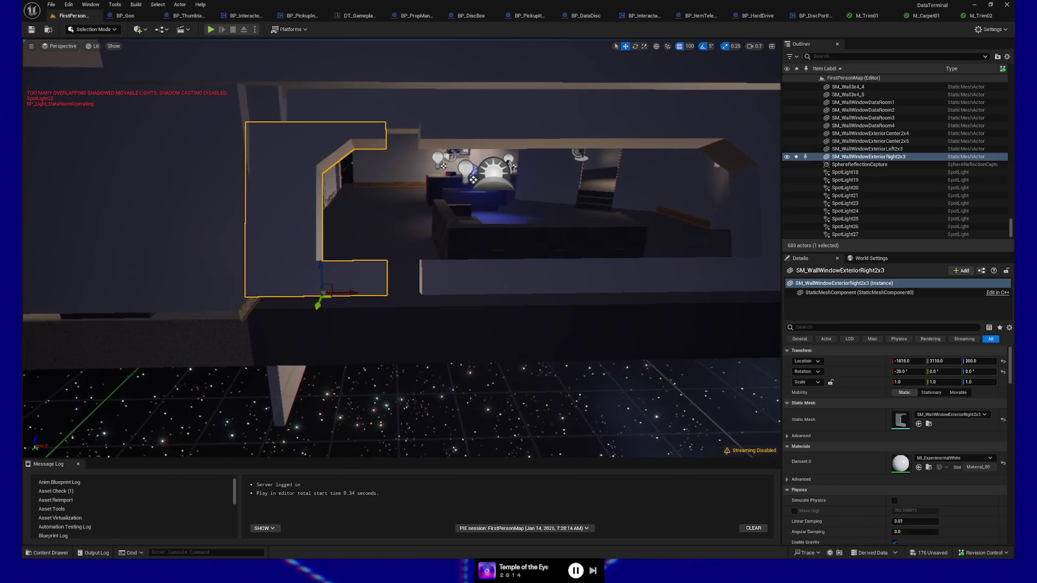
left_click(312, 335)
mouse_move(325, 302)
left_mouse_down()
mouse_move(336, 301)
mouse_move(319, 292)
mouse_move(346, 265)
left_mouse_up()
Move the wall above the window to X -1715, then back to -1615.
left_click(407, 129)
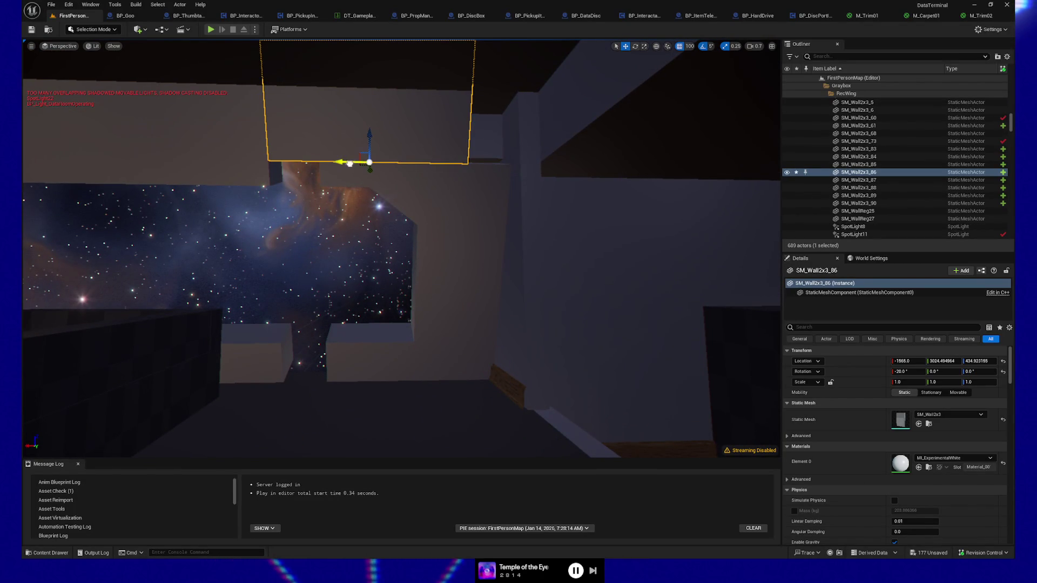
left_click_drag(398, 158, 417, 160)
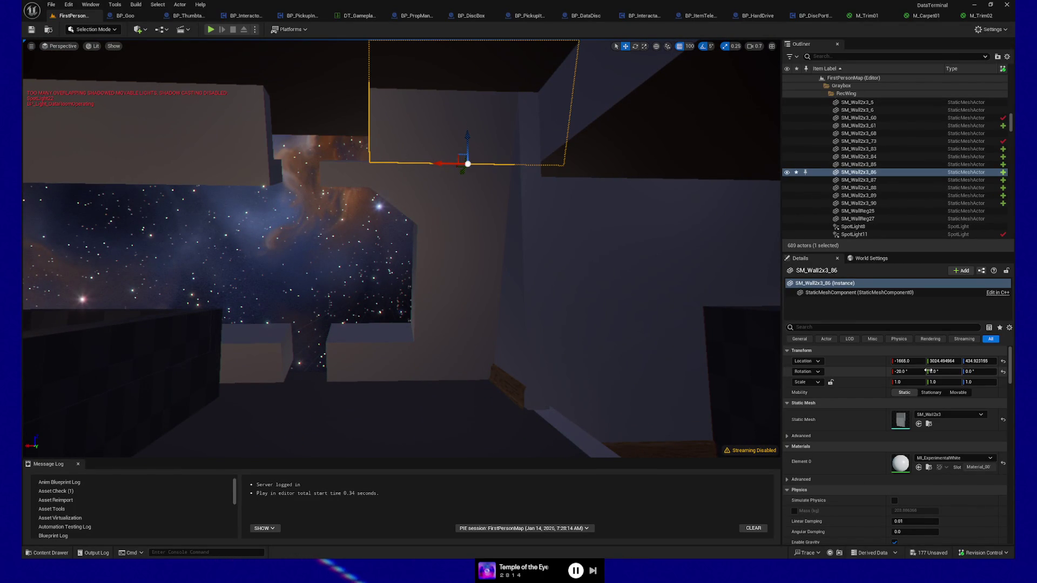
type("-1710")
key("Return")
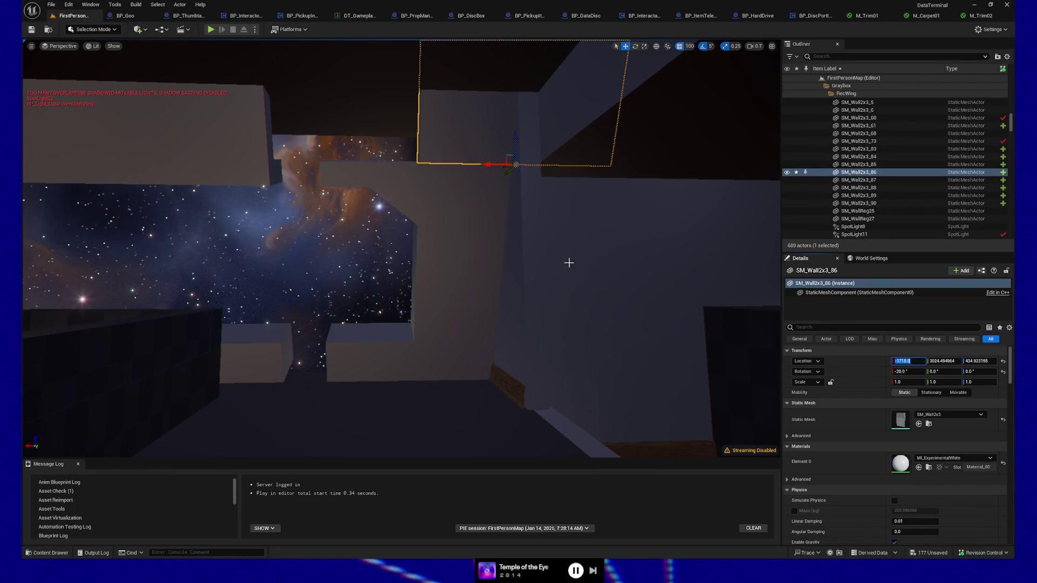
left_click_drag(497, 163, 430, 164)
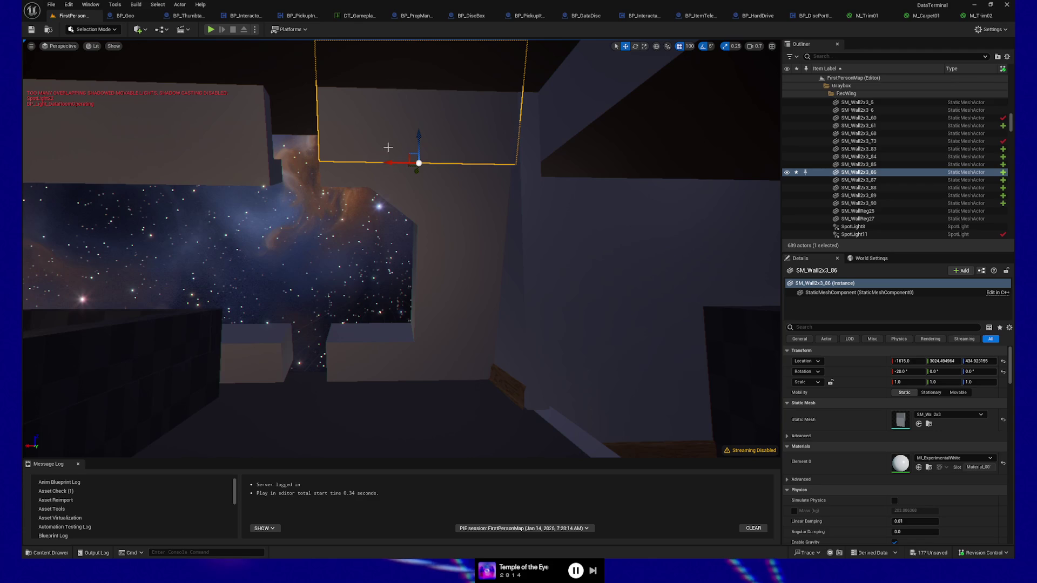
left_click_drag(232, 179, 325, 247)
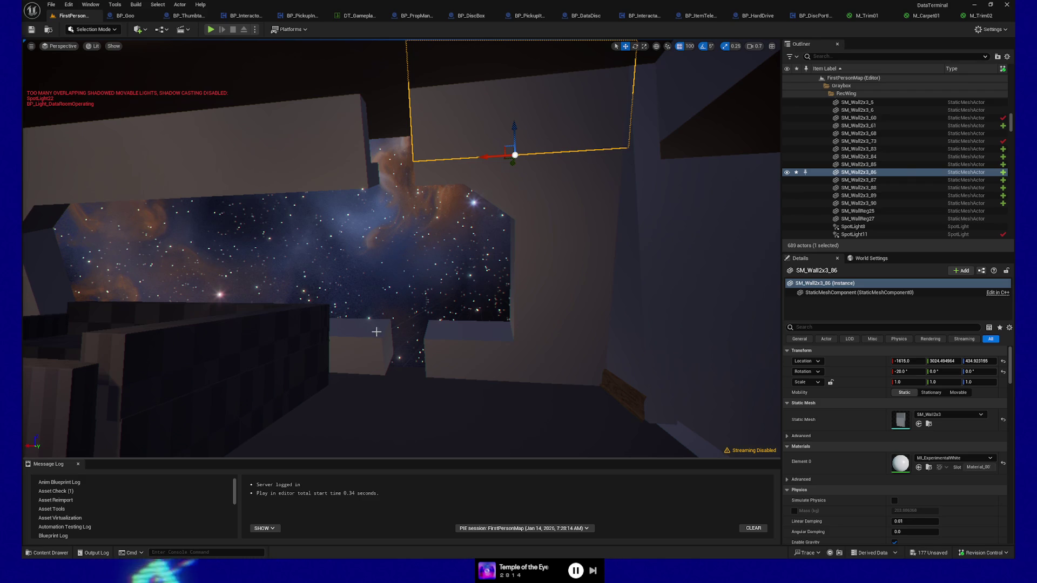
Check floor tile SM_Floor1x3_84 and move the center window frame to X -1515.
left_click(347, 394)
left_click(347, 393)
left_click_drag(644, 427, 599, 428)
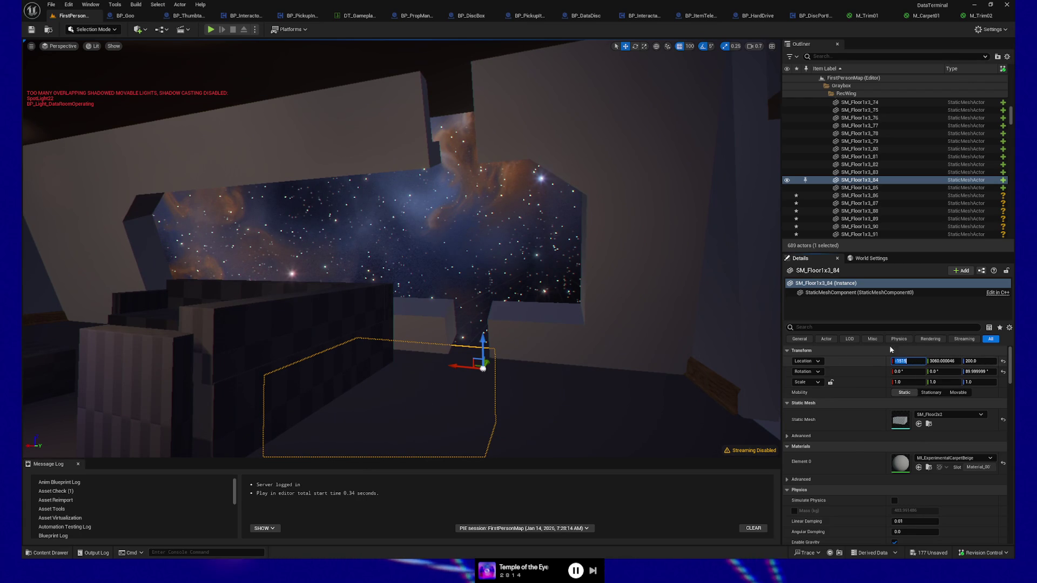
left_click(429, 181)
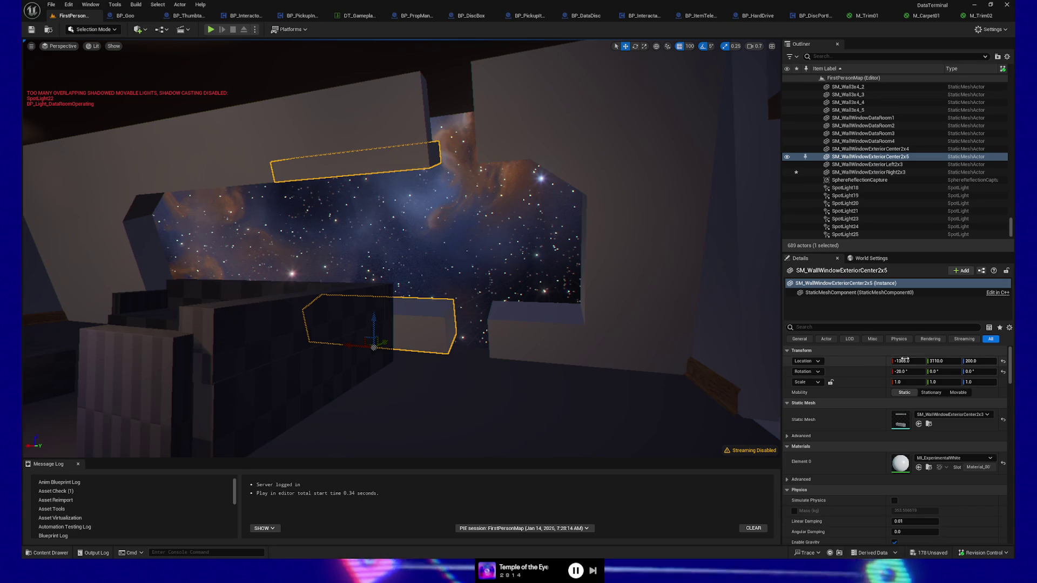
left_click_drag(911, 361, 913, 361)
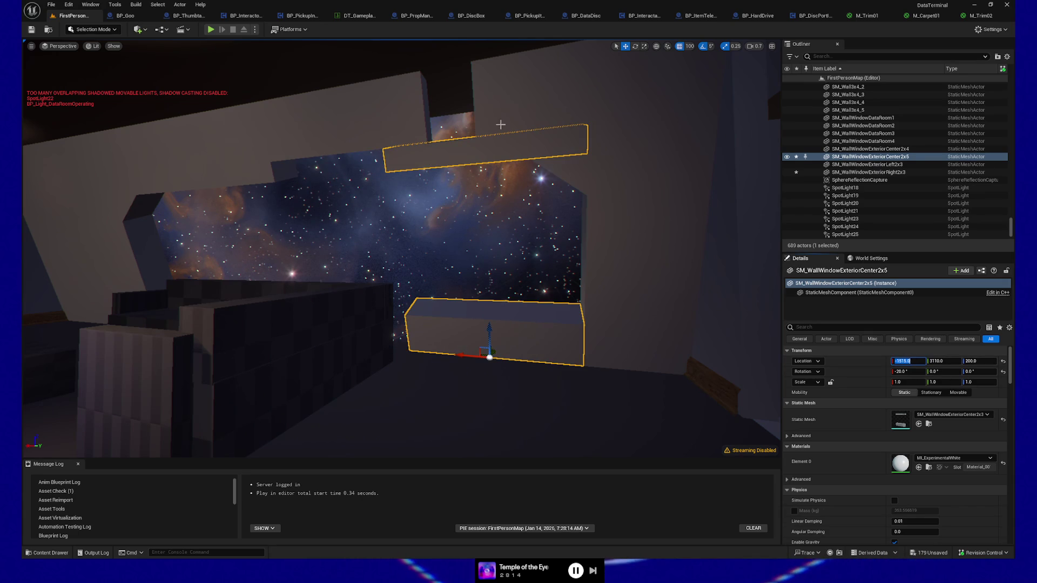
Set the upper wall to X -1515, then slide it with the frame to -1415.
left_click(447, 122)
left_click(912, 361)
type("-1515")
key("Return")
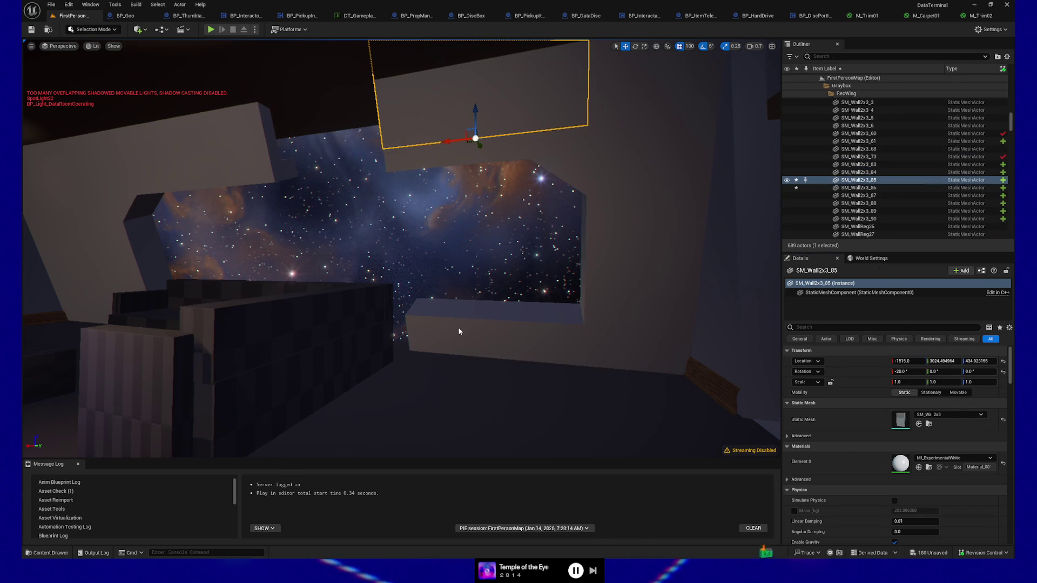
left_click(461, 331, "ctrl")
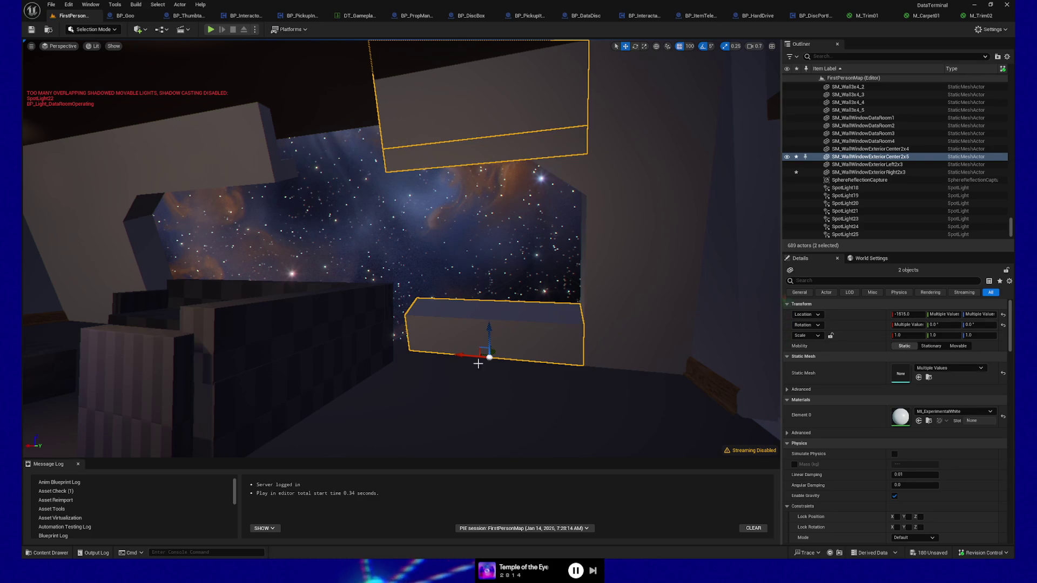
mouse_move(426, 355)
left_mouse_down()
mouse_move(347, 347)
mouse_move(362, 347)
left_mouse_up()
Delete the two leftover wall and floor pieces.
mouse_move(524, 357)
left_mouse_down()
mouse_move(677, 412)
mouse_move(471, 253)
left_mouse_up()
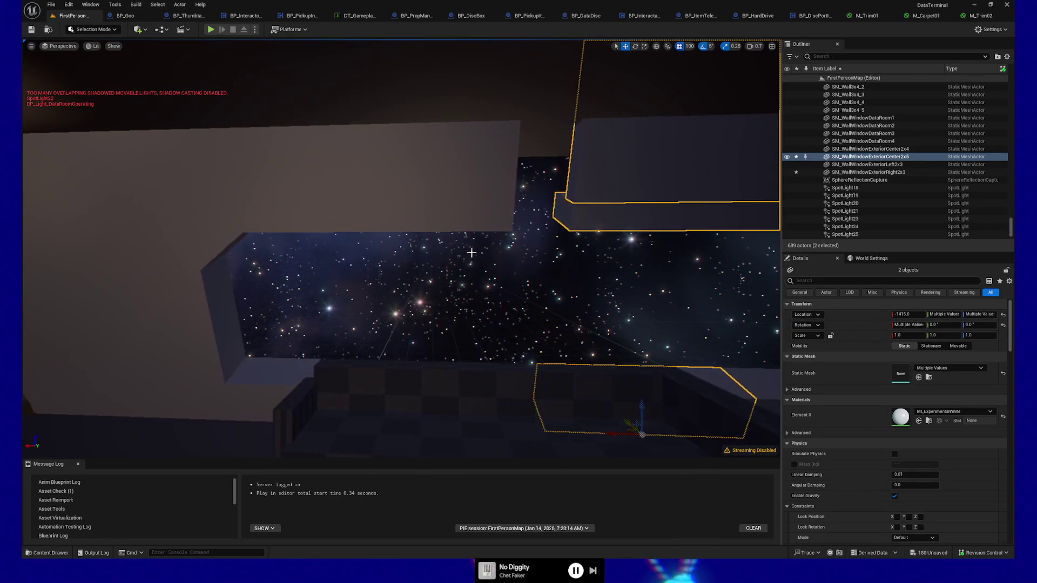
left_click(455, 217)
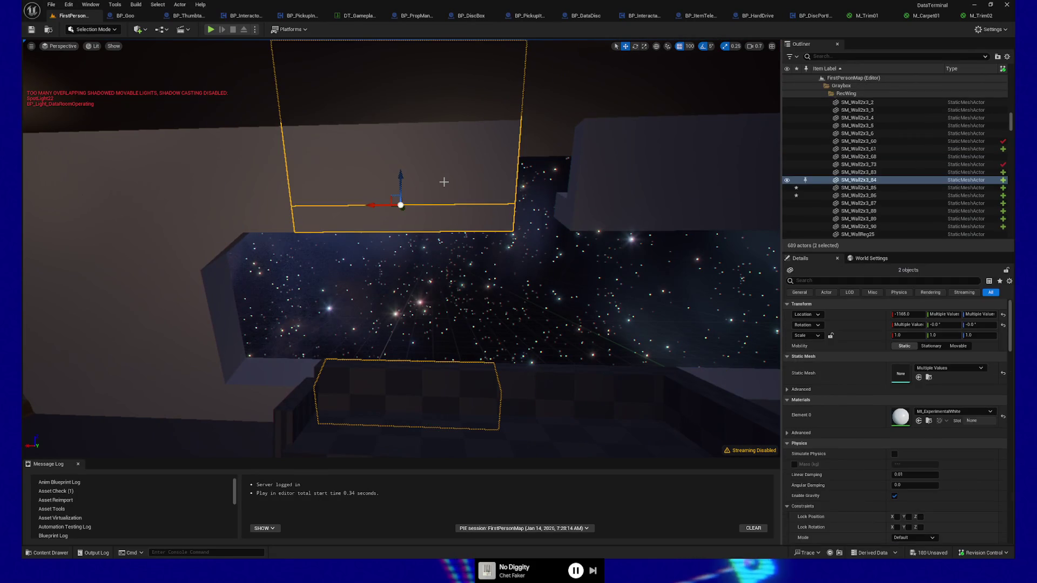
key("Delete")
Duplicate the center window frame and upper wall and move the copies to X -1215.
left_click(560, 208)
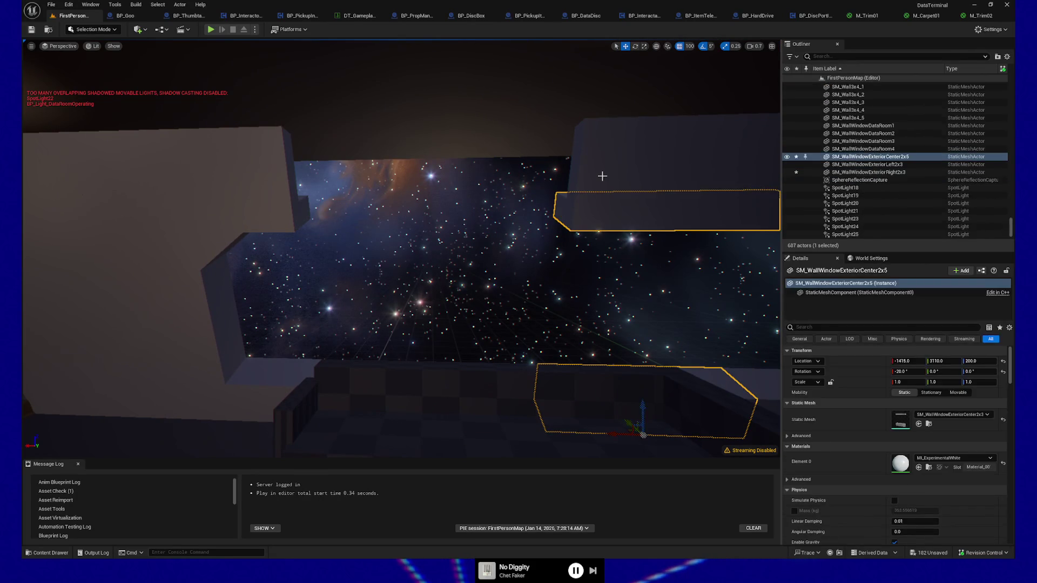
left_click(602, 184, "ctrl")
key("ctrl+d")
mouse_move(606, 435)
left_mouse_down()
mouse_move(359, 423)
mouse_move(403, 423)
mouse_move(372, 378)
mouse_move(378, 335)
mouse_move(558, 284)
mouse_move(486, 303)
mouse_move(479, 358)
left_mouse_up()
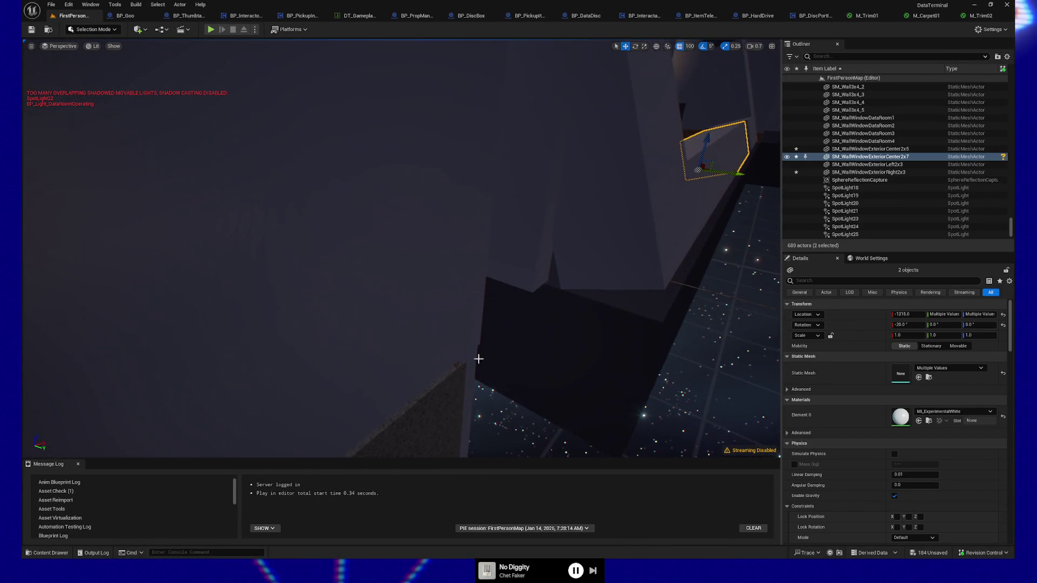
Select the tall SM_Wall1x9 wall and fly out to overlook the lit rec room.
left_click(546, 254)
left_click_drag(545, 254, 486, 292)
mouse_move(345, 375)
left_mouse_down()
mouse_move(329, 373)
mouse_move(362, 393)
left_mouse_up()
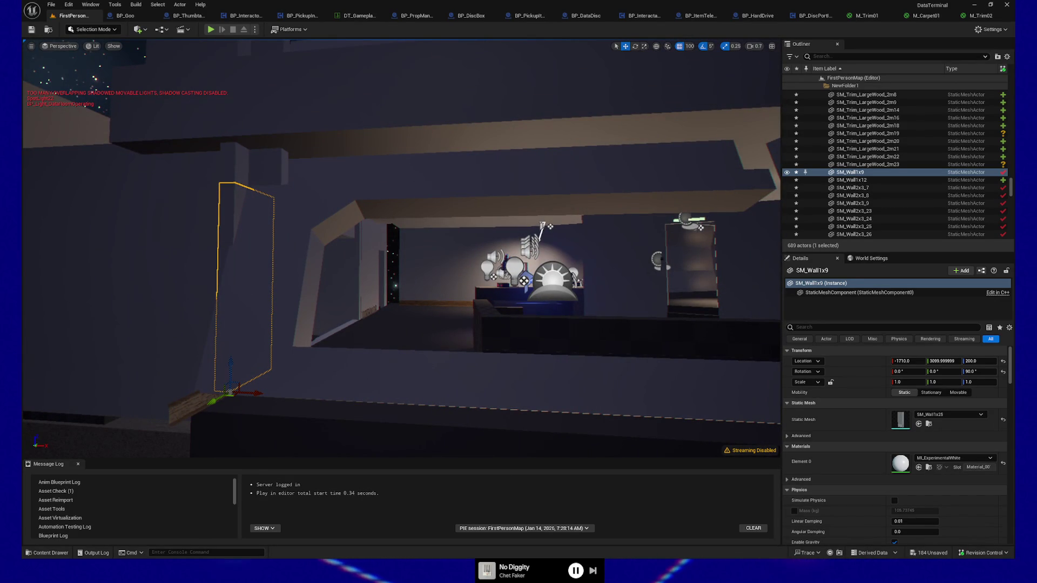
mouse_move(462, 375)
left_mouse_down()
mouse_move(458, 351)
mouse_move(456, 373)
mouse_move(470, 362)
mouse_move(458, 397)
mouse_move(461, 351)
left_mouse_up()
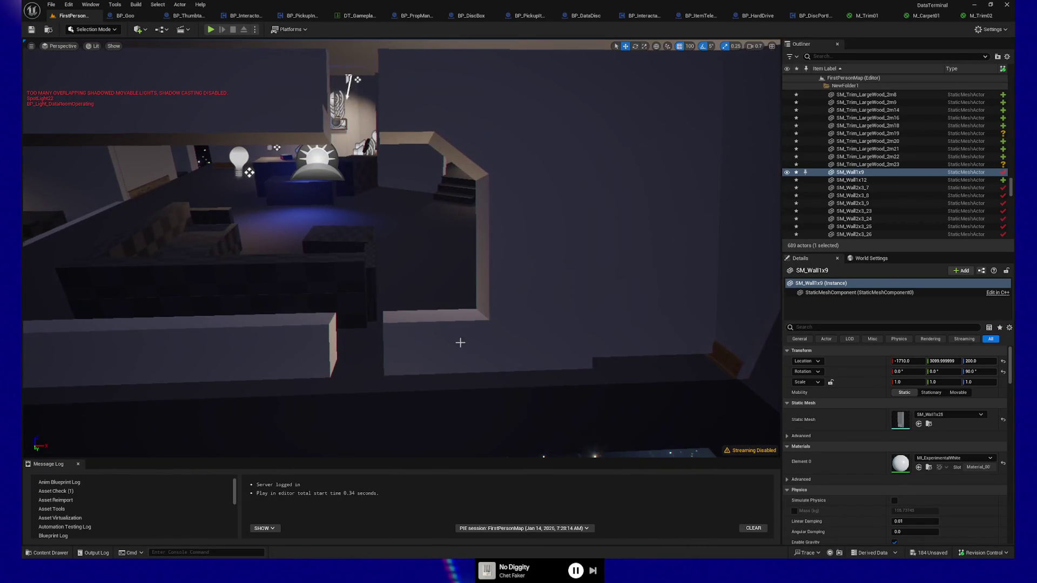
Set SM_WallWindowExteriorLeft2x3's Location X to -1115.
left_click(460, 342)
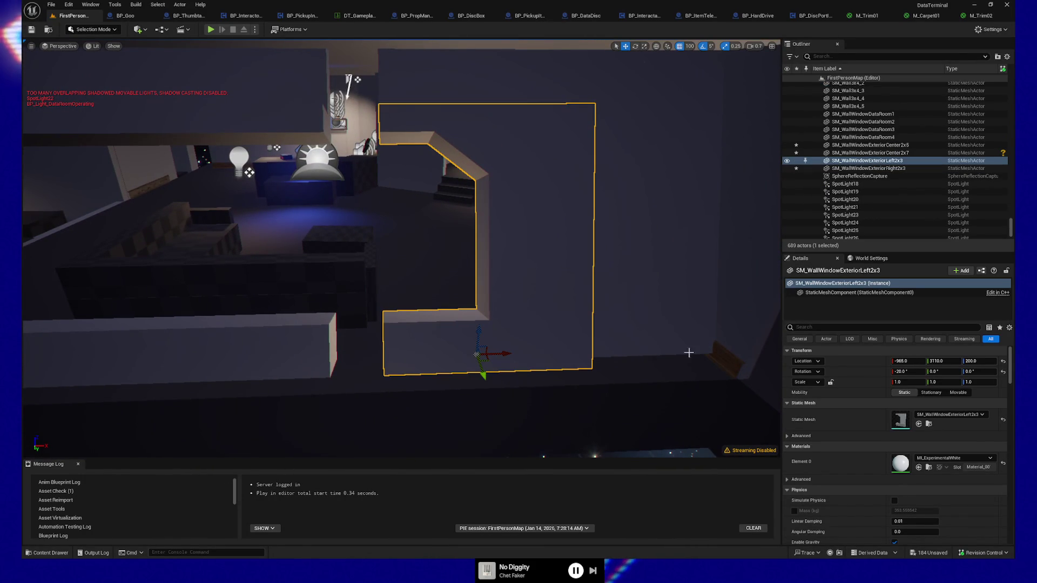
left_click(917, 361)
left_click(432, 368)
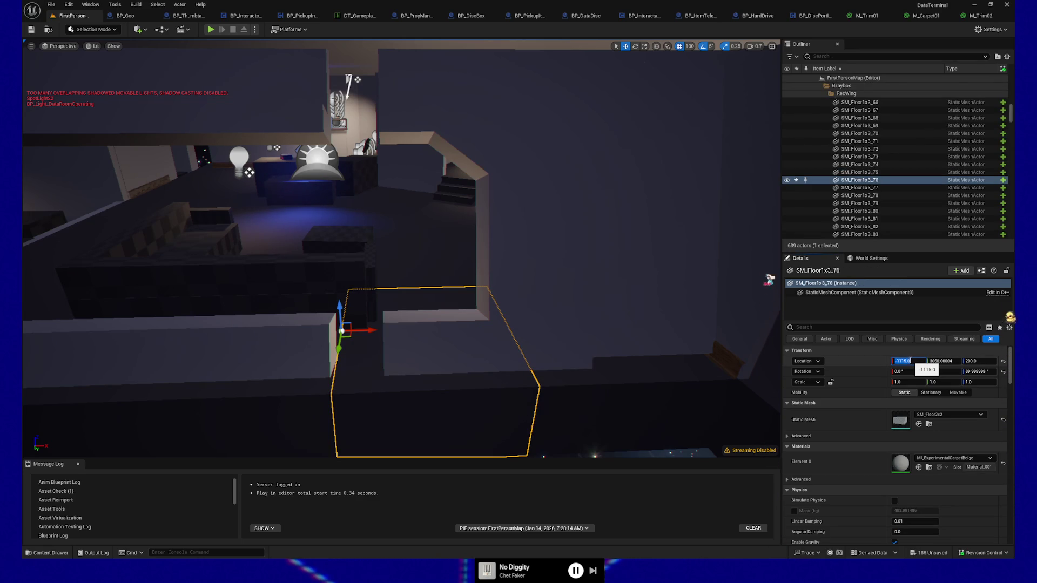
left_click(497, 361)
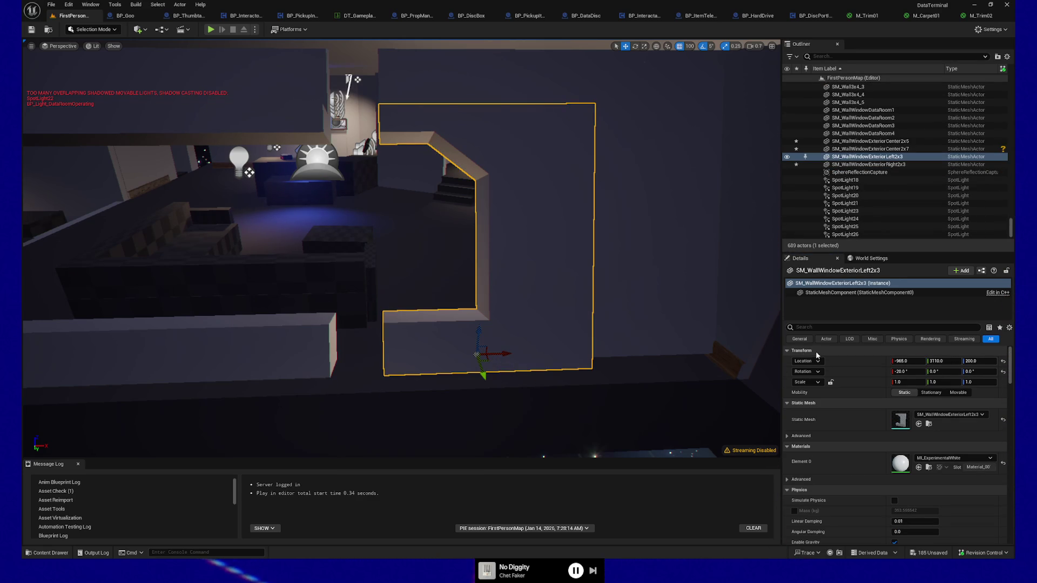
type("-1115")
key("Return")
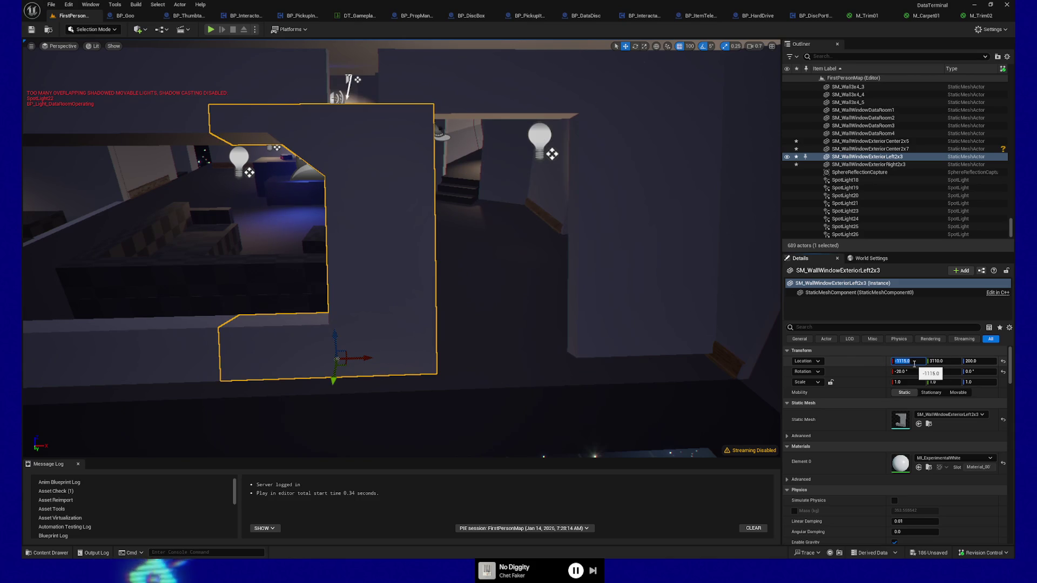
Give SM_Wall2x3_83 X -1115, then drag both walls to -1015.
left_click(490, 86)
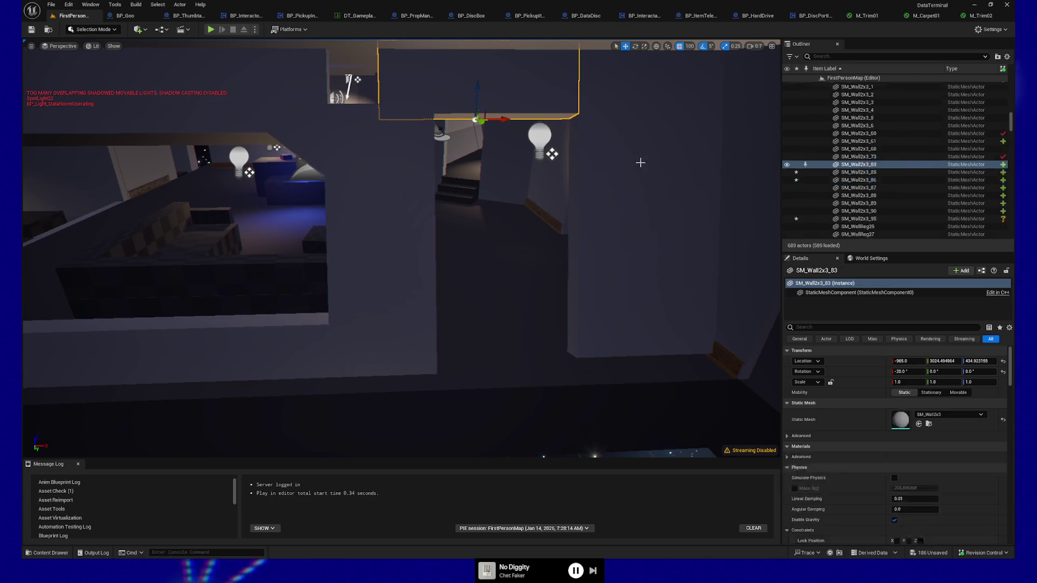
left_click(905, 361)
key("ctrl+v")
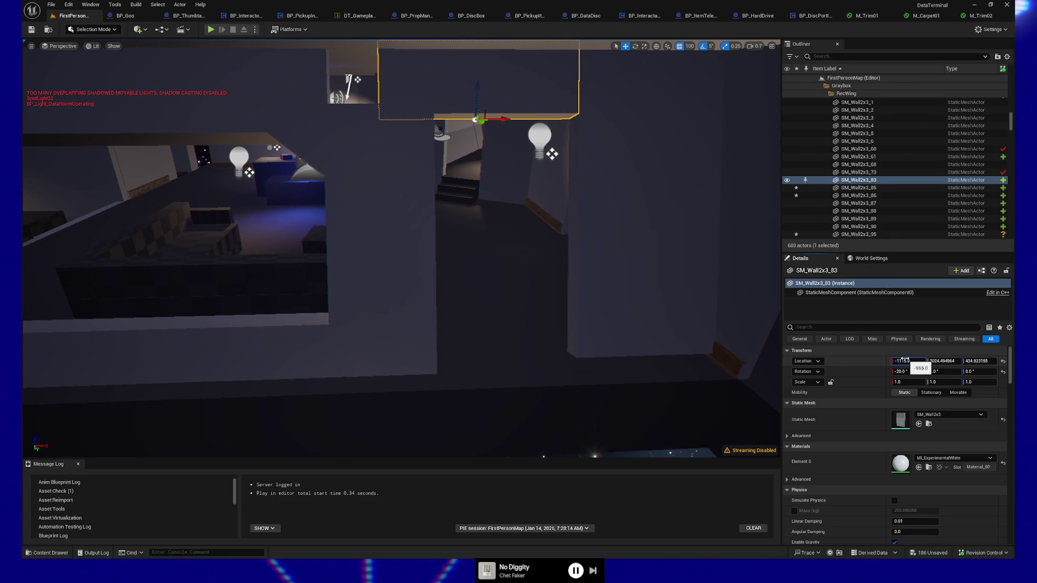
key("Return")
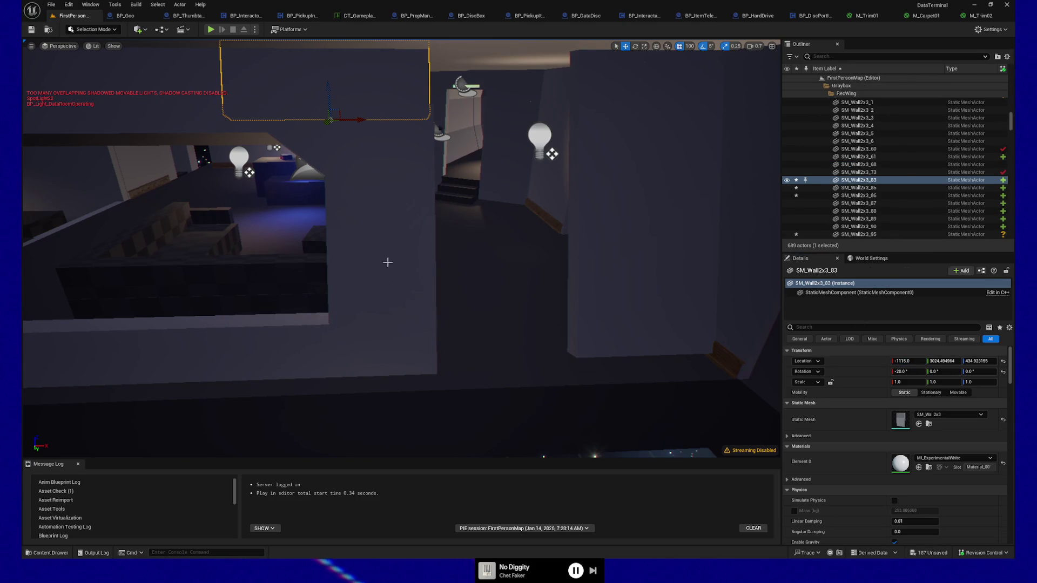
left_click(387, 262, "ctrl")
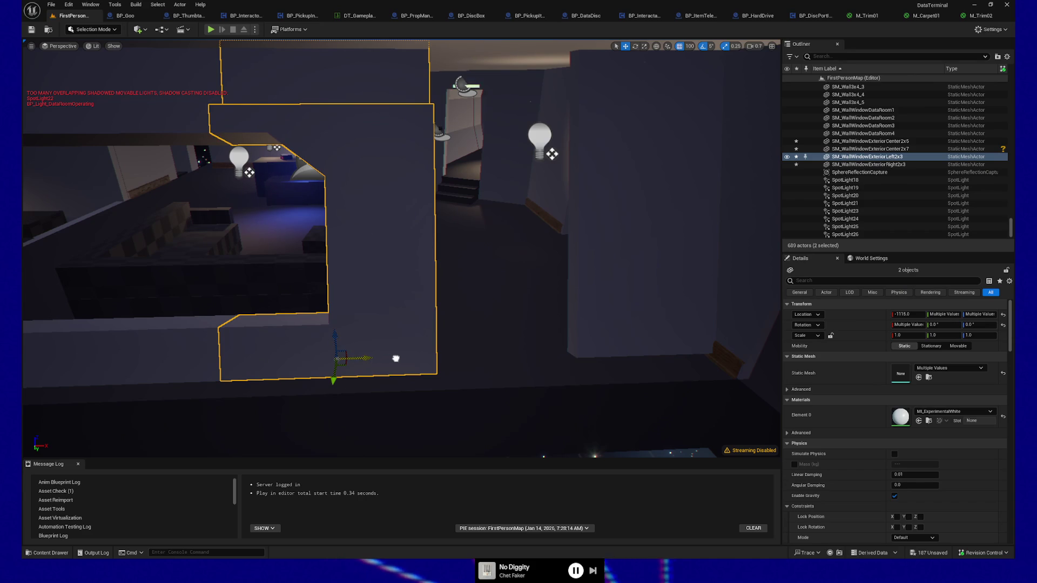
left_click_drag(396, 359, 430, 358)
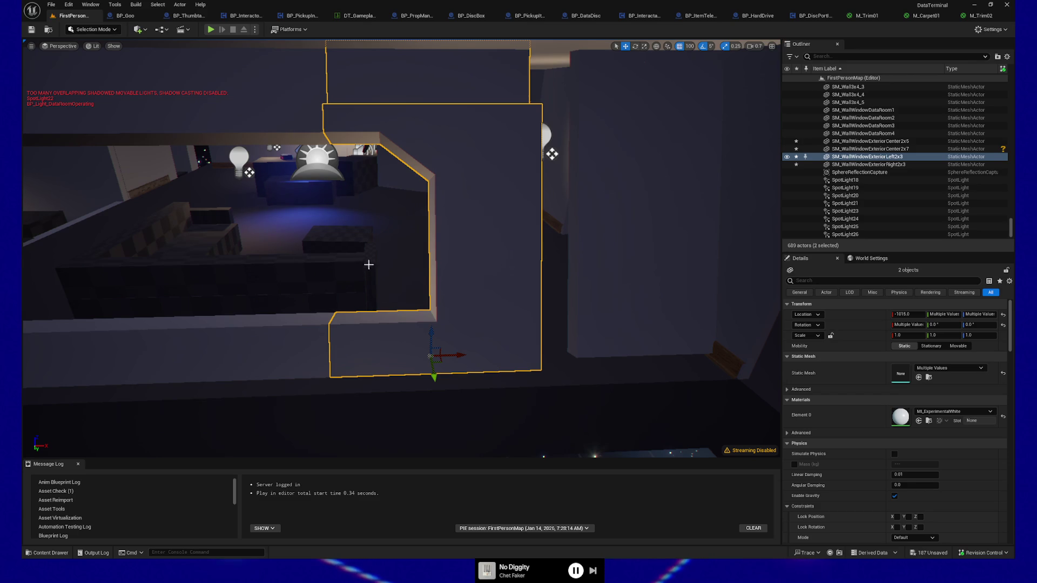
mouse_move(555, 251)
left_mouse_down()
mouse_move(278, 301)
mouse_move(338, 340)
mouse_move(379, 321)
left_mouse_up()
left_click(332, 419)
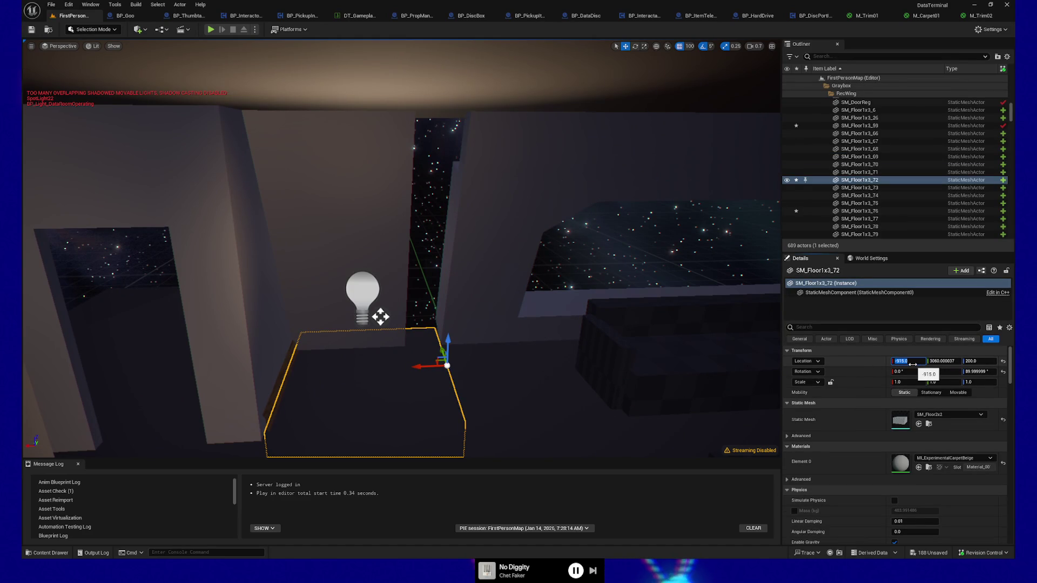
Set walls SM_Wall2x3_68 and SM_Wall2x3_87 to X -915, aligned with SM_Floor1x3_72.
left_click(380, 316)
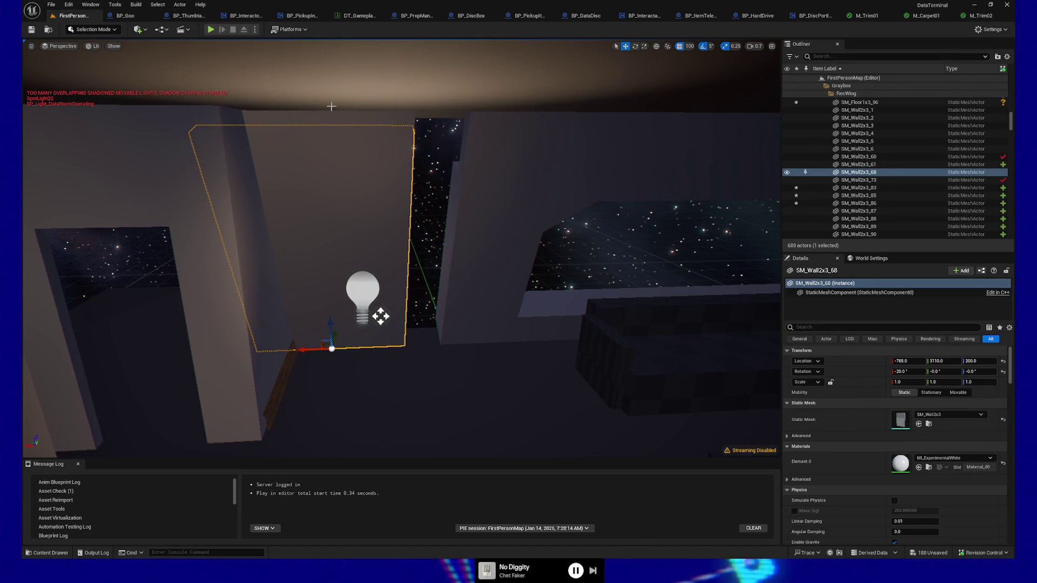
left_click(333, 118, "ctrl")
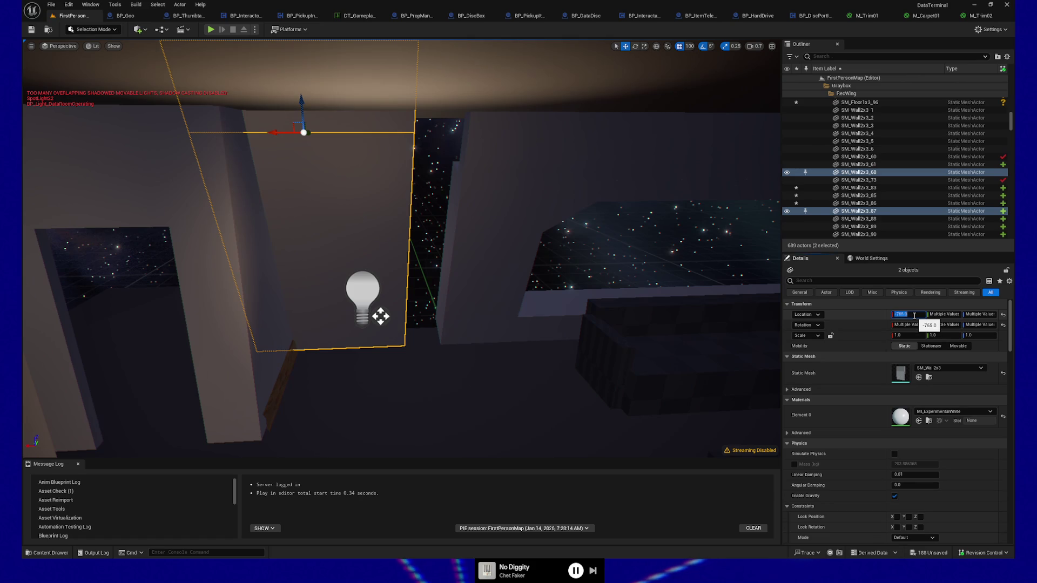
type("-915")
key("Return")
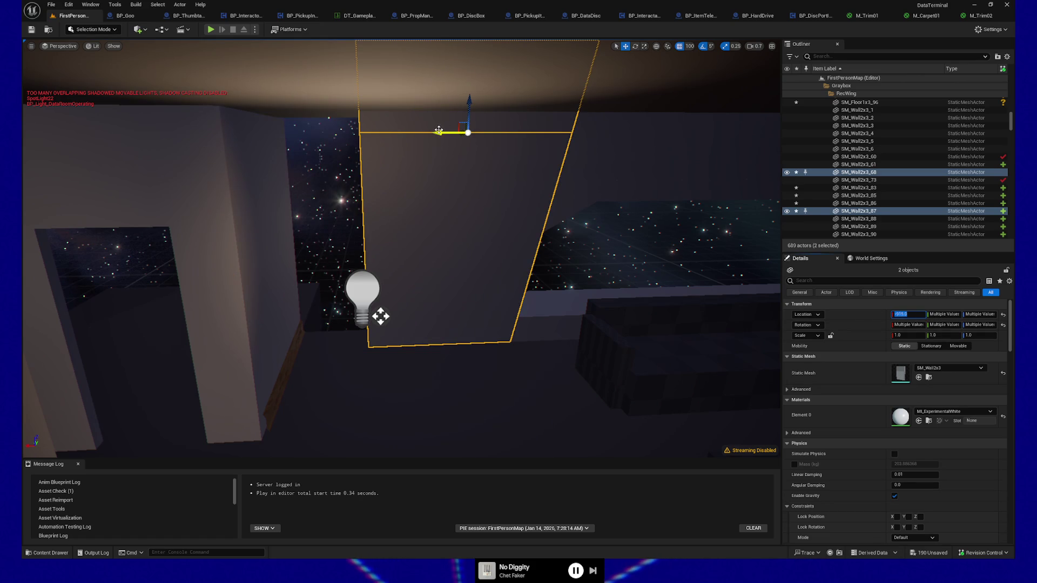
left_click_drag(395, 130, 365, 134)
mouse_move(289, 137)
left_mouse_down()
mouse_move(250, 134)
mouse_move(303, 146)
left_mouse_up()
left_click(402, 363)
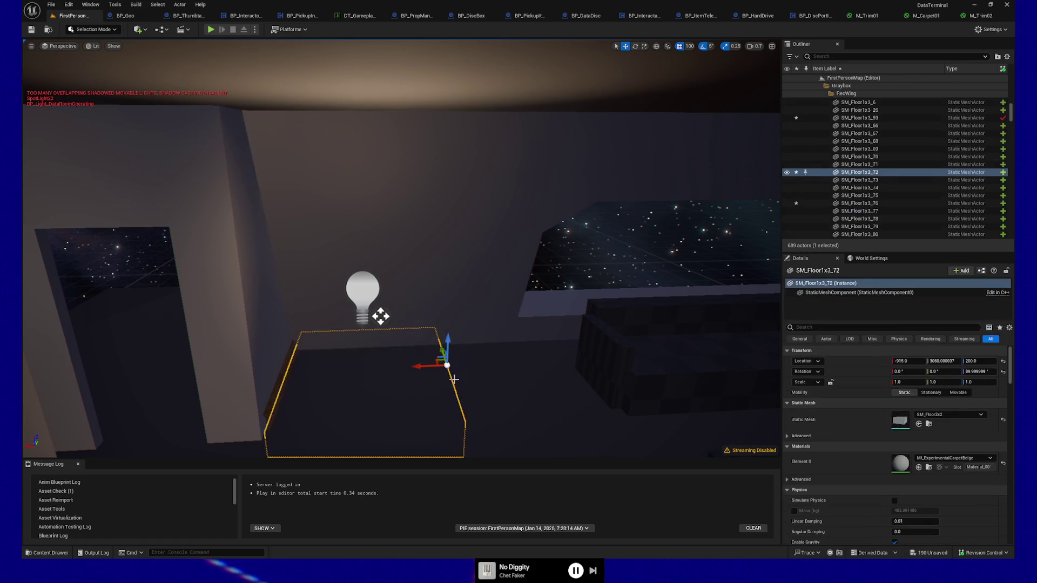
key("s")
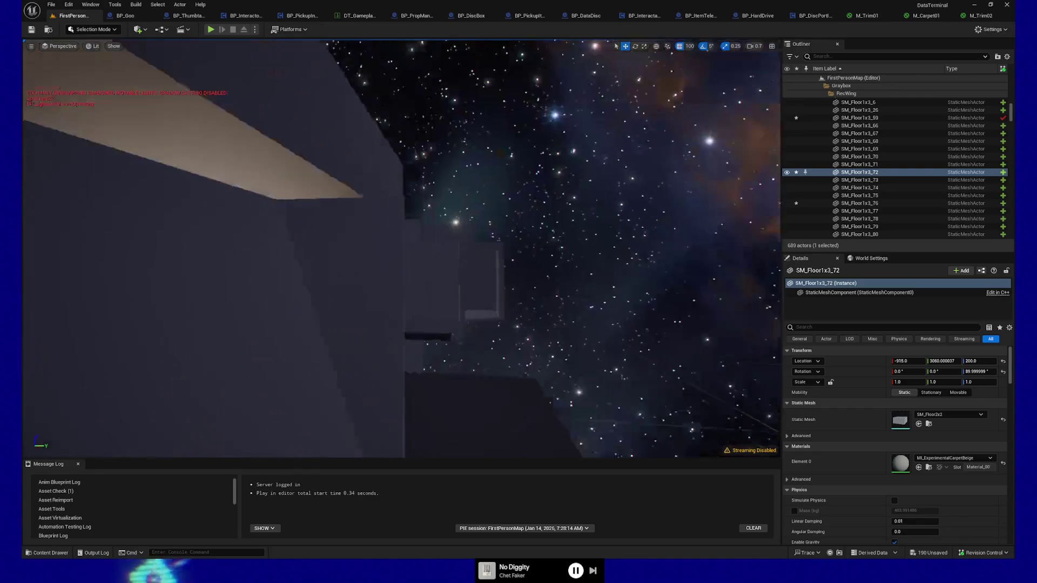
key("a")
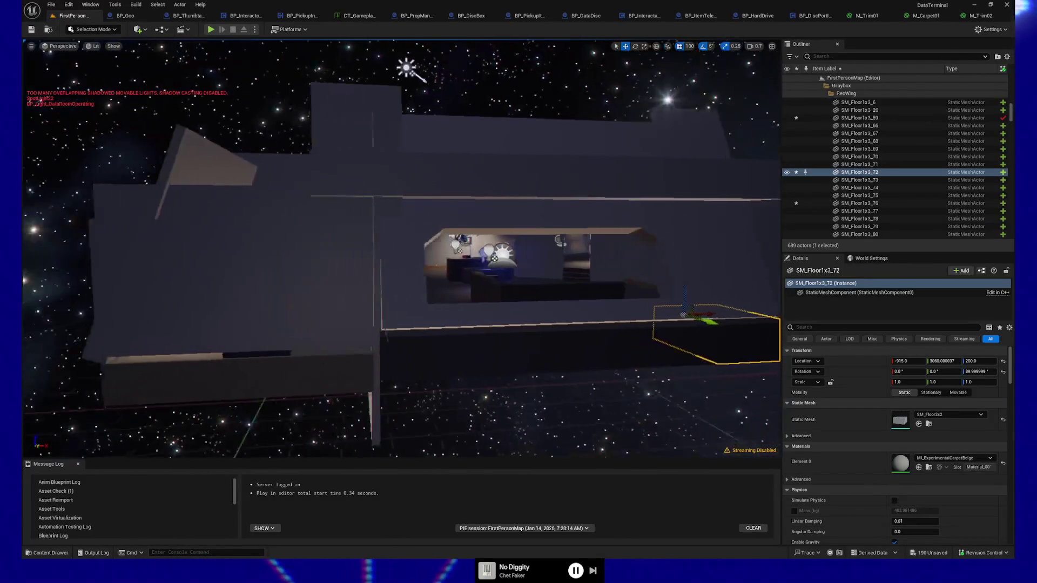
key("w")
key("w")
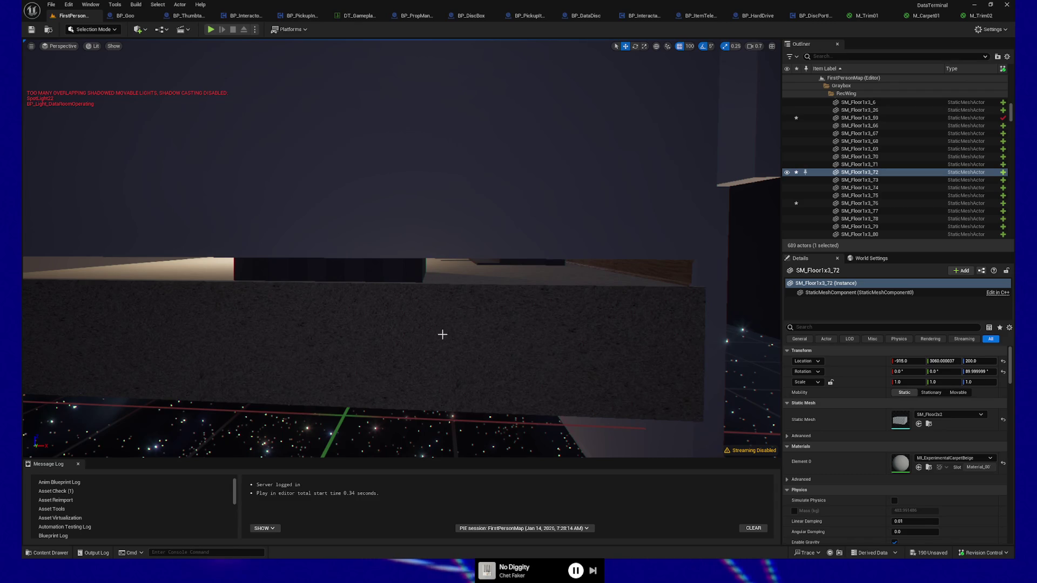
key("s")
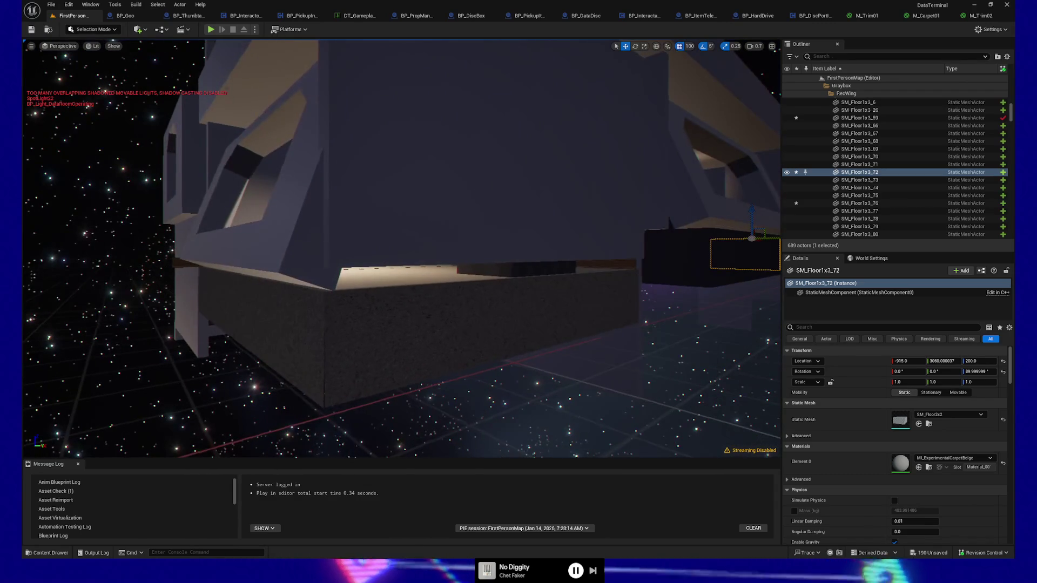
key("s")
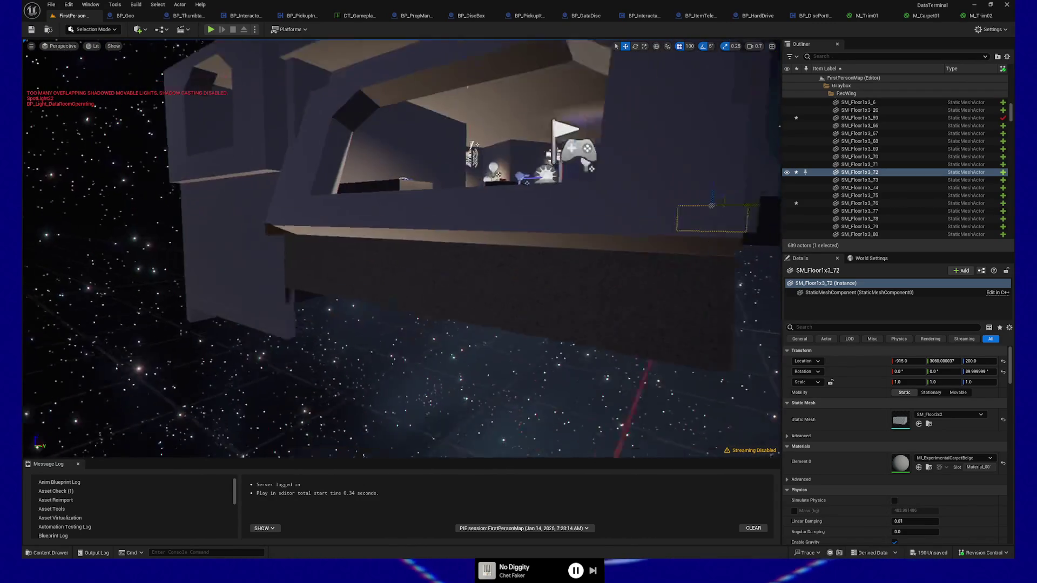
key("w")
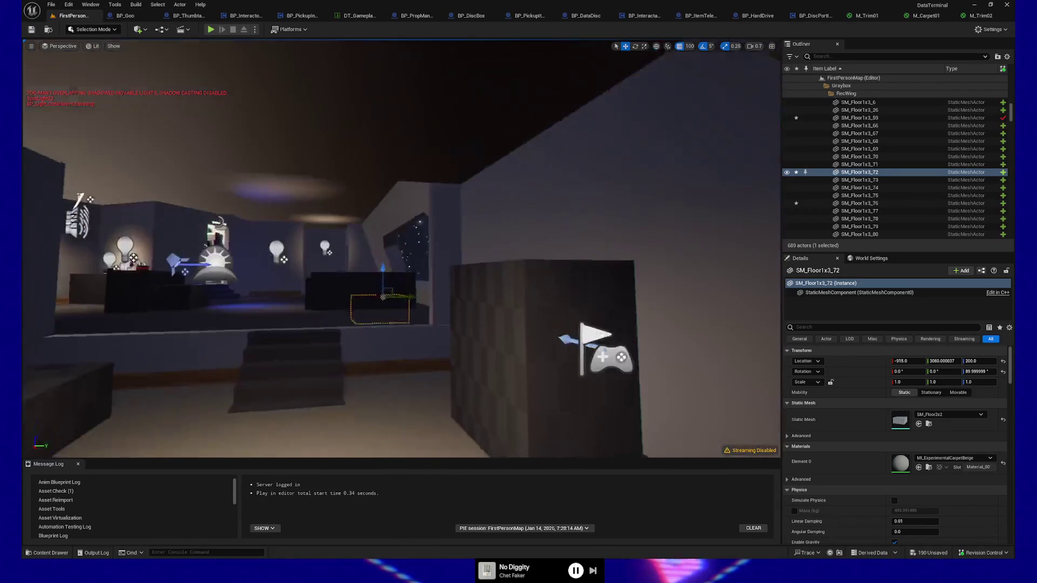
key("w")
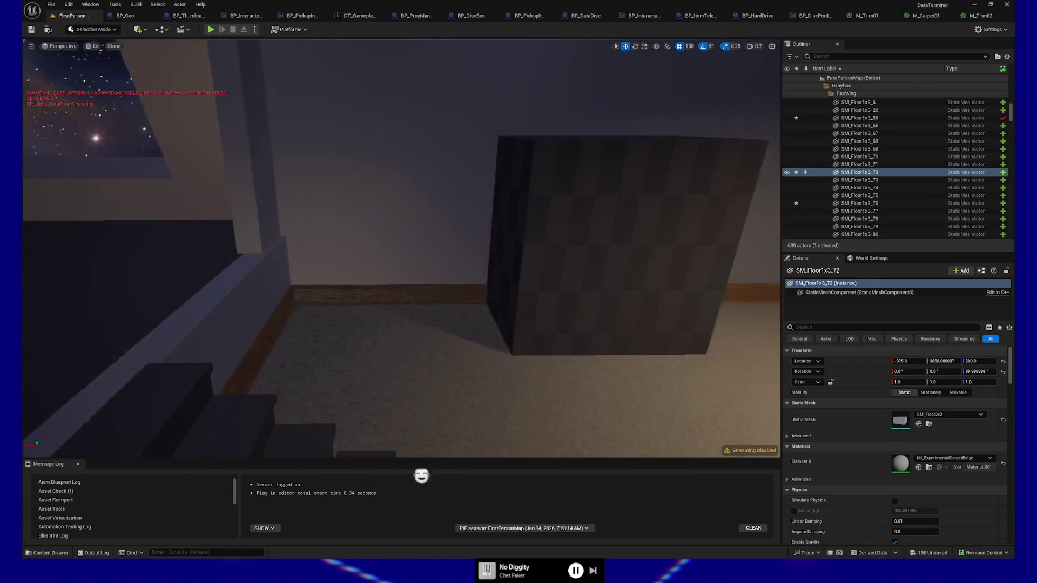
key("w")
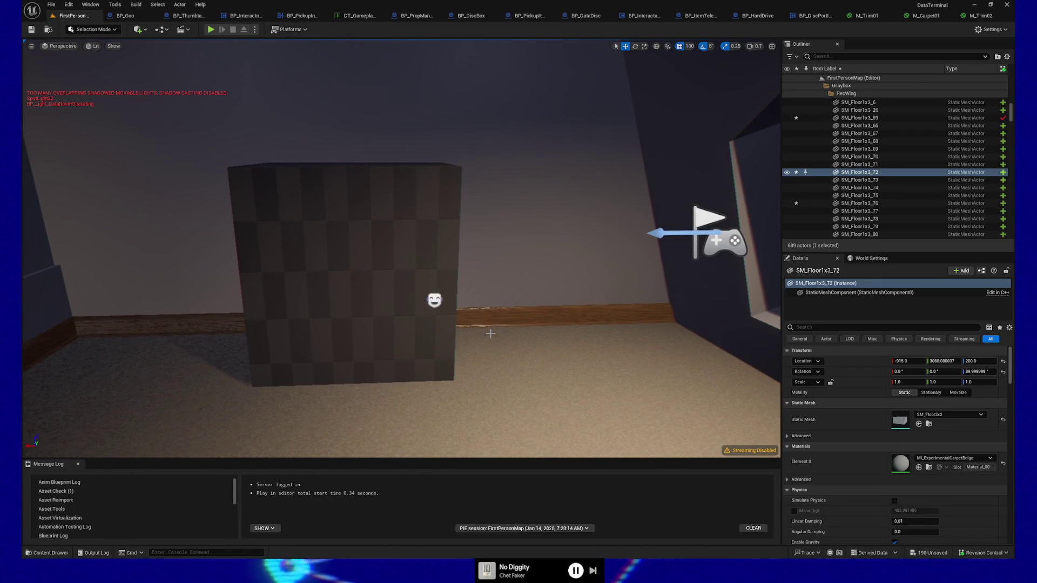
key("w")
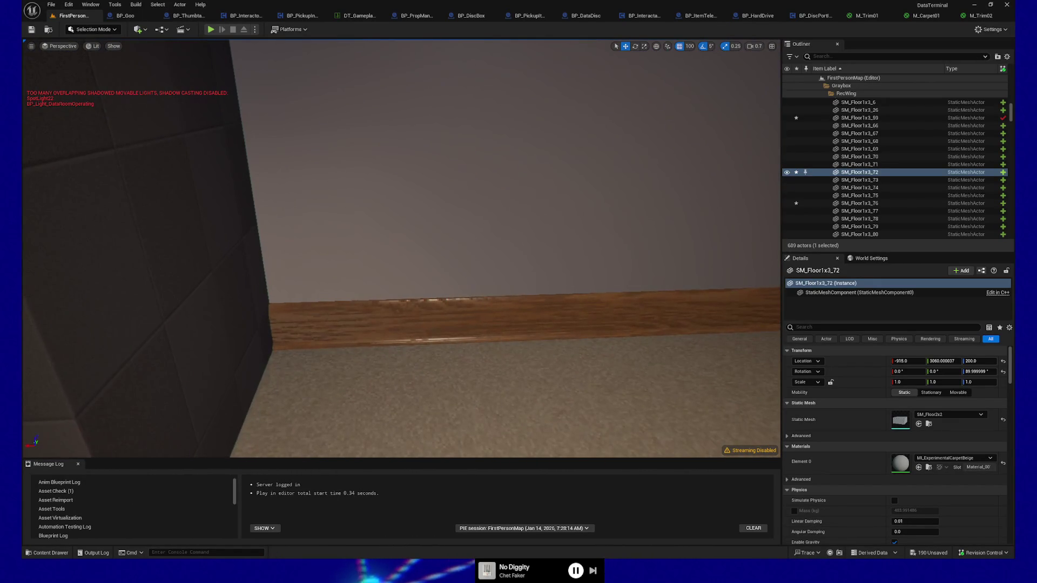
key("s")
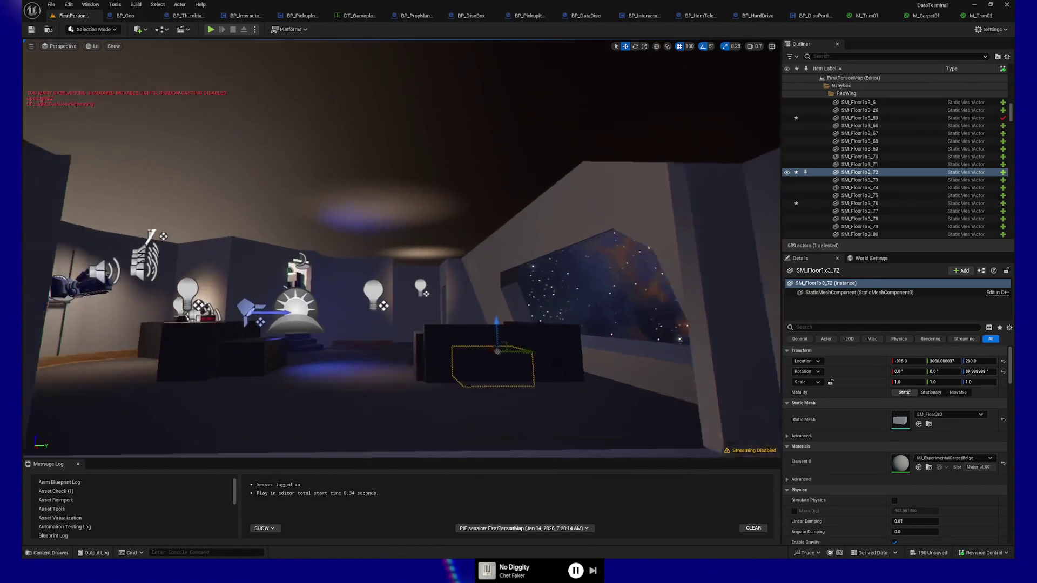
key("w")
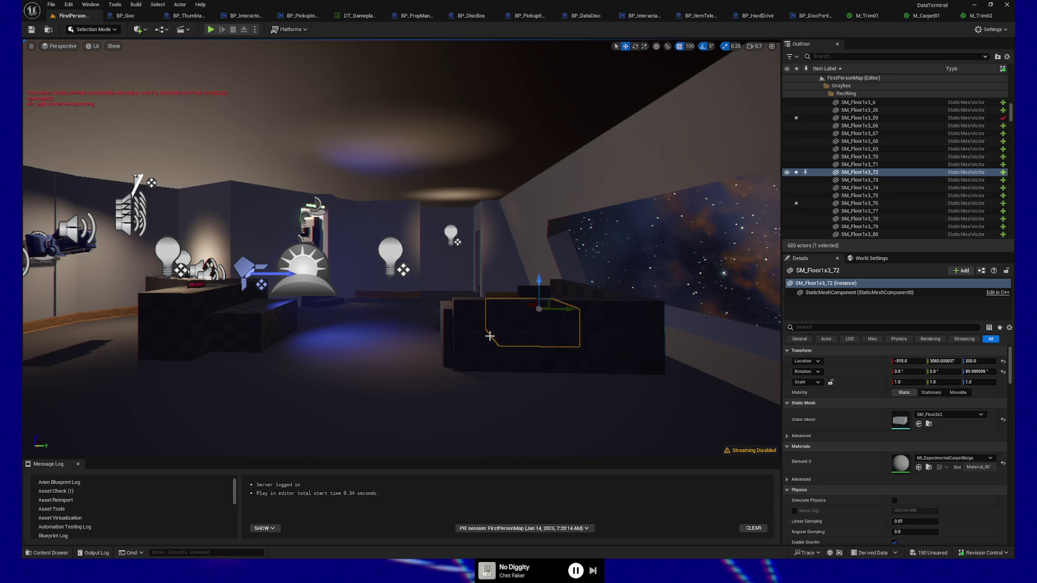
key("w")
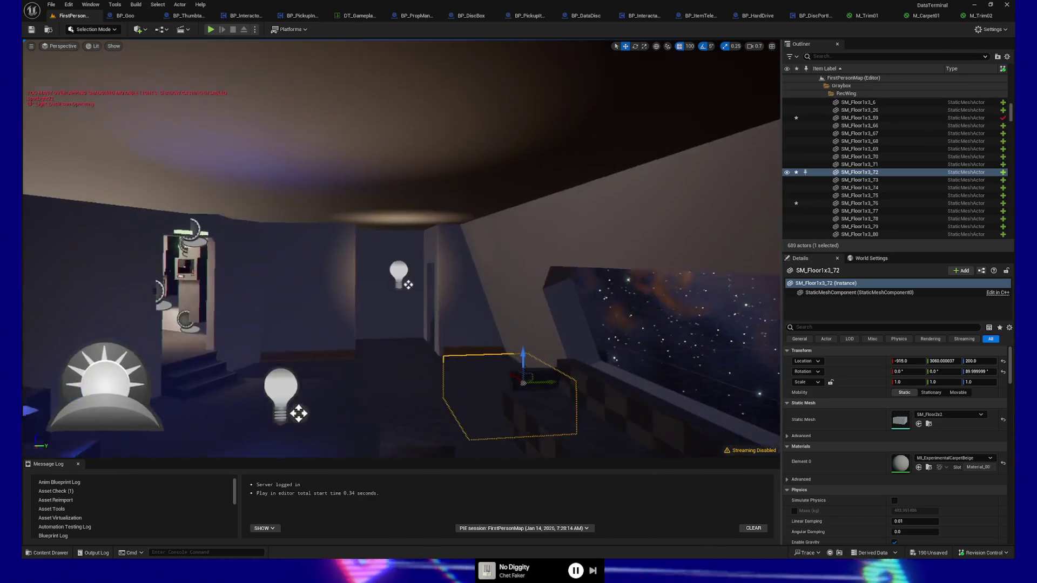
key("w")
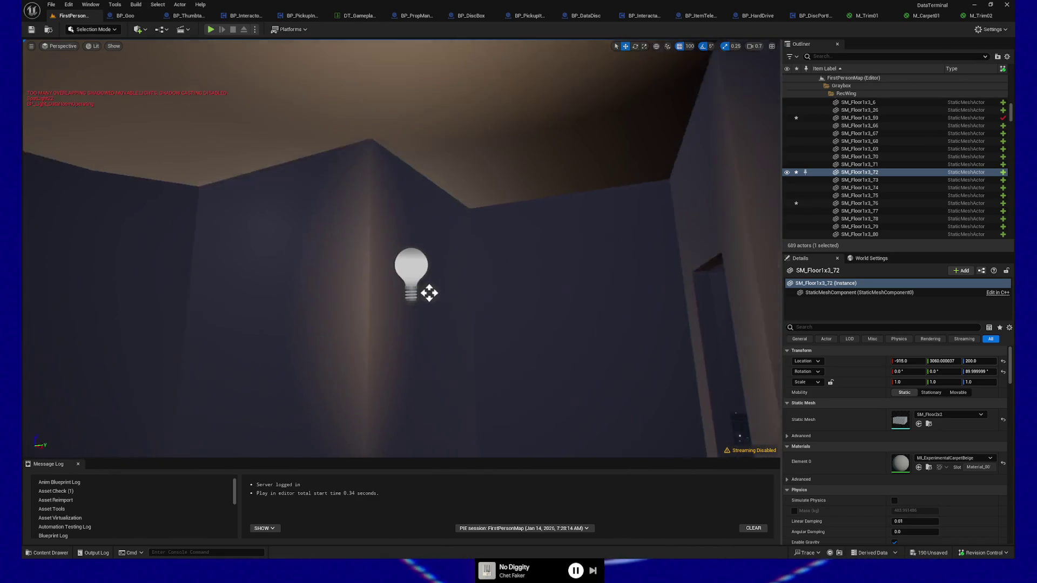
key("w")
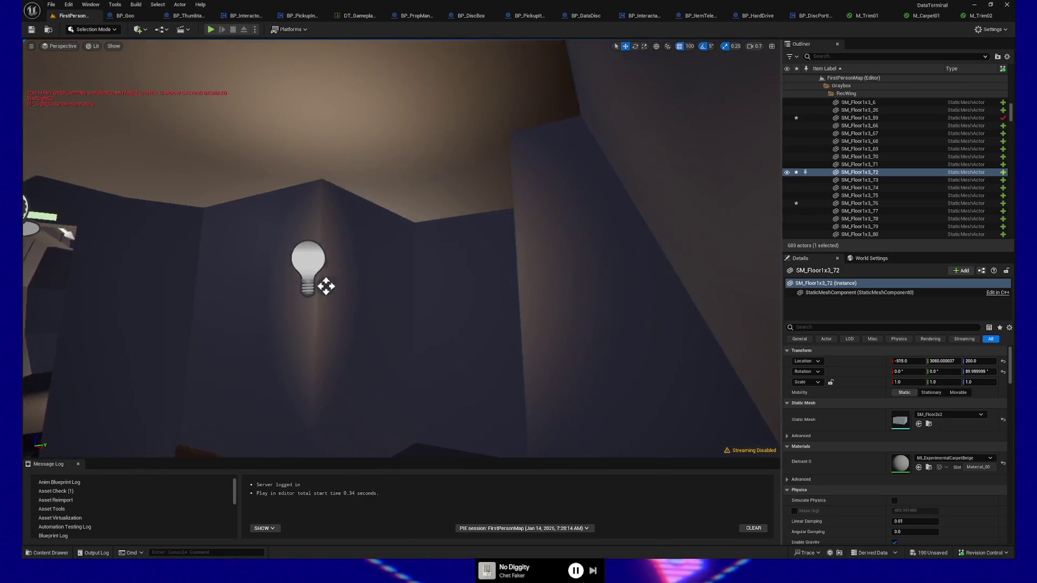
key("w")
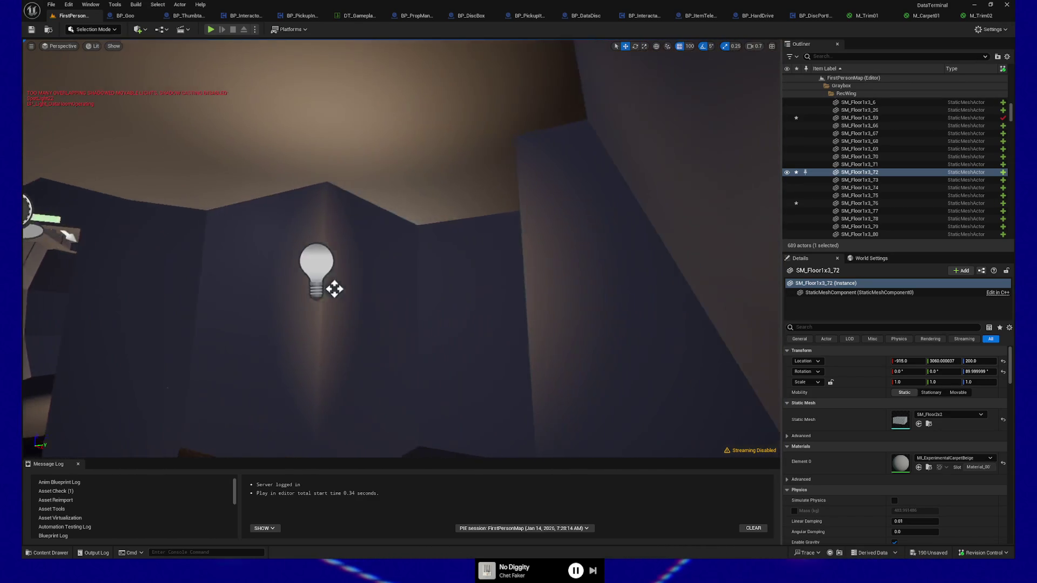
key("w")
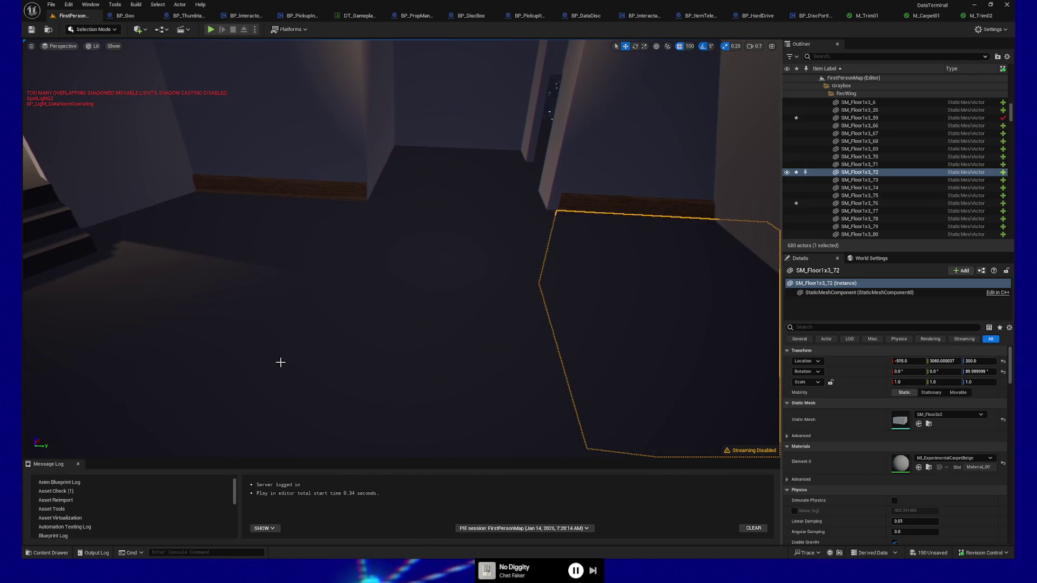
Play from a floor spot, walk toward the desk, then quit back to editing.
right_click(327, 373)
left_click(360, 368)
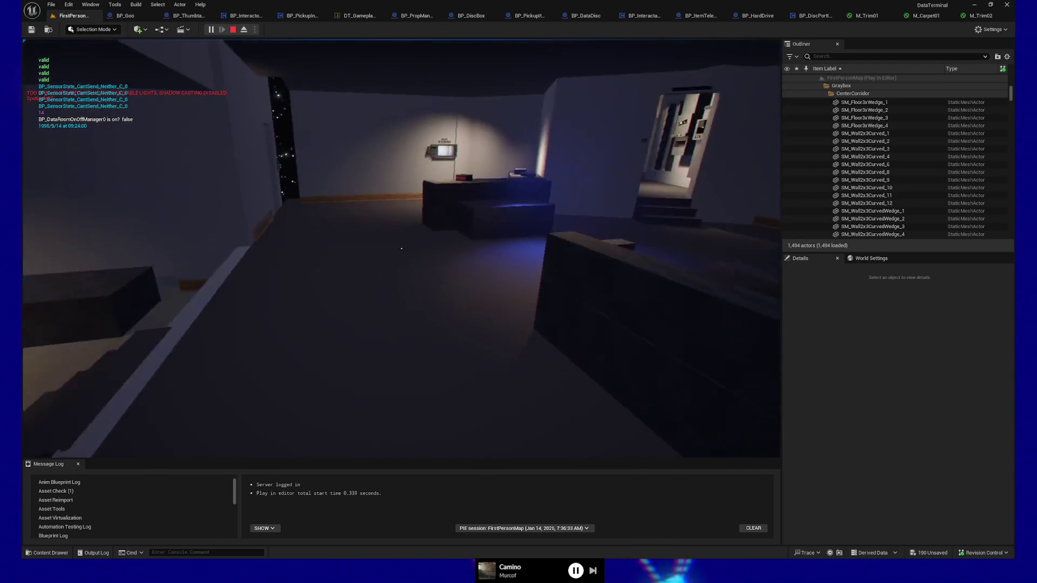
key("w")
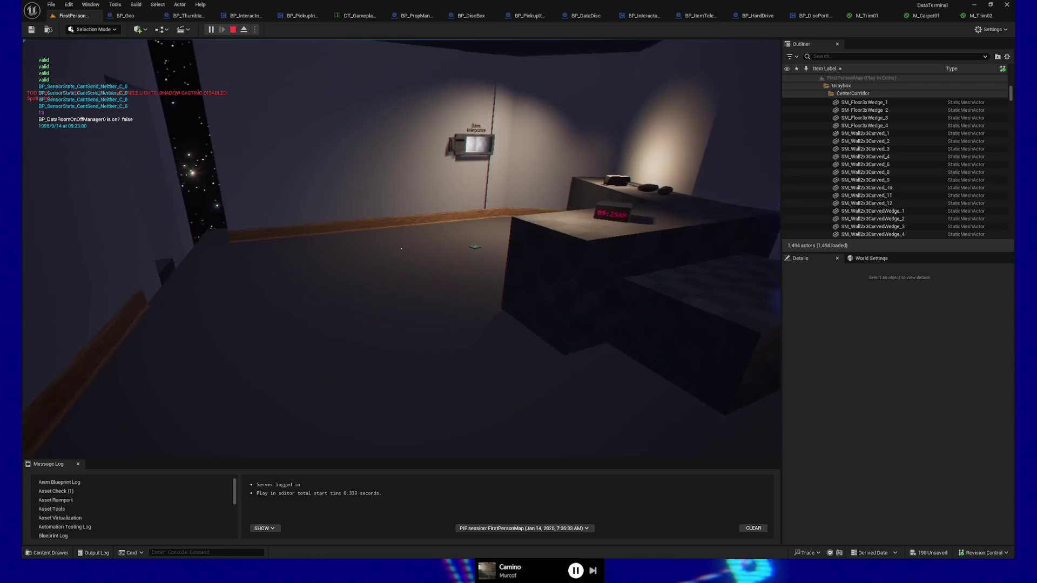
key("Escape")
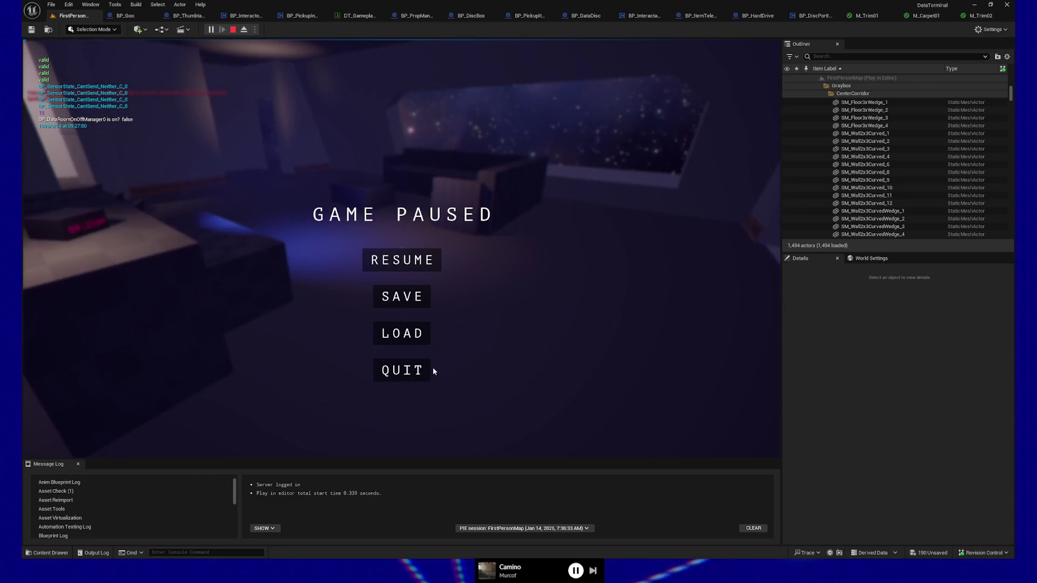
left_click(424, 369)
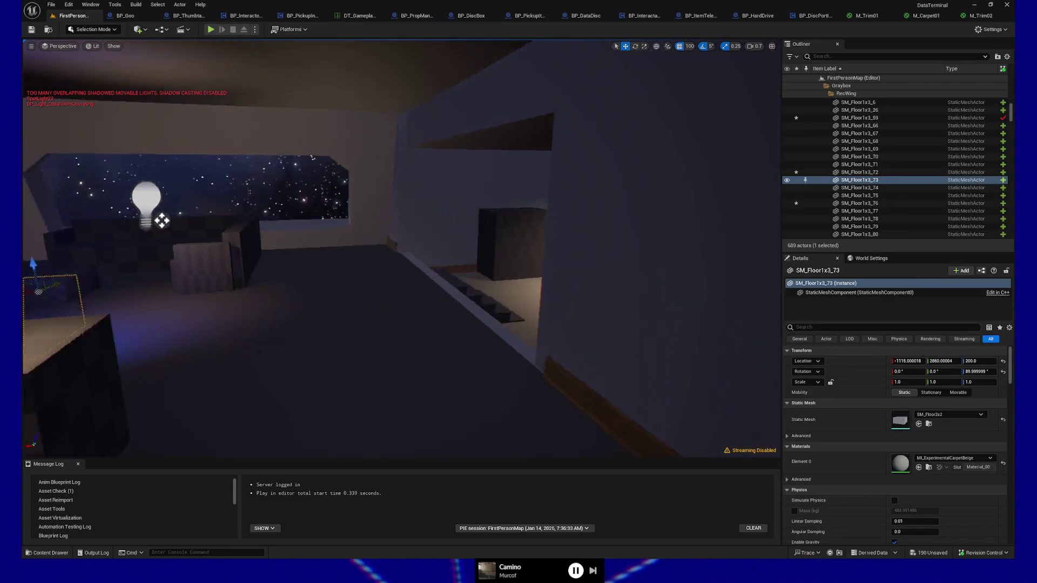
Move wall SM_Wall2x3_26 and trim SM_Trim_LargeWood_2m9 together along X by the doorway.
key("d")
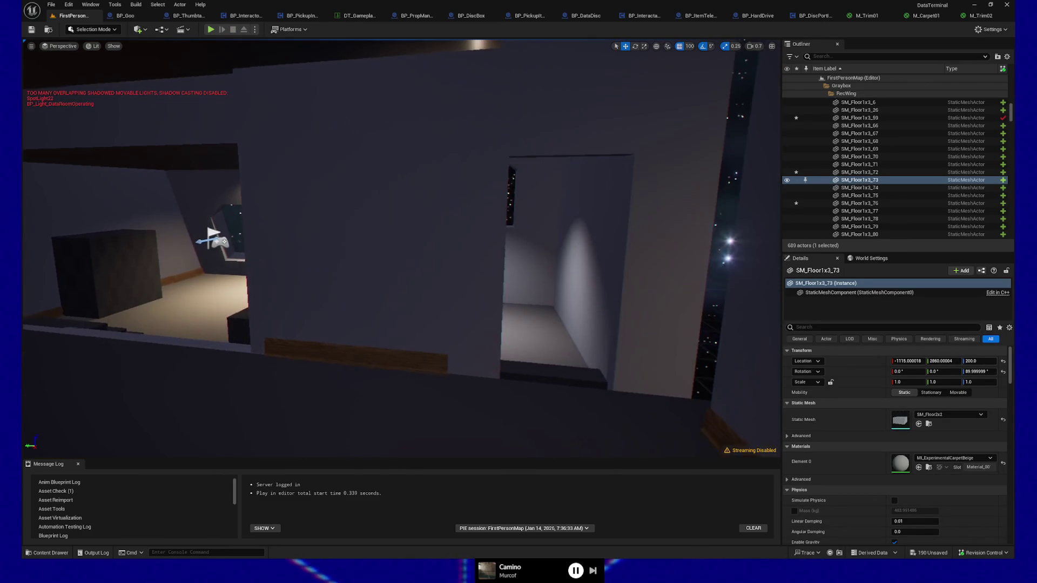
key("d")
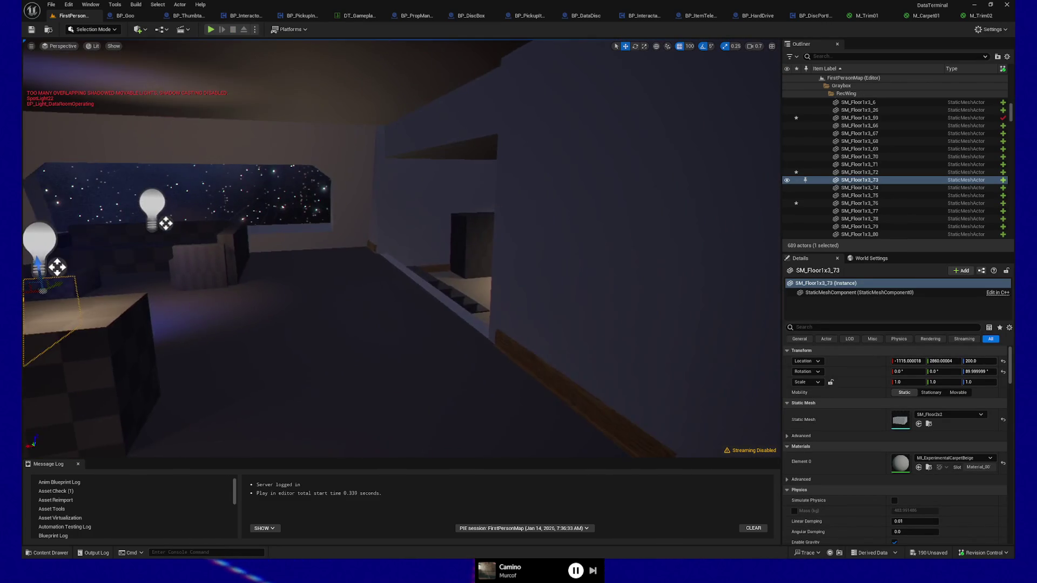
key("d")
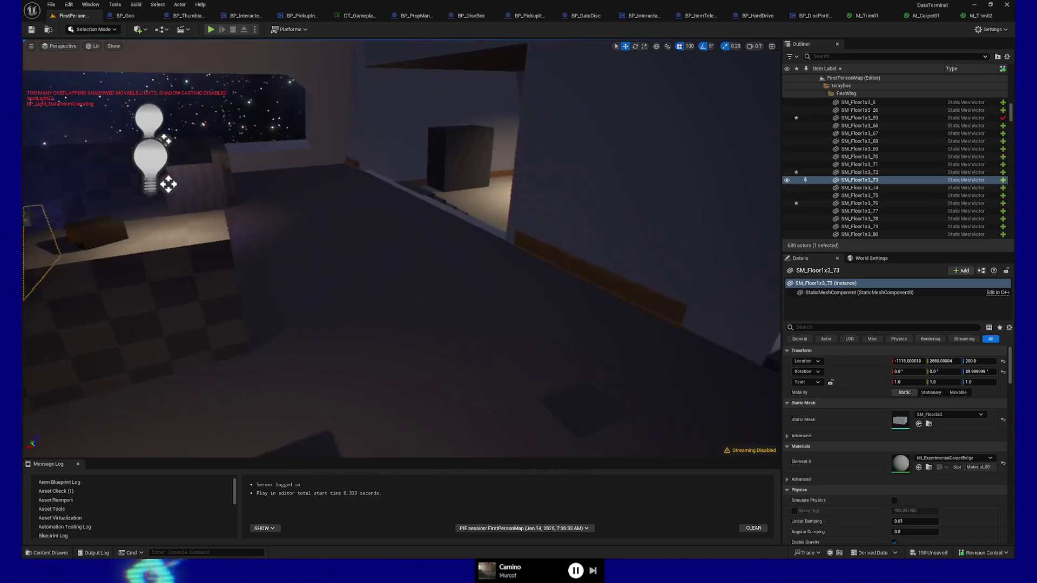
left_click(561, 235)
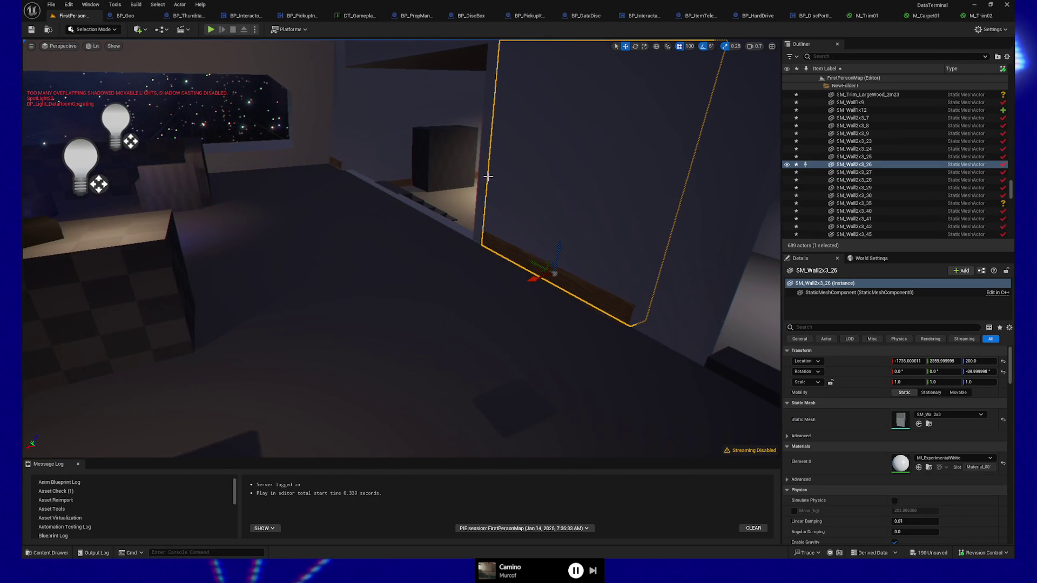
left_click(522, 257, "ctrl")
left_click_drag(519, 285, 373, 319)
key("a")
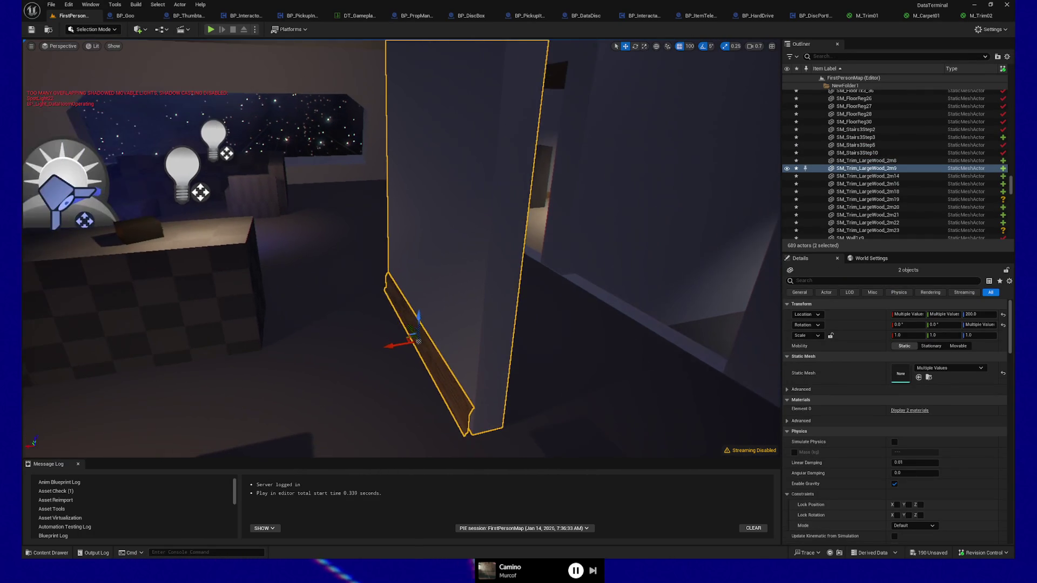
Play from here, pick up and drop the Processed Data disc, then quit to the editor.
right_click(300, 390)
left_click(316, 384)
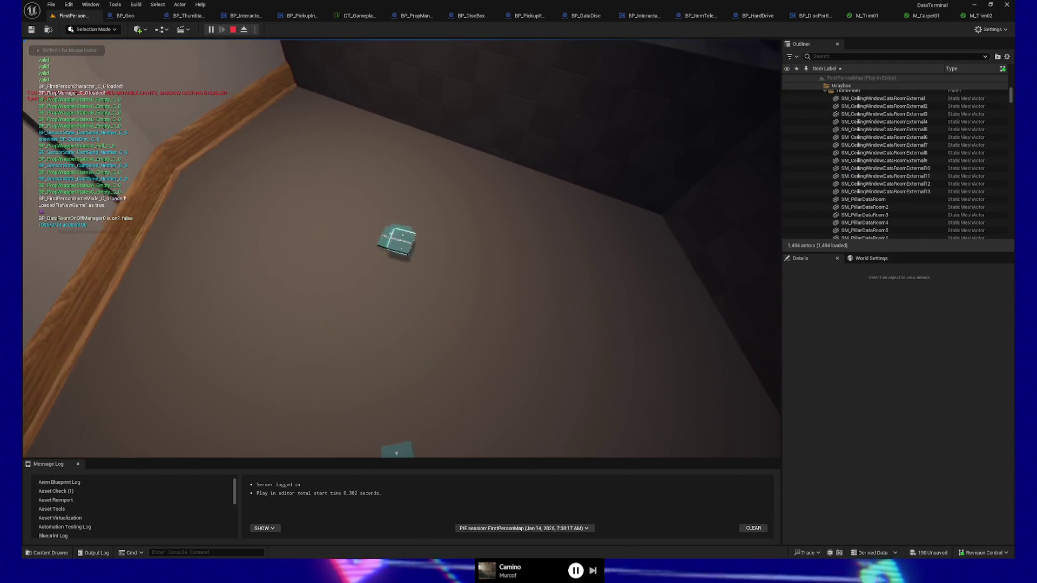
left_click(401, 248)
left_click(401, 248)
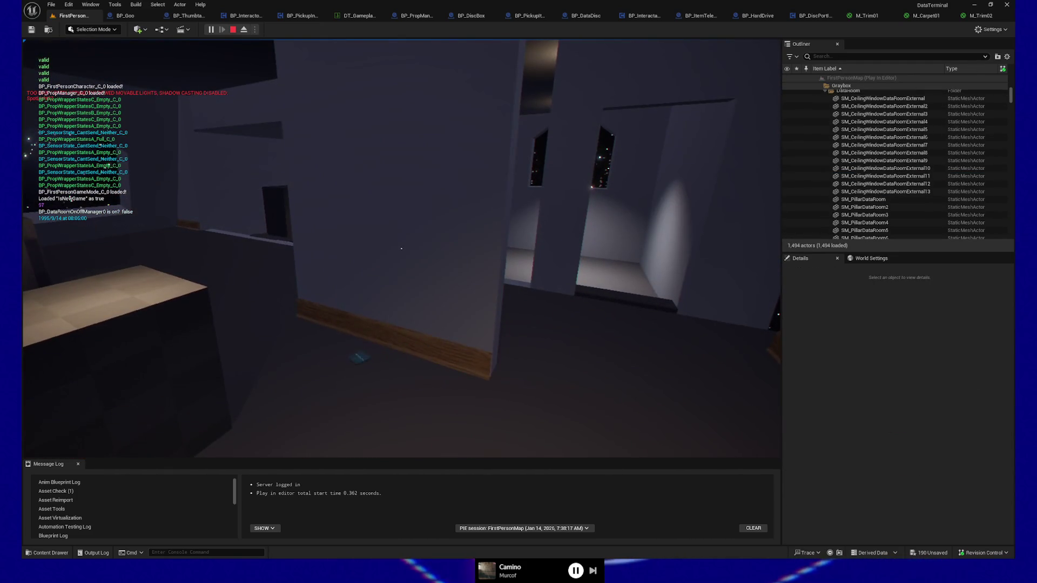
key("Escape")
left_click(408, 370)
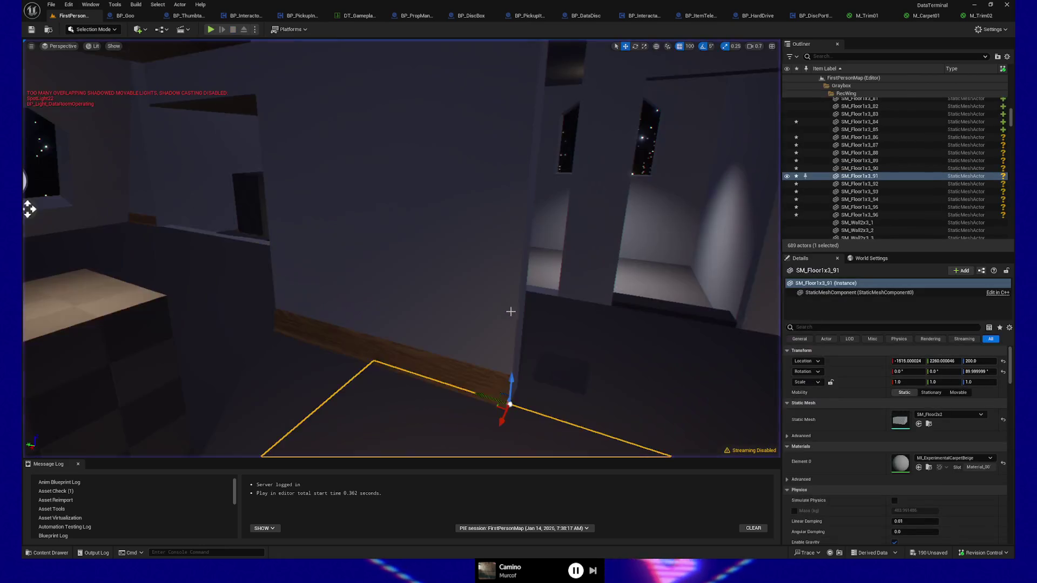
Delete the four rec-room floor tiles SM_Floor1x3_85–88.
scroll(509, 307, "down", 5)
left_click_drag(577, 189, 565, 176)
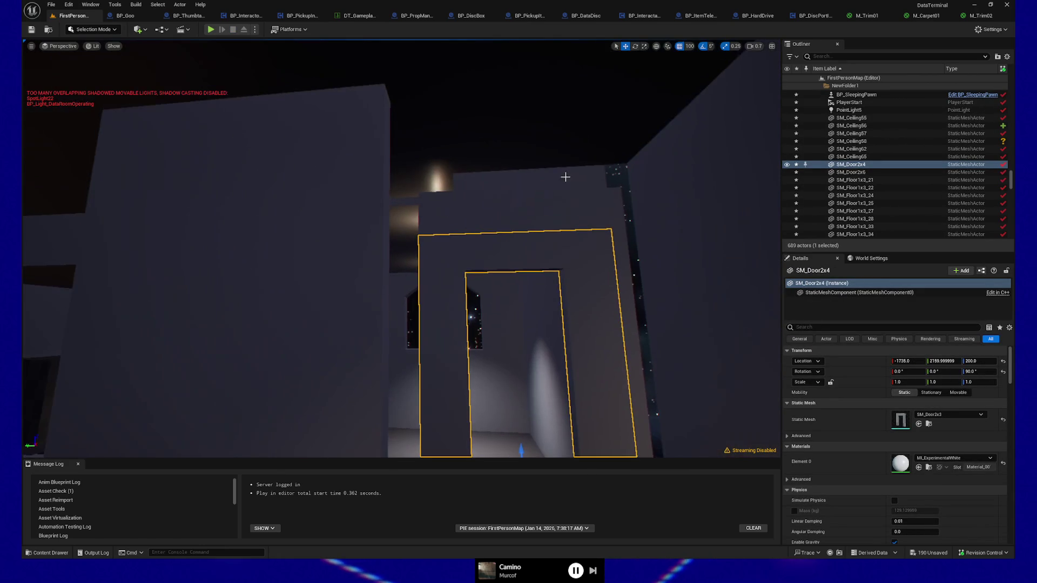
left_click(532, 216, "ctrl")
mouse_move(530, 222)
left_mouse_down()
mouse_move(521, 270)
mouse_move(516, 236)
left_mouse_up()
left_click_drag(436, 227, 465, 205)
mouse_move(371, 273)
left_mouse_down()
mouse_move(357, 259)
mouse_move(378, 271)
mouse_move(389, 254)
mouse_move(373, 270)
mouse_move(394, 268)
mouse_move(412, 290)
mouse_move(637, 291)
left_mouse_up()
left_click(412, 290)
left_click(648, 292, "ctrl")
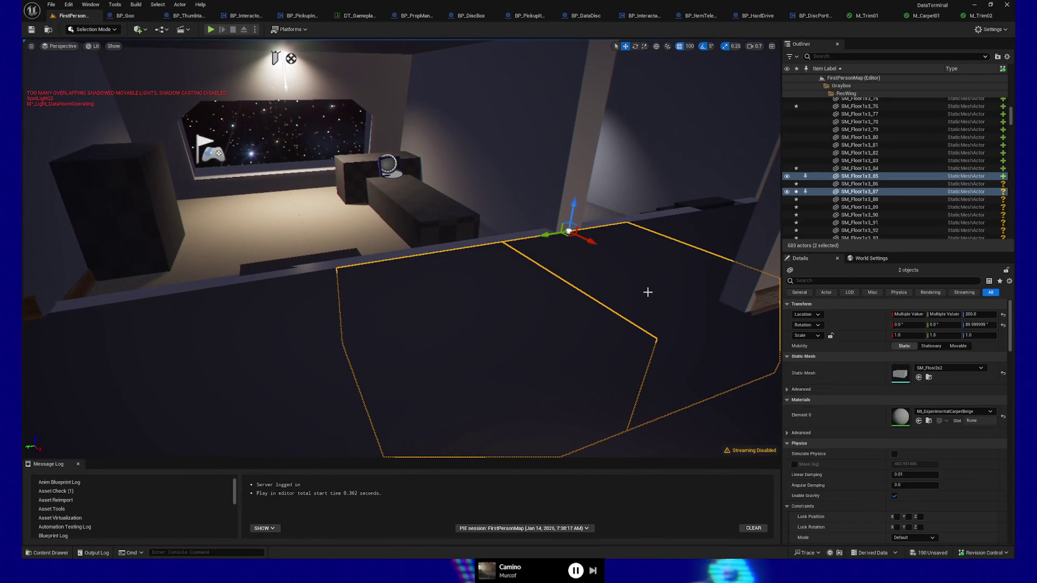
left_click(217, 363, "ctrl")
left_click_drag(287, 364, 276, 339)
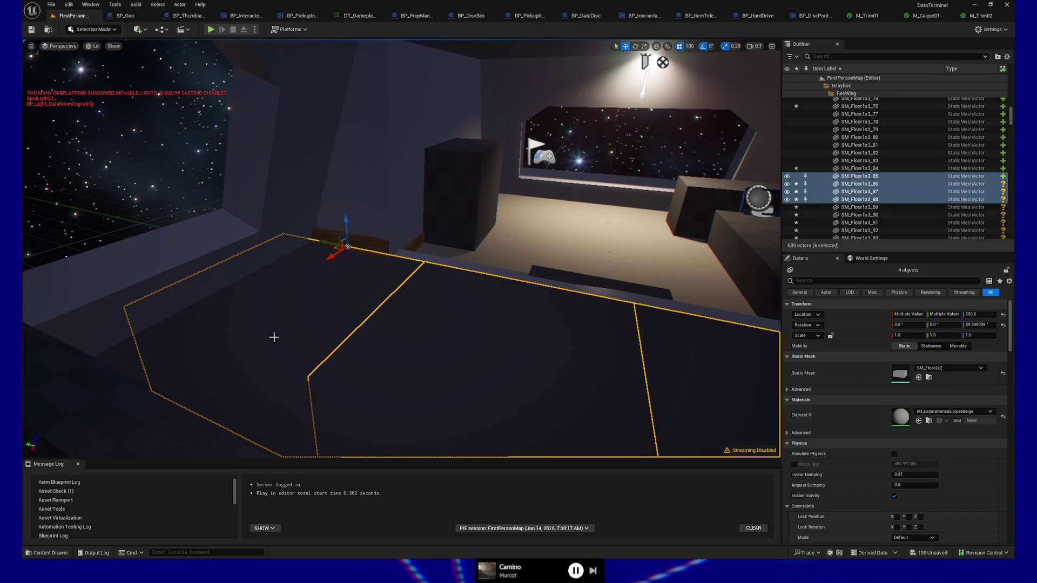
key("Delete")
Select walls SM_Wall2x3_82, SM_Wall2x3_81 and two more right-side walls.
left_click(465, 292)
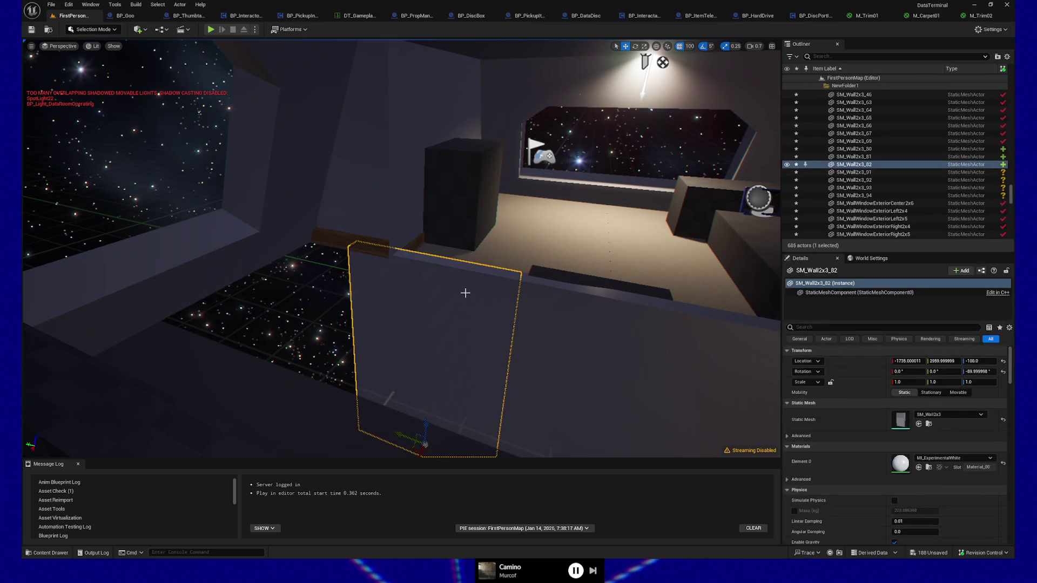
left_click(567, 306, "ctrl")
left_click_drag(673, 343, 647, 345)
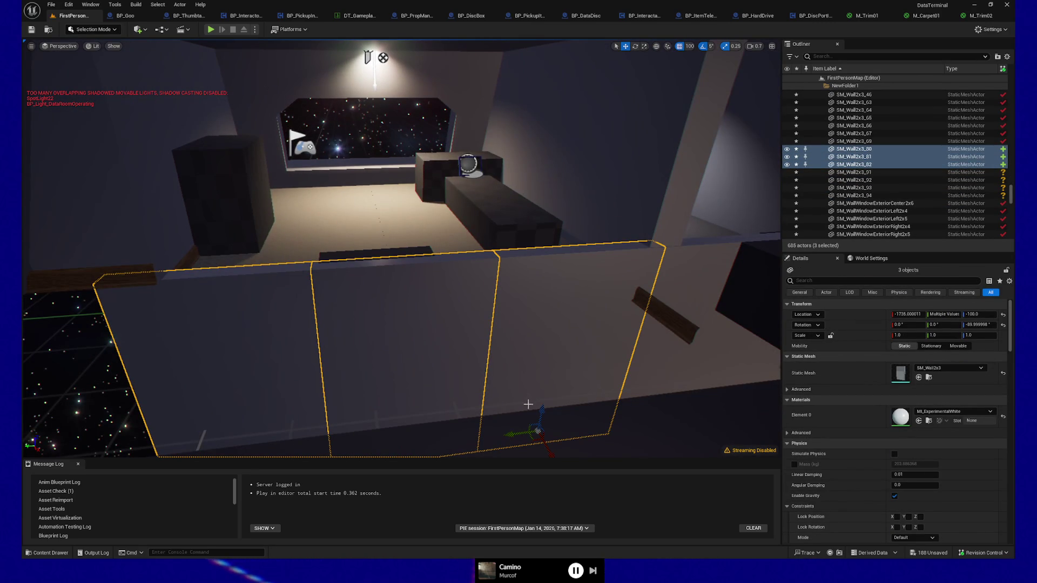
left_click(670, 186, "ctrl")
left_click(689, 179, "ctrl")
left_click_drag(688, 179, 672, 224)
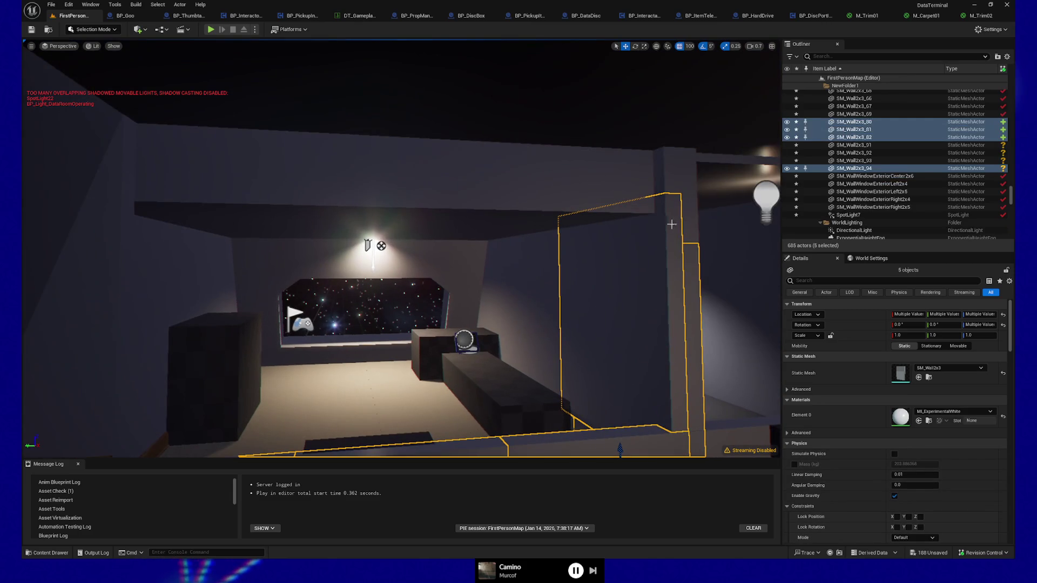
Add ceilings SM_Ceiling55/56, wall SM_Wall1x9 and lower trim, then slide the group left on X.
left_click(670, 178, "ctrl")
left_click(533, 180, "ctrl")
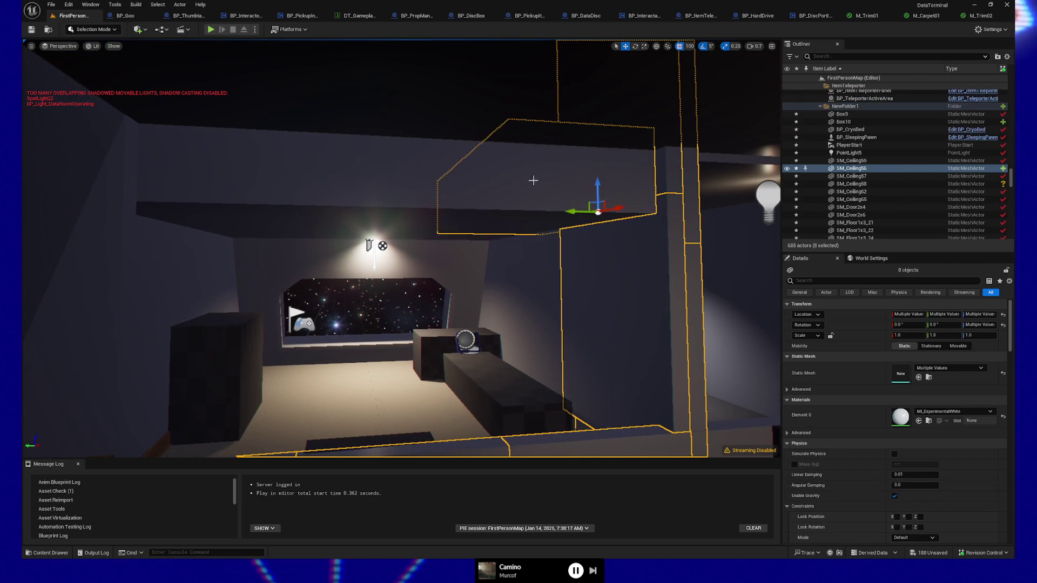
left_click(425, 186, "ctrl")
left_click(116, 248, "ctrl")
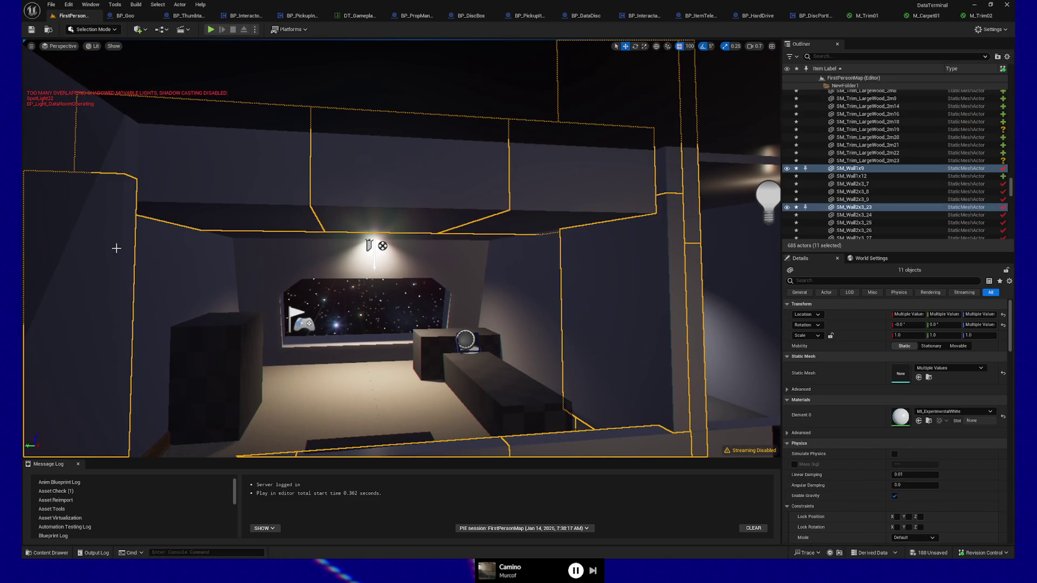
scroll(164, 261, "down", 5)
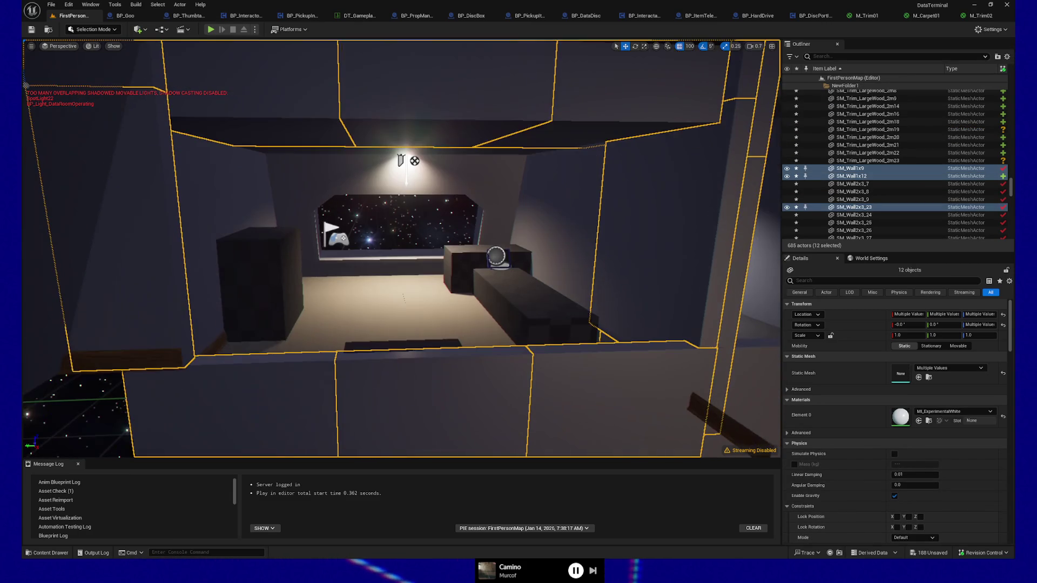
left_click(160, 362, "ctrl")
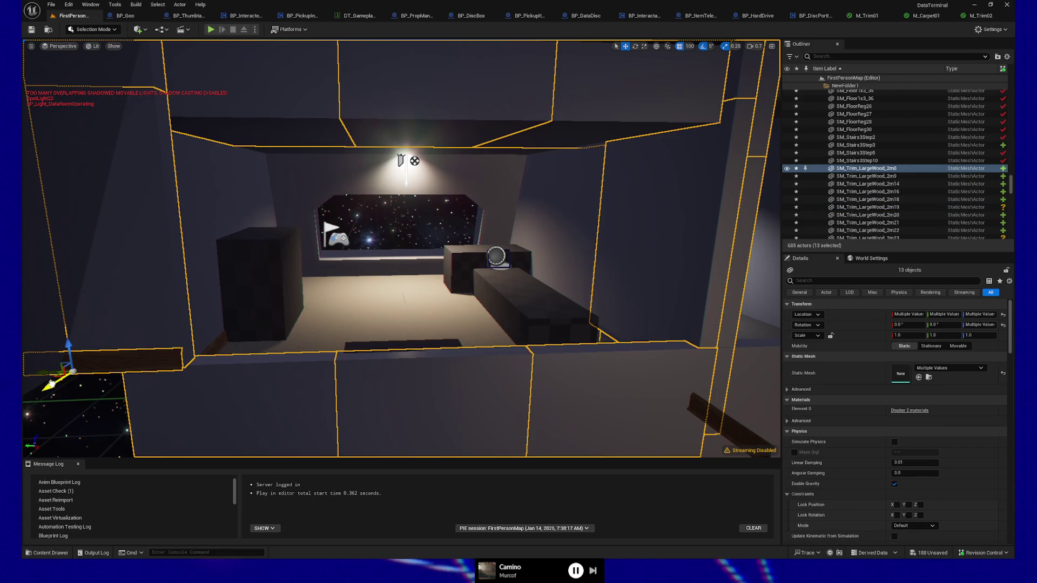
scroll(62, 400, "up", 5)
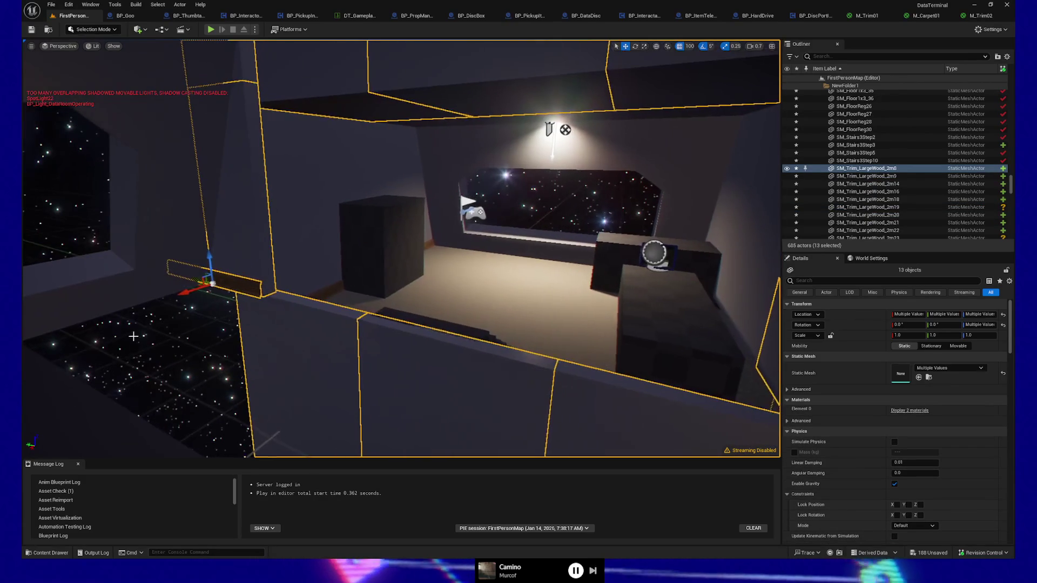
left_click_drag(152, 306, 115, 318)
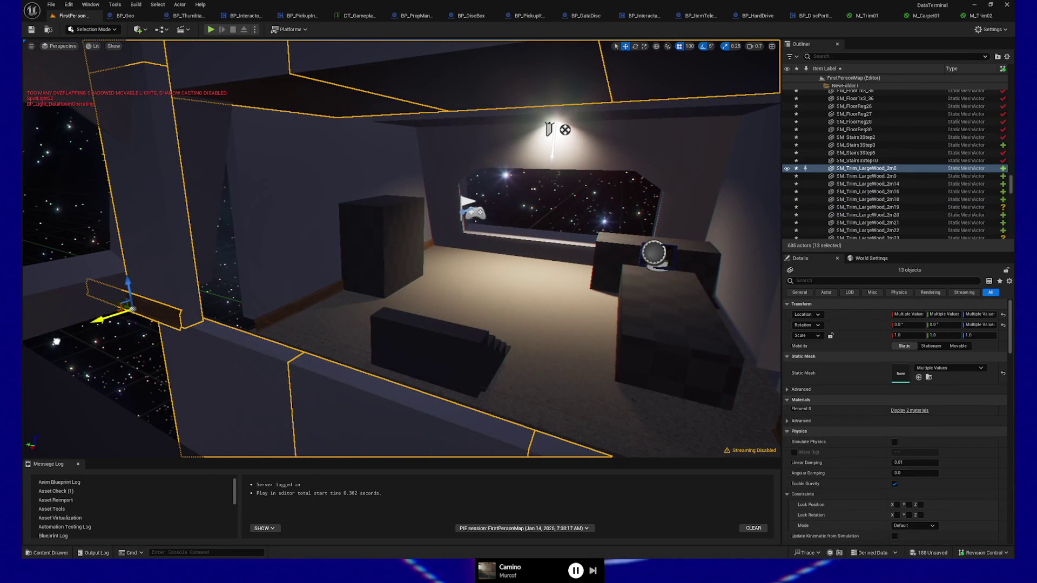
left_click_drag(41, 351, 25, 359)
Start a Play From Here session beside the shifted wall.
left_click_drag(377, 352, 381, 362)
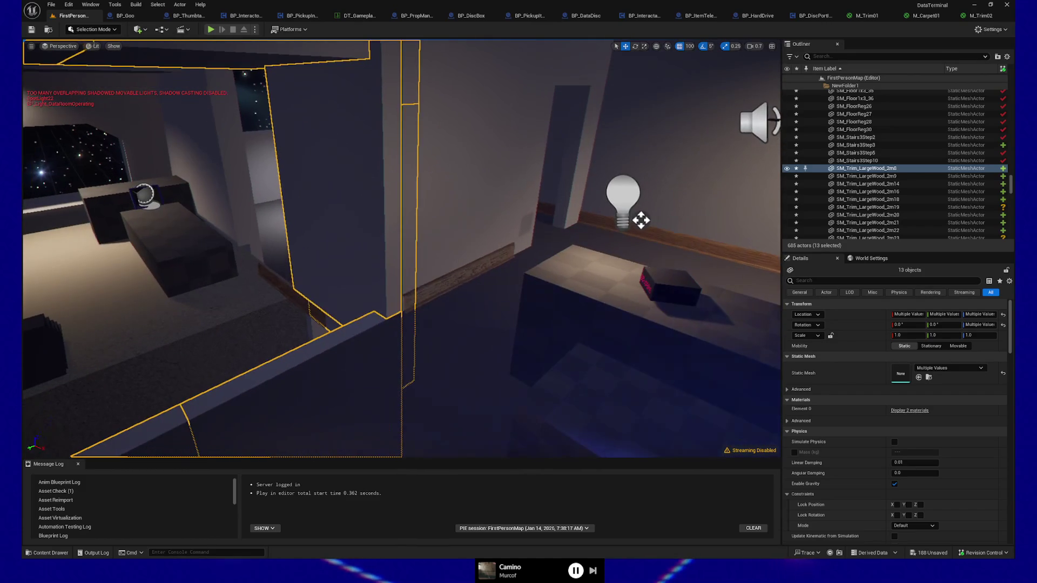
right_click(381, 362)
left_click(401, 419)
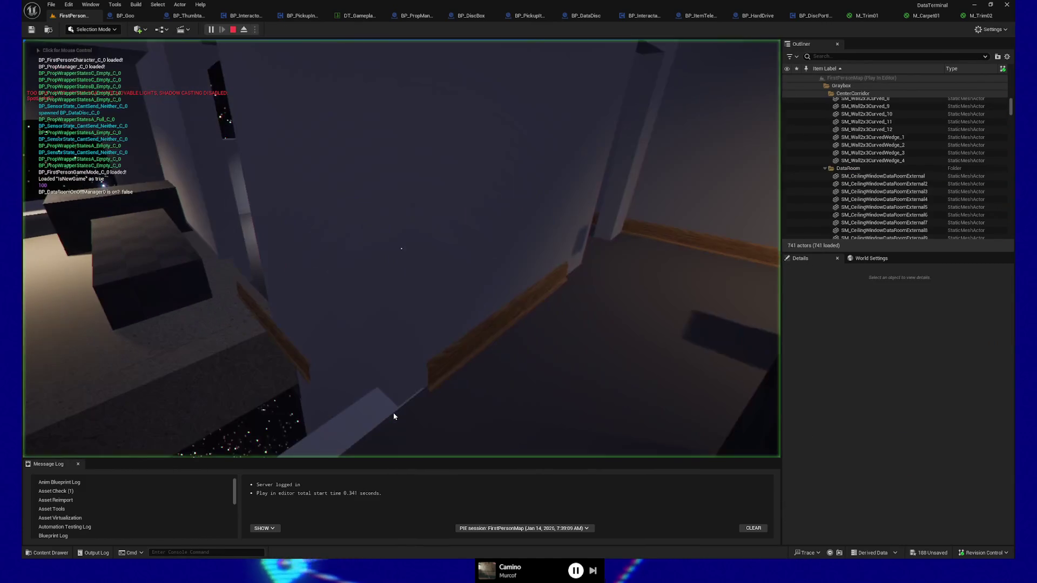
Walk between the desk and the teleporter wall to check the layout.
left_click(394, 416)
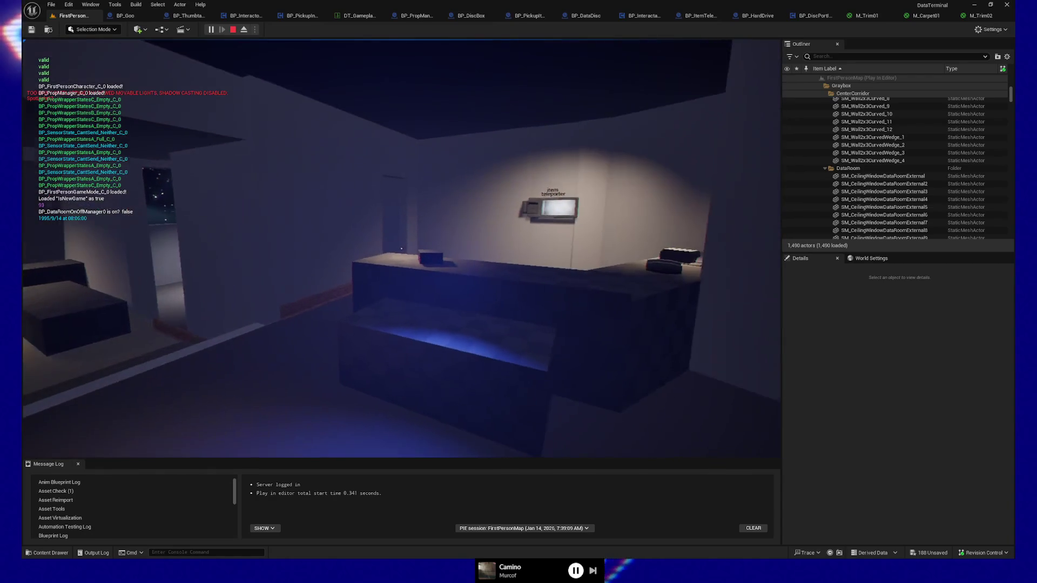
key("w")
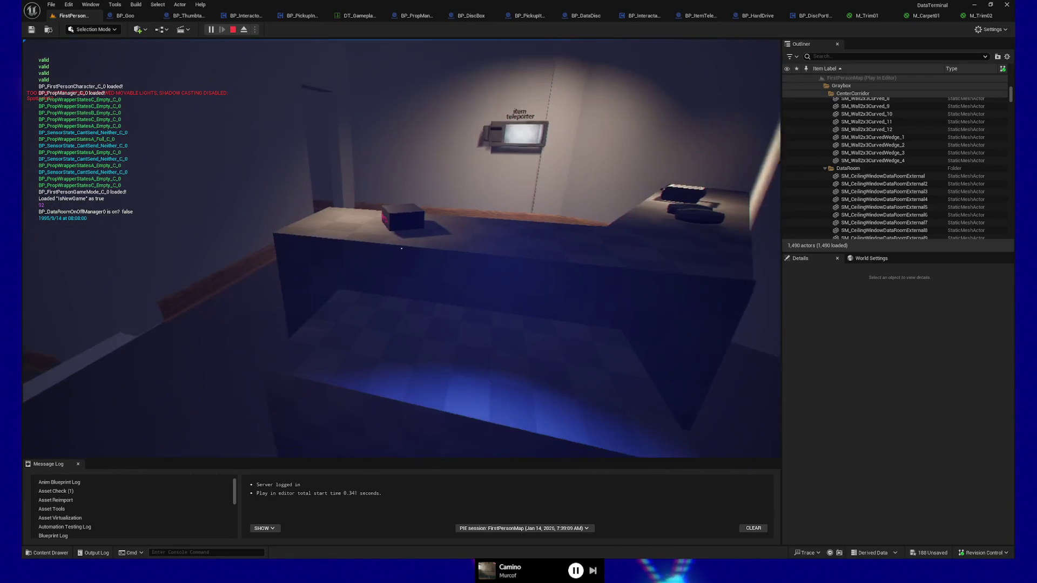
key("s")
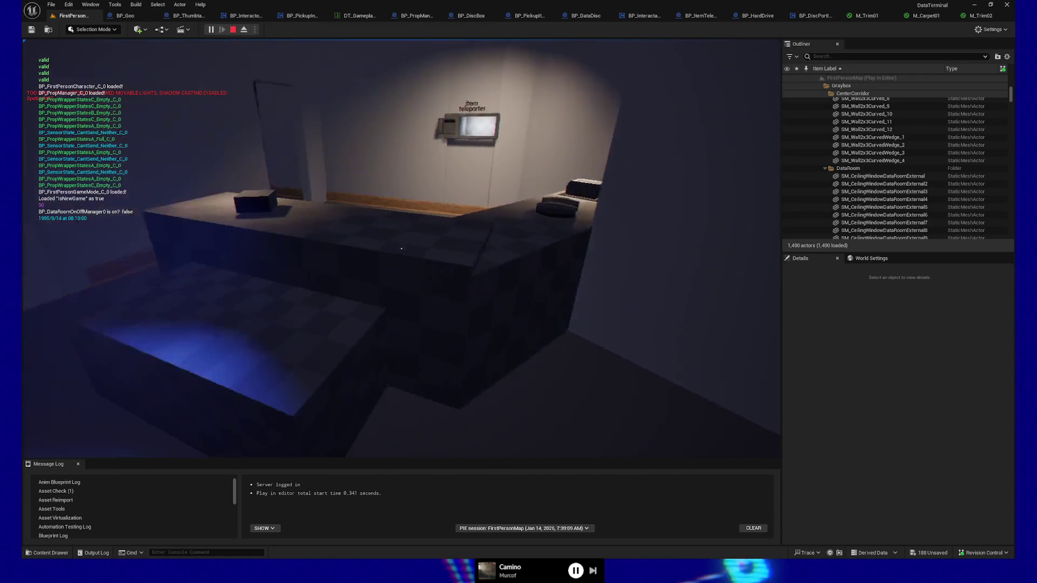
key("w")
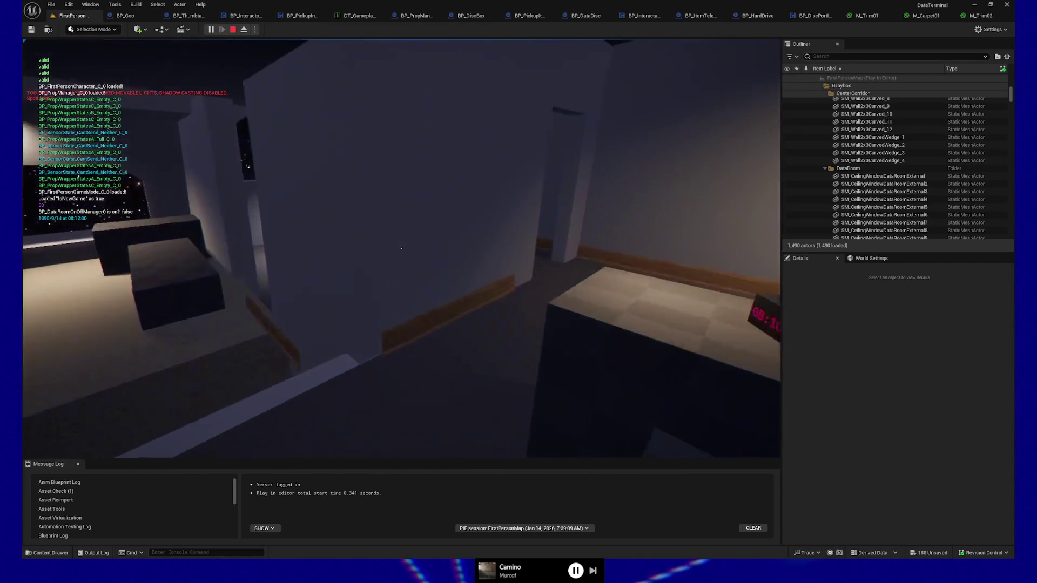
key("s")
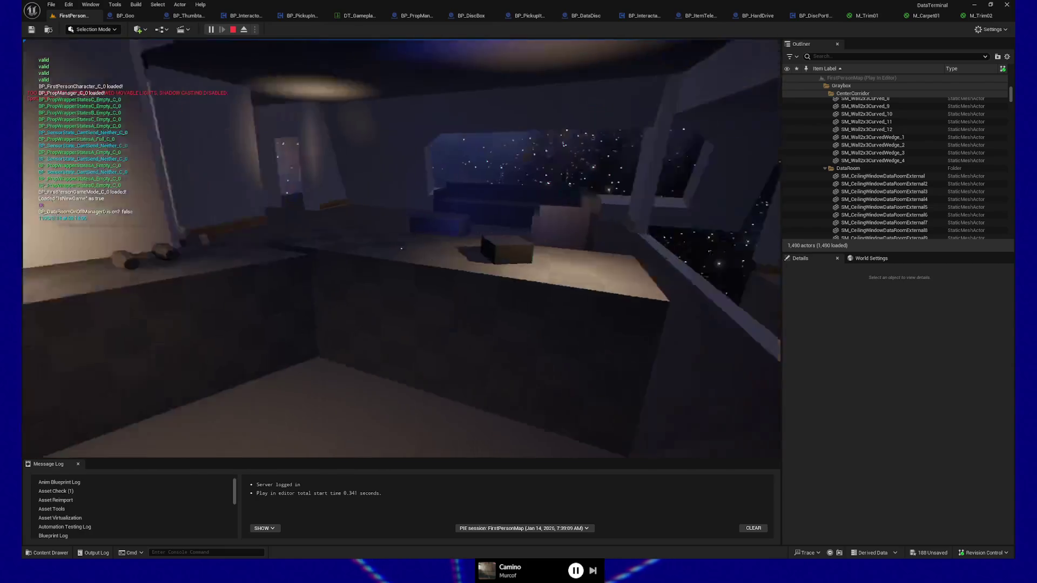
key("s")
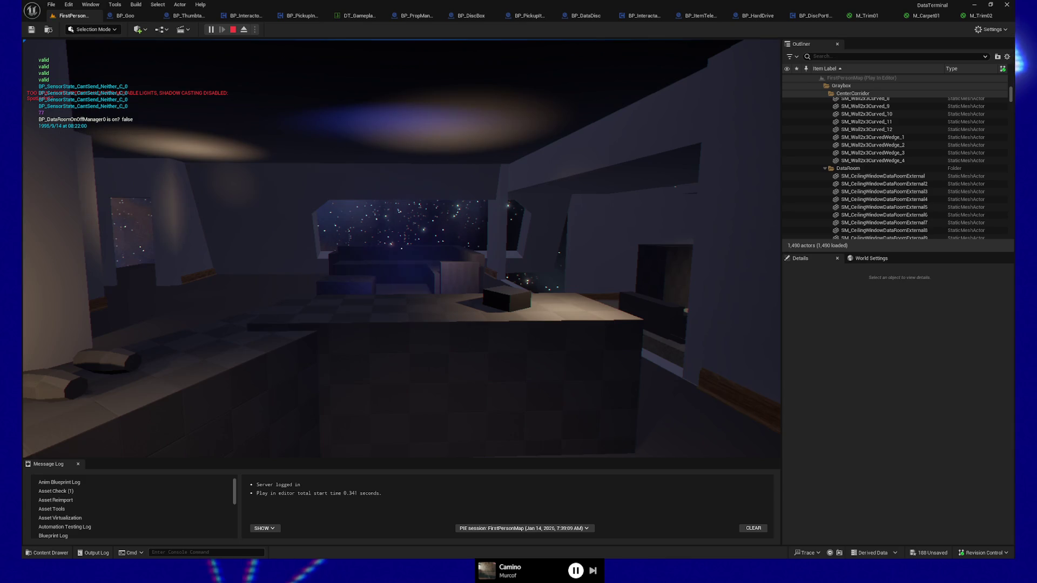
Inspect the sofa, starry window and counter from several sides, then quit to the editor.
key("w")
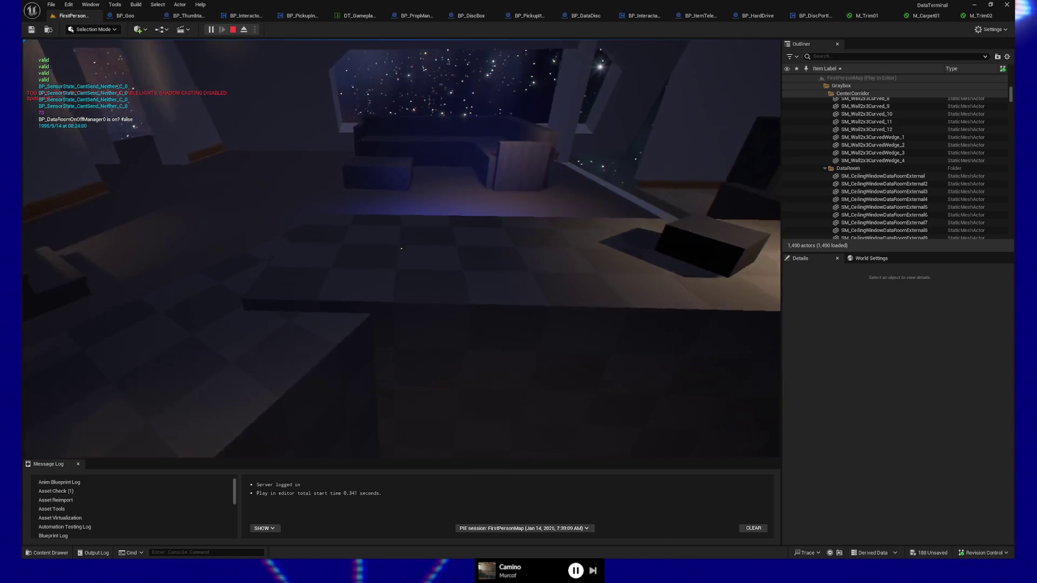
key("s")
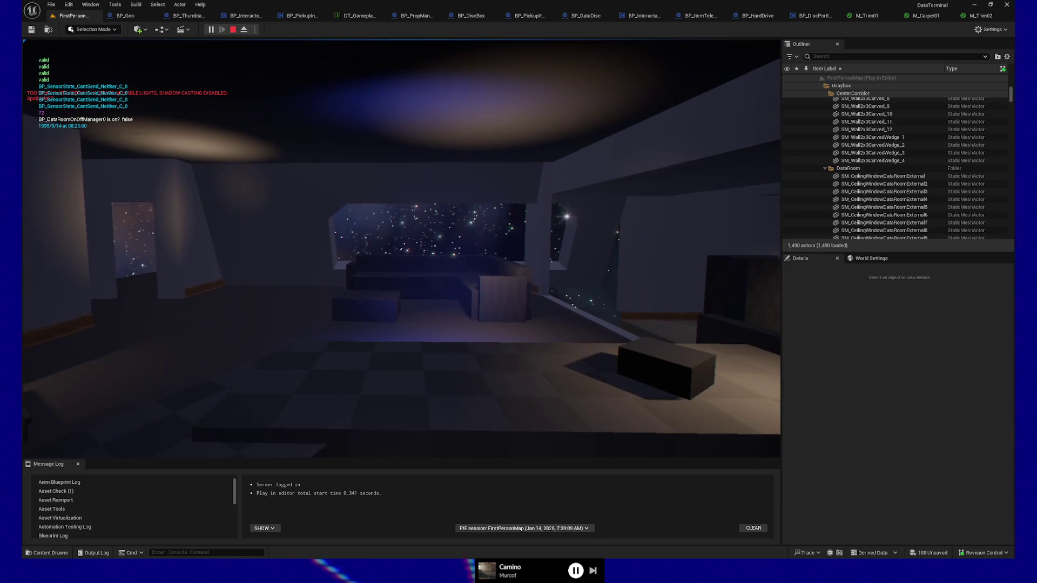
key("d")
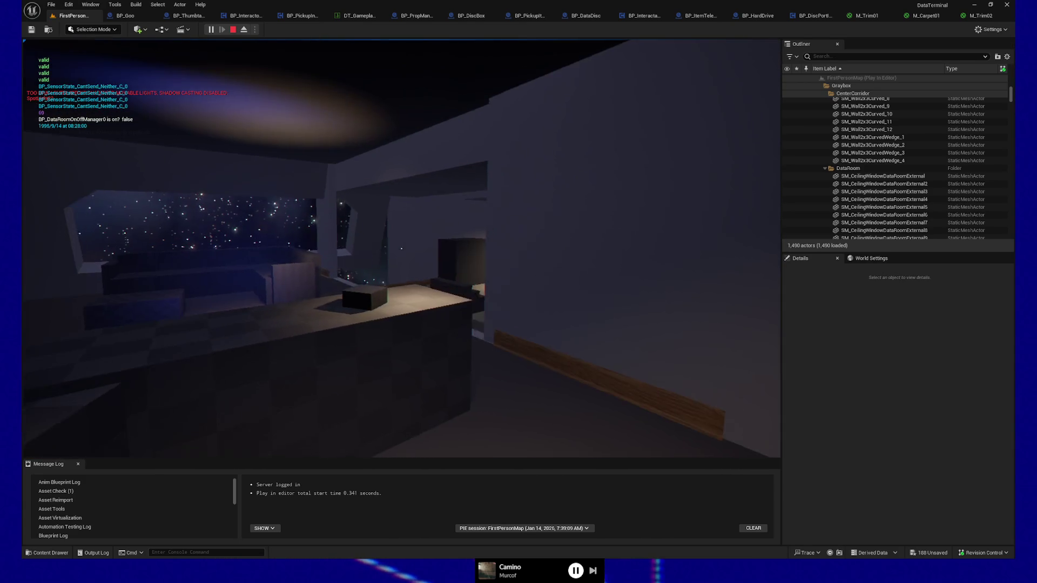
key("a")
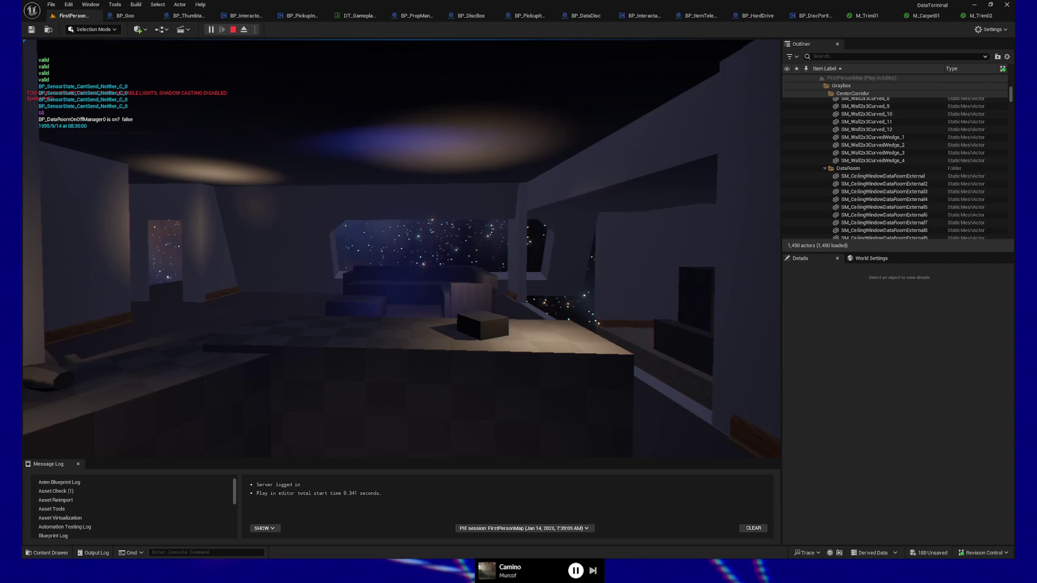
key("d")
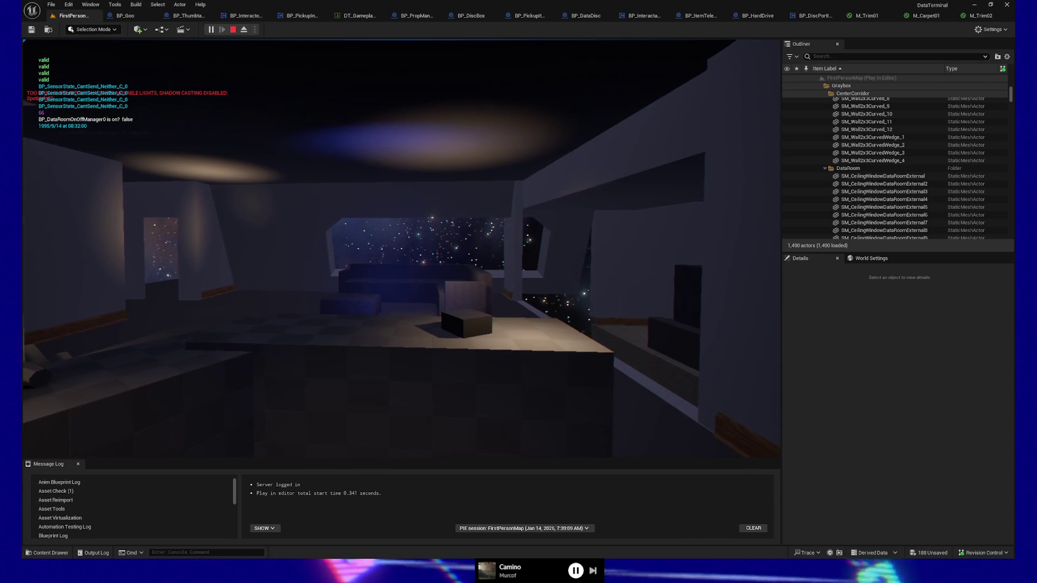
key("a")
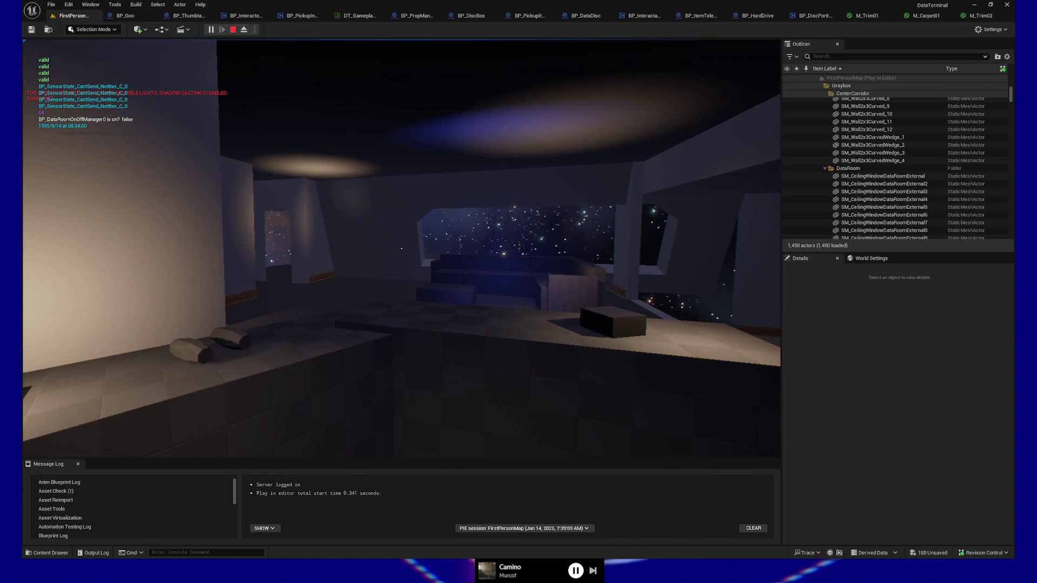
mouse_move(401, 248)
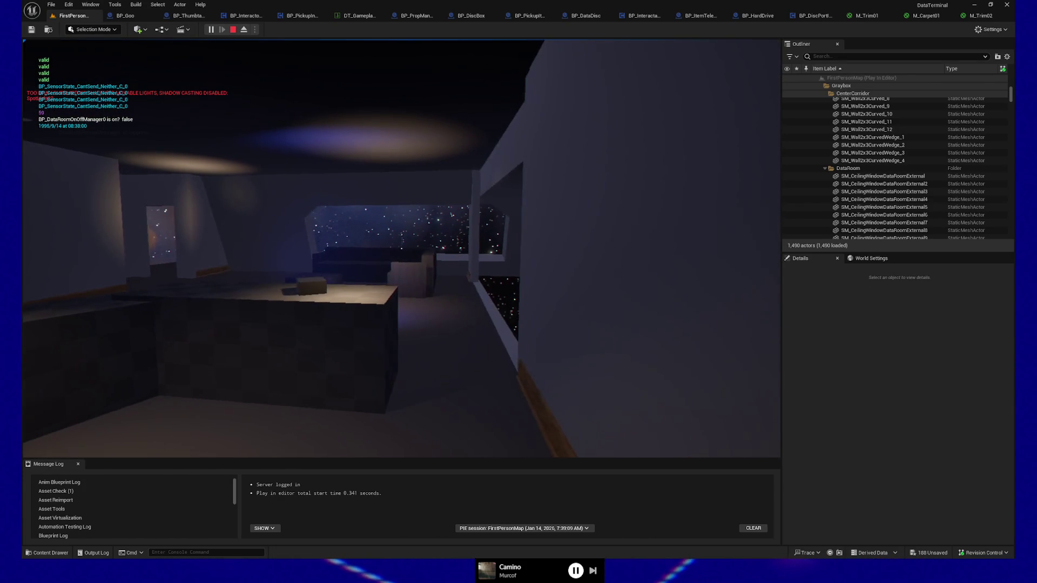
key("Escape")
left_click(423, 374)
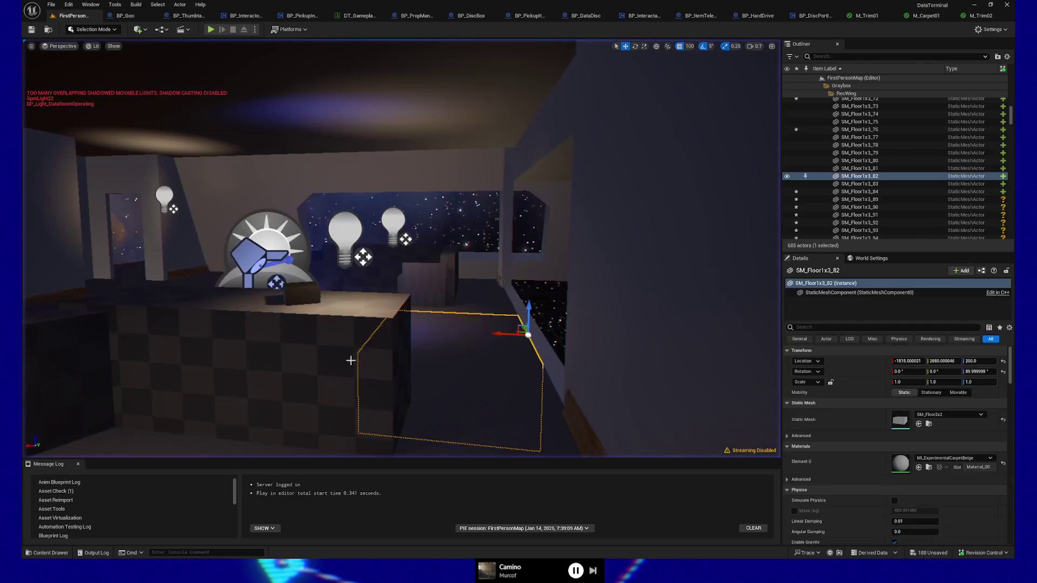
Undo a 100-unit move of Box3, set grid snap to 50, and move it to X -1215.82.
left_click(370, 365)
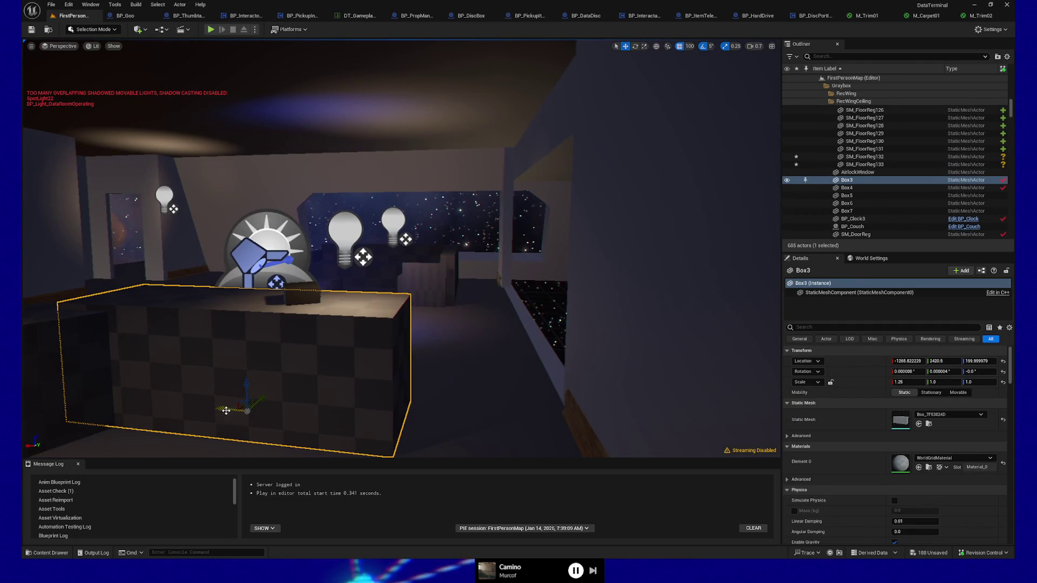
left_click_drag(181, 406, 160, 405)
key("ctrl+z")
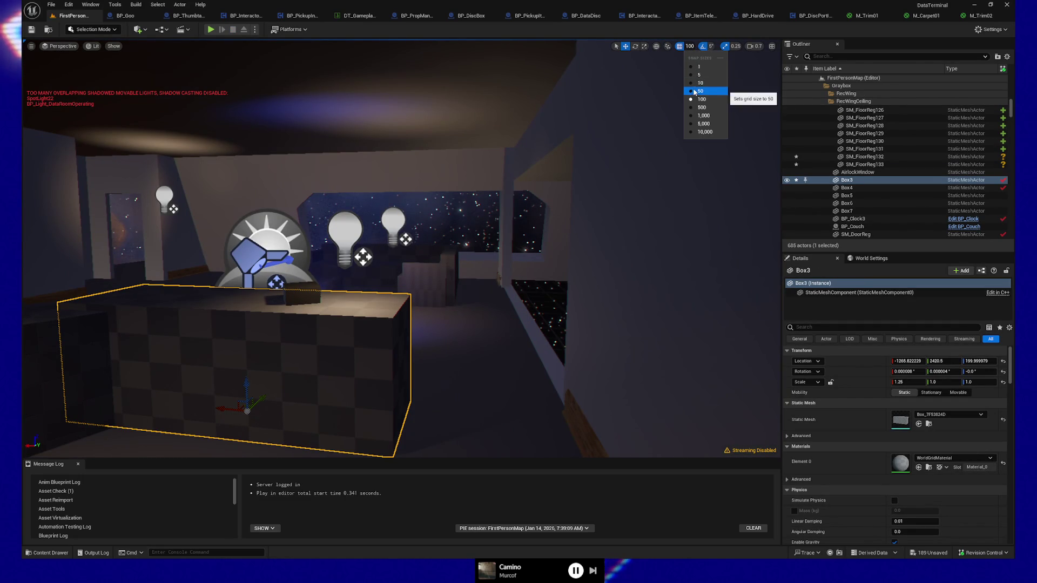
left_click(695, 91)
mouse_move(200, 403)
left_mouse_down()
mouse_move(254, 419)
mouse_move(396, 426)
mouse_move(407, 442)
mouse_move(414, 302)
left_mouse_up()
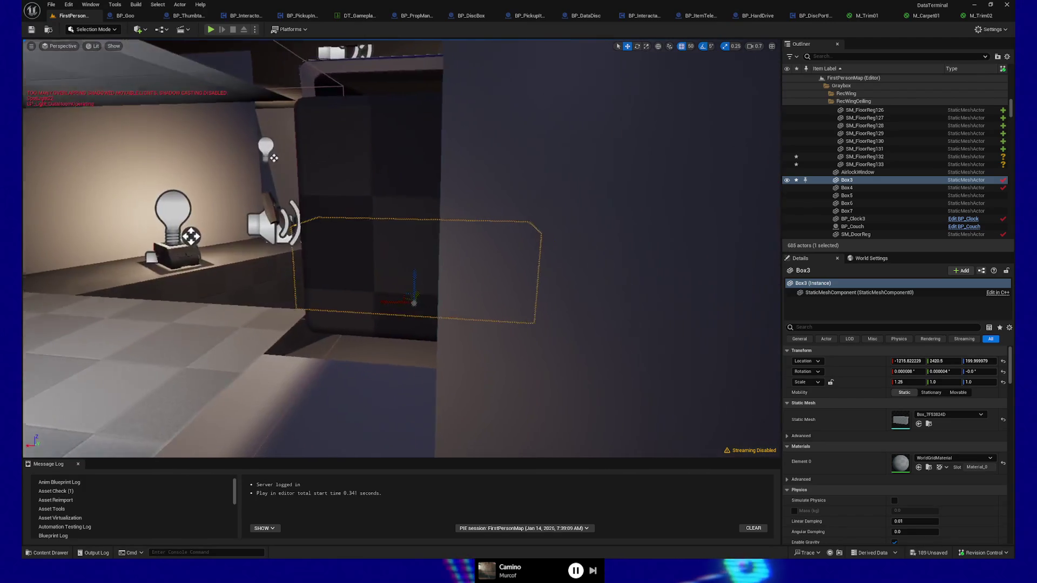
key("f")
right_click(454, 427)
key("Escape")
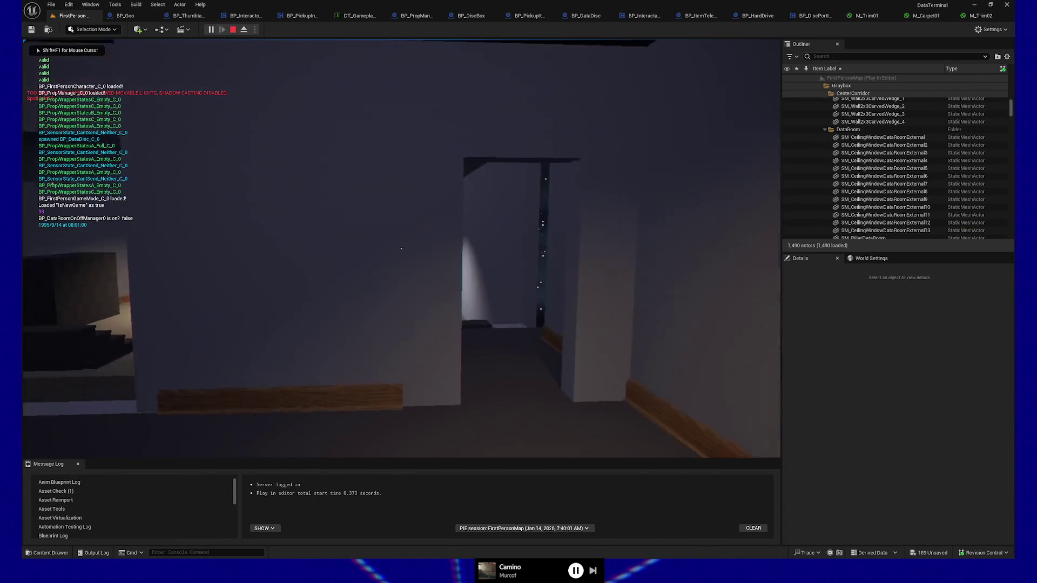
Walk through the doorway and data room to the couch and starry window, then quit.
key("w")
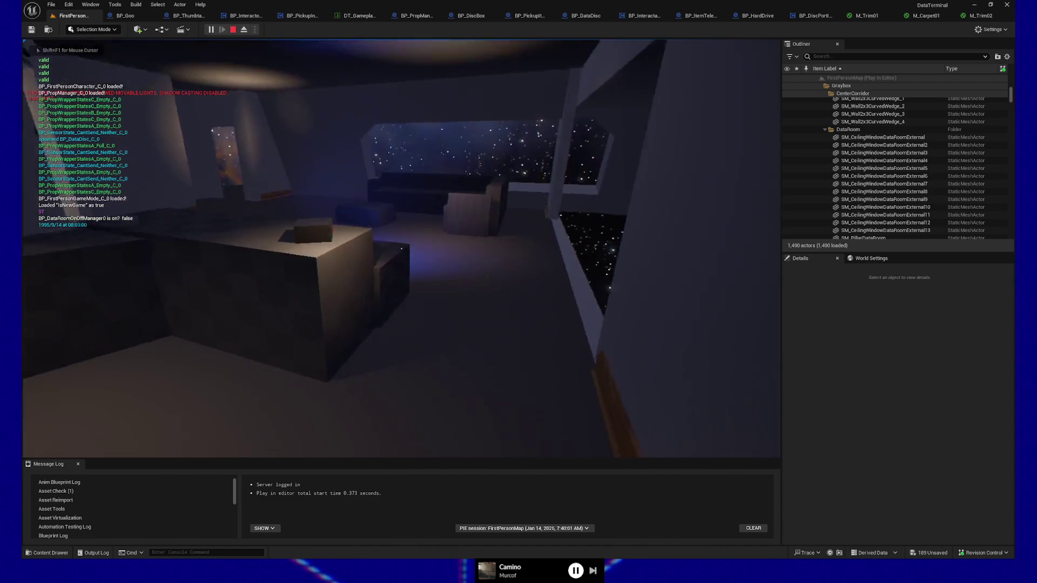
key("w")
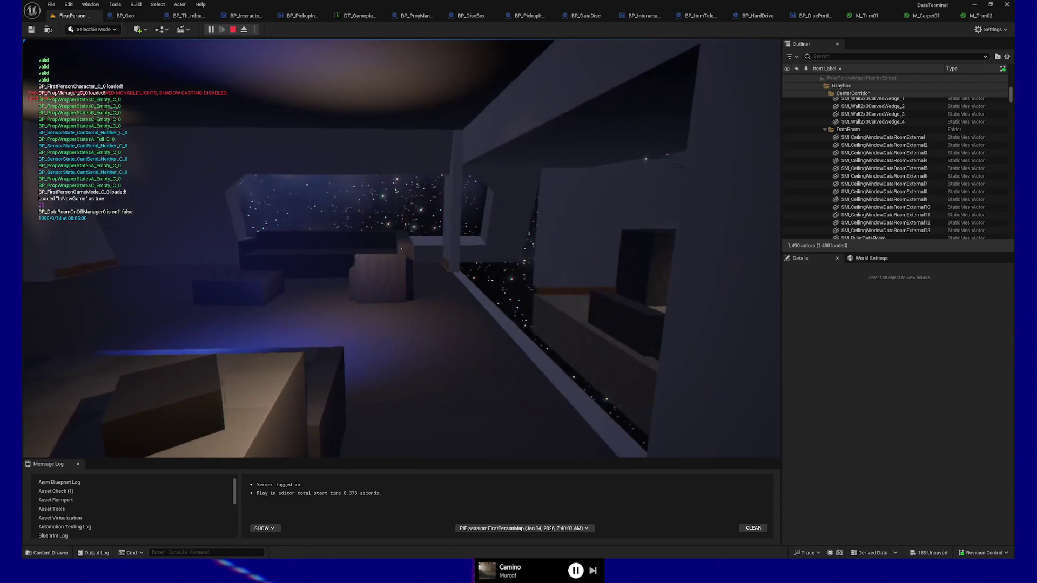
key("w")
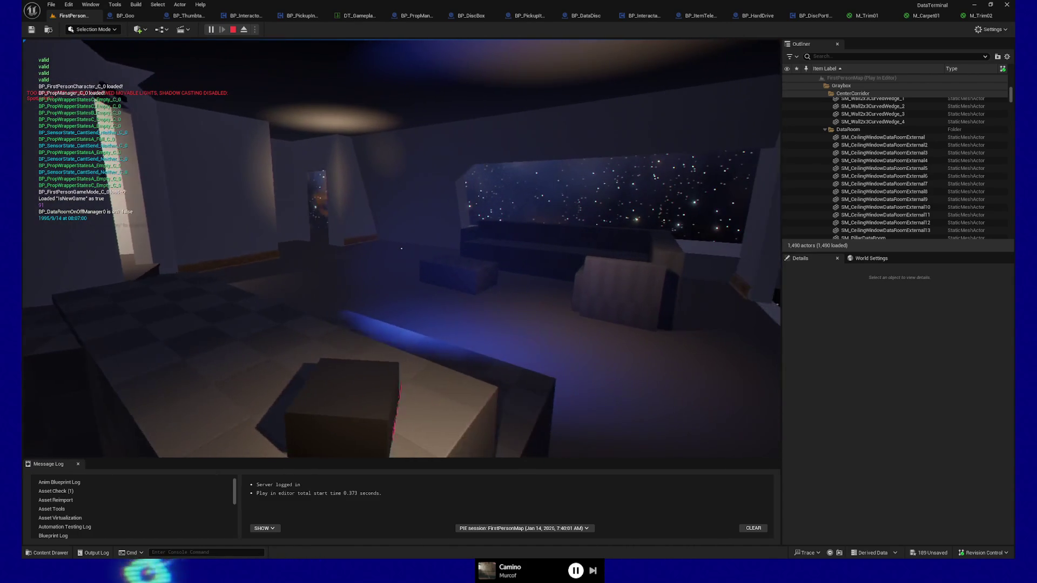
key("w")
key("Escape")
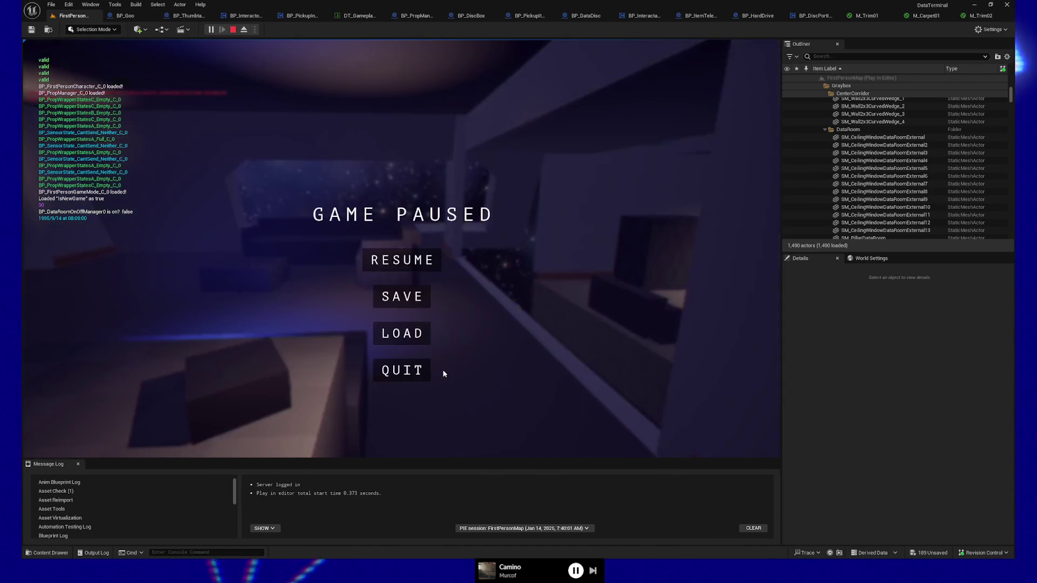
left_click(397, 375)
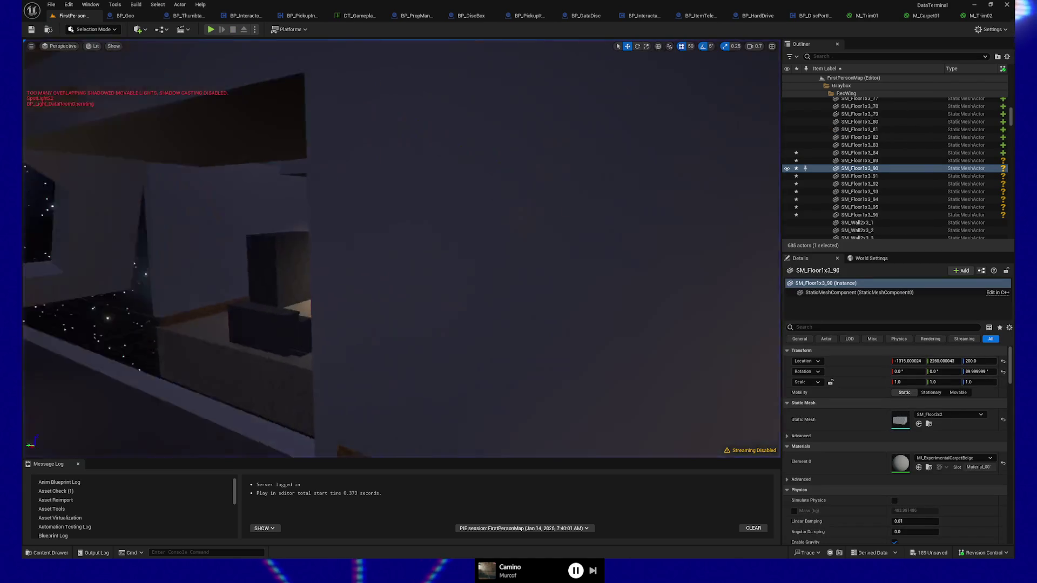
Delete floor tiles SM_Floor1x3_96 and SM_Floor1x3_92.
left_click(394, 297)
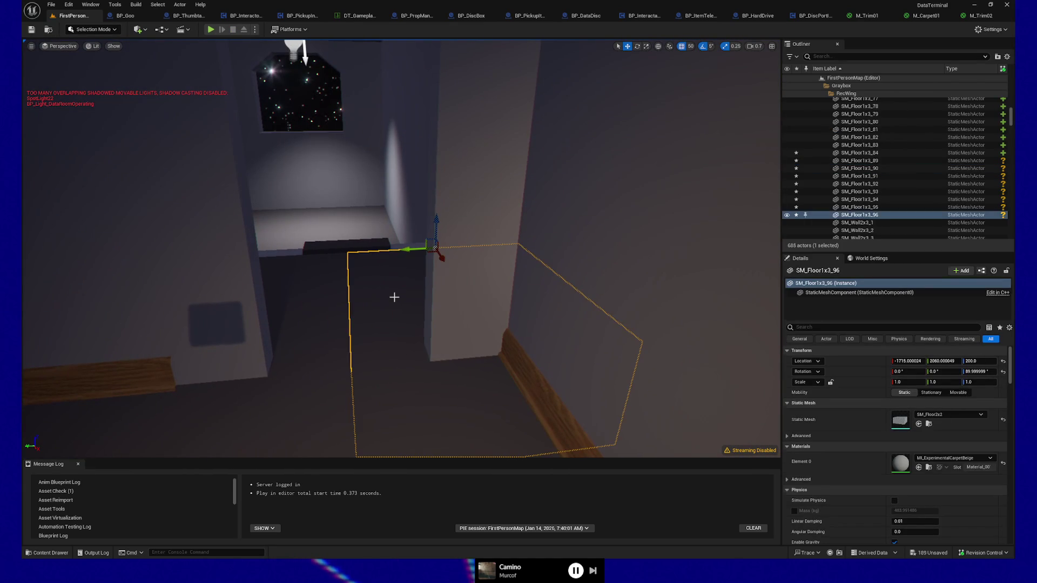
key("Delete")
left_click(331, 300)
key("Delete")
Select the wall SM_Wall2x3_7 from a new viewing angle.
left_click_drag(331, 299, 300, 270)
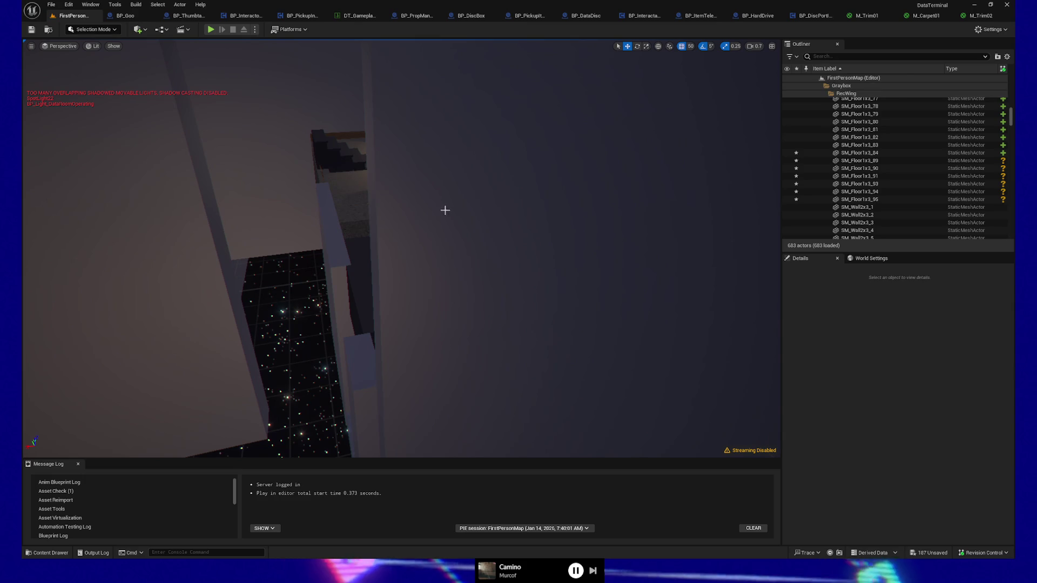
left_click(446, 211)
scroll(843, 103, "up", 5)
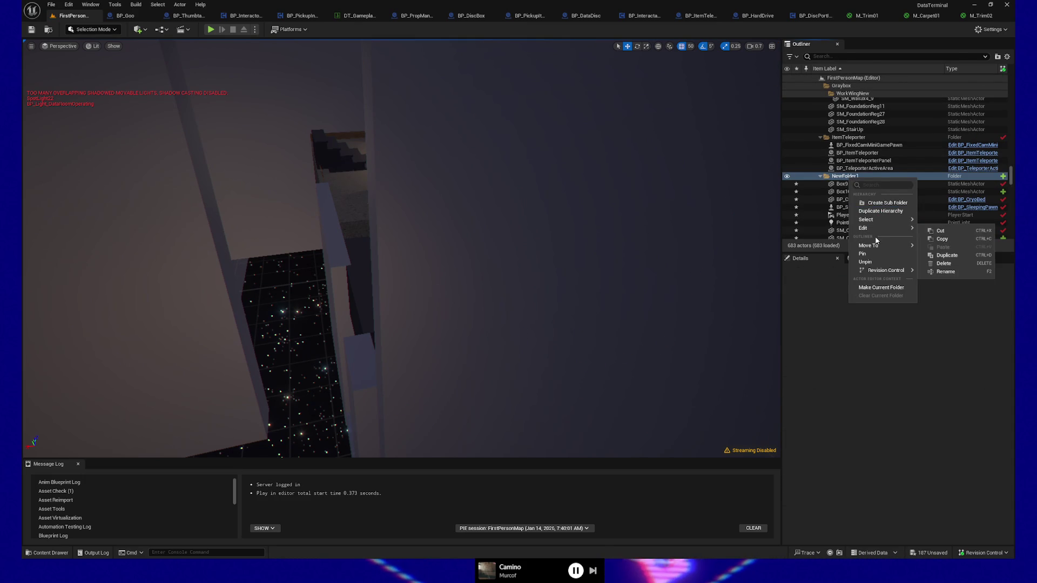
Select every actor in NewFolder1 and look over the selected walls.
mouse_move(891, 220)
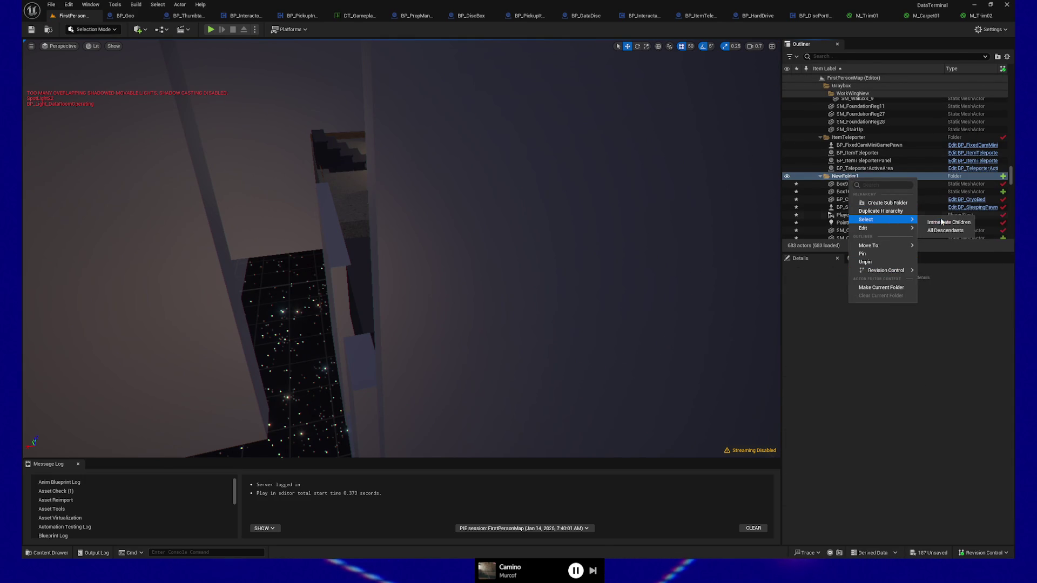
left_click(945, 231)
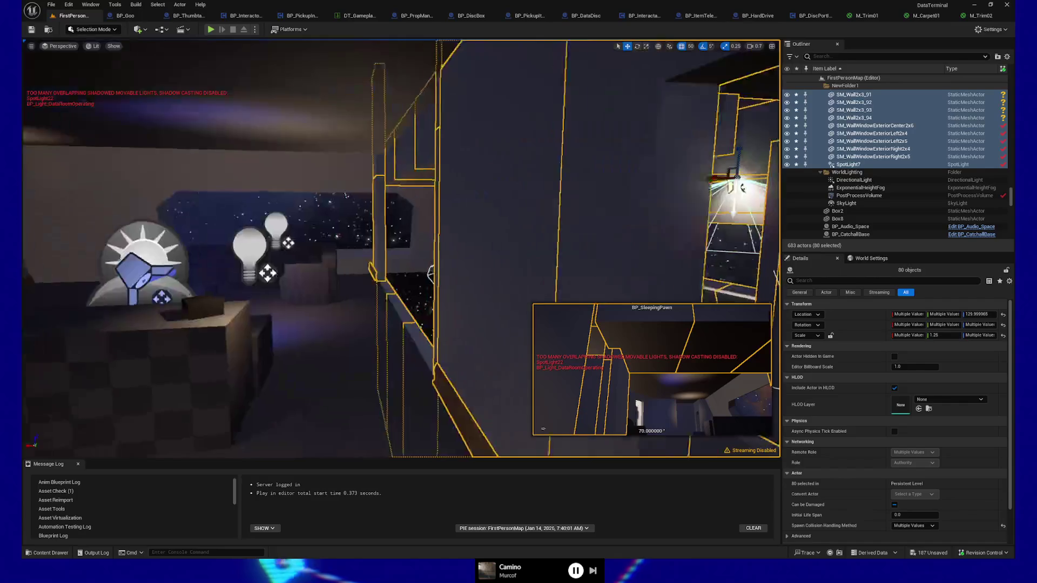
left_click_drag(431, 247, 431, 247)
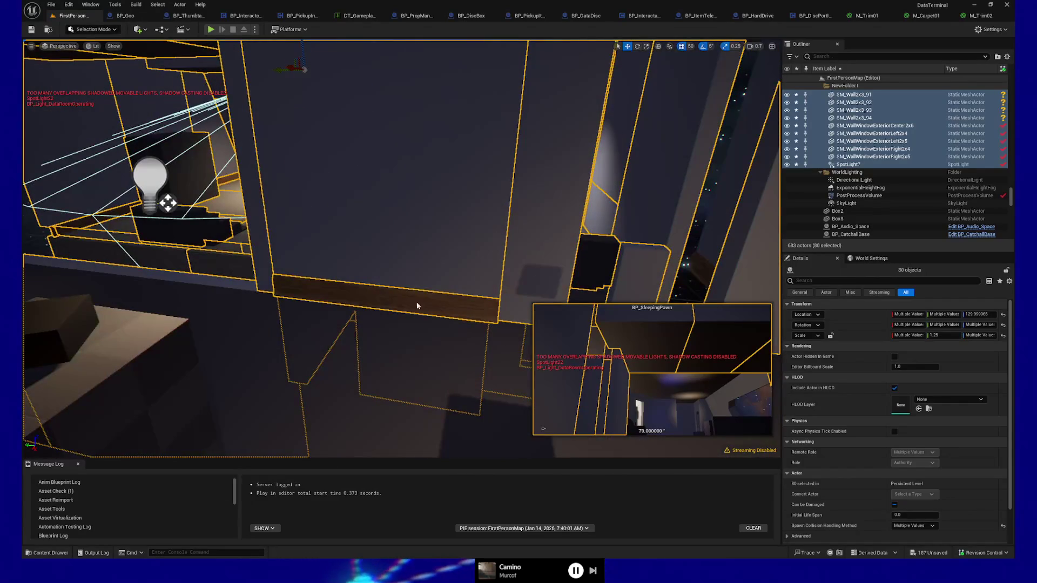
left_click_drag(447, 246, 446, 246)
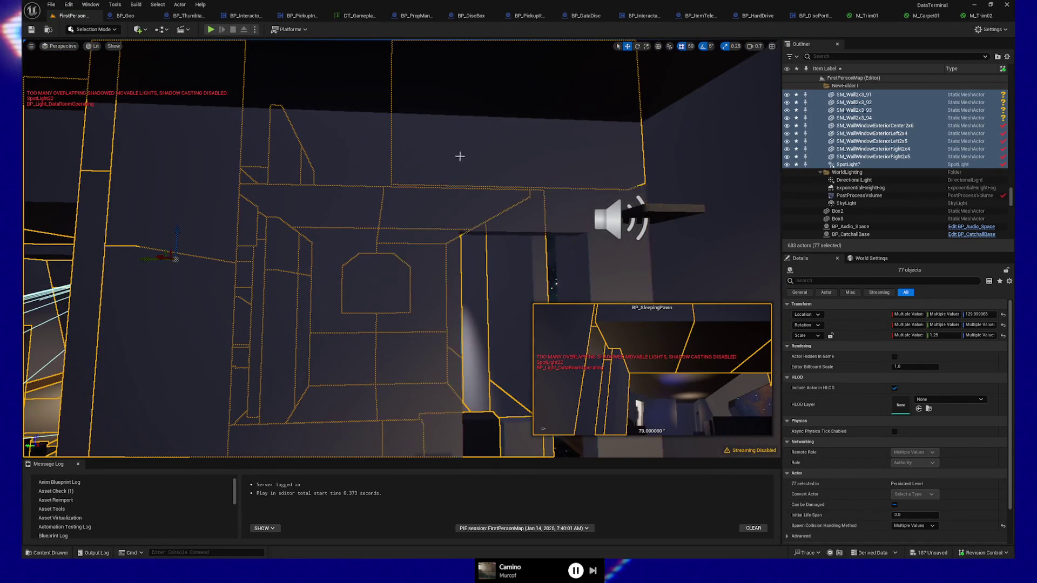
left_click_drag(396, 177, 432, 176)
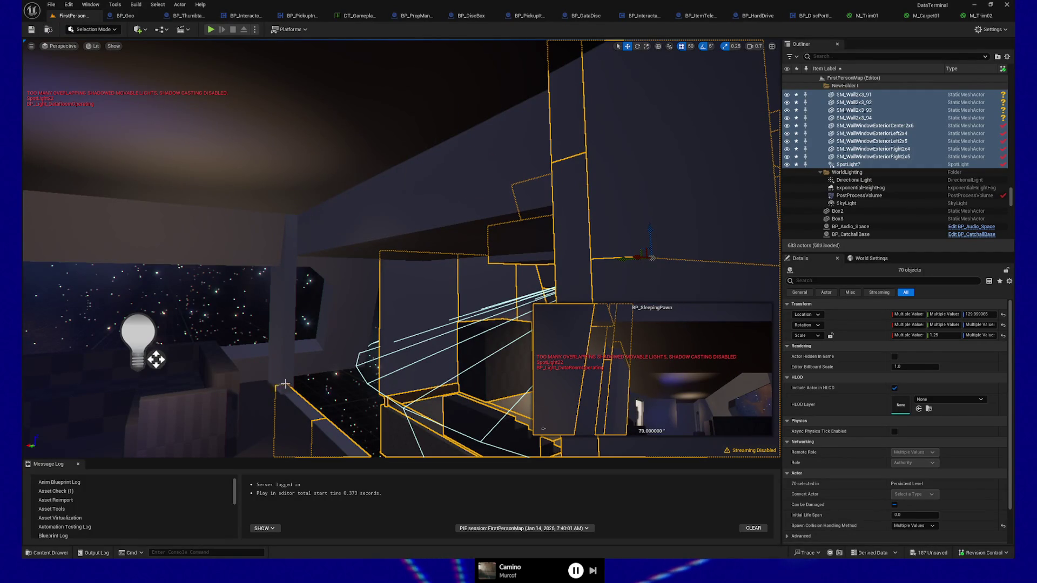
left_click_drag(328, 428, 332, 357)
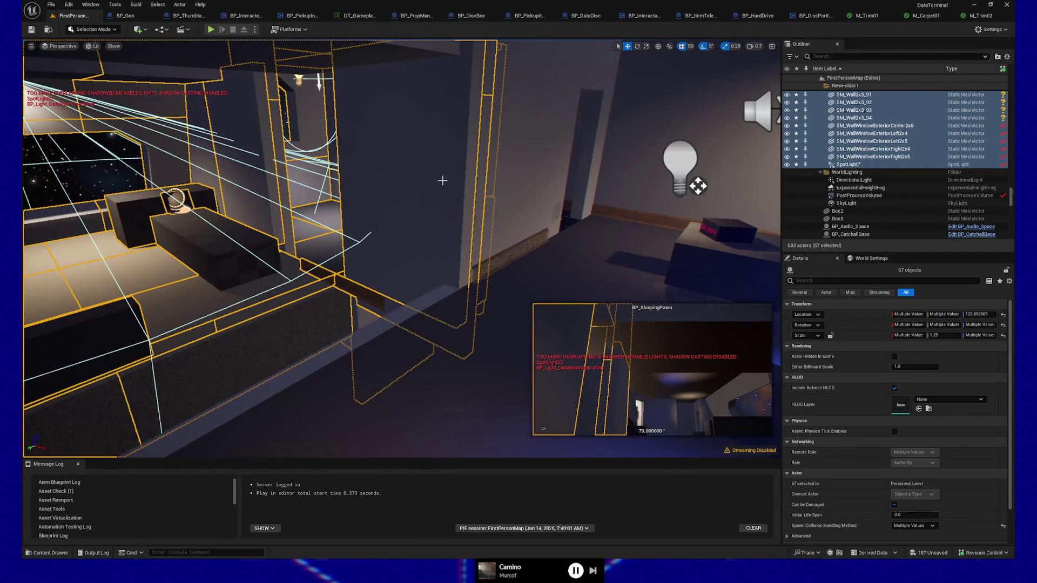
Add another wall and a wall panel, and drop the trim and centre wall panel from the selection.
left_click(469, 106, "ctrl")
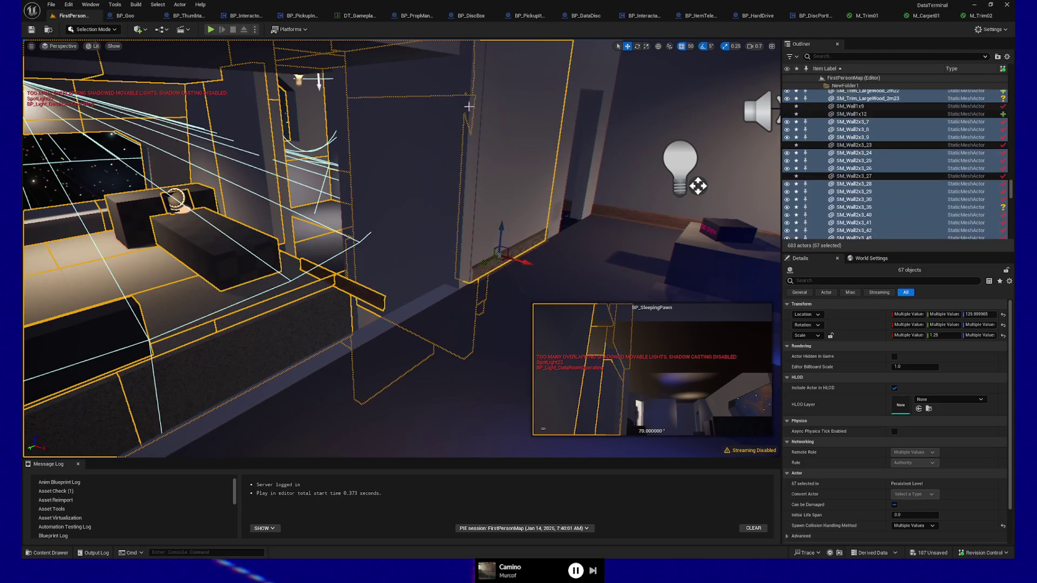
left_click_drag(474, 101, 475, 119)
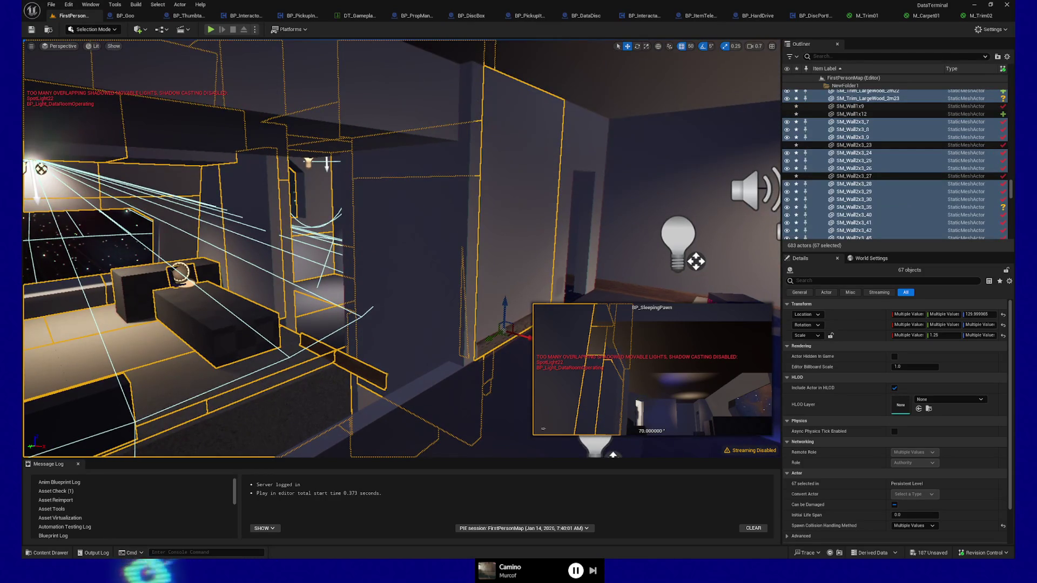
left_click_drag(492, 218, 502, 200)
left_click(475, 232, "ctrl")
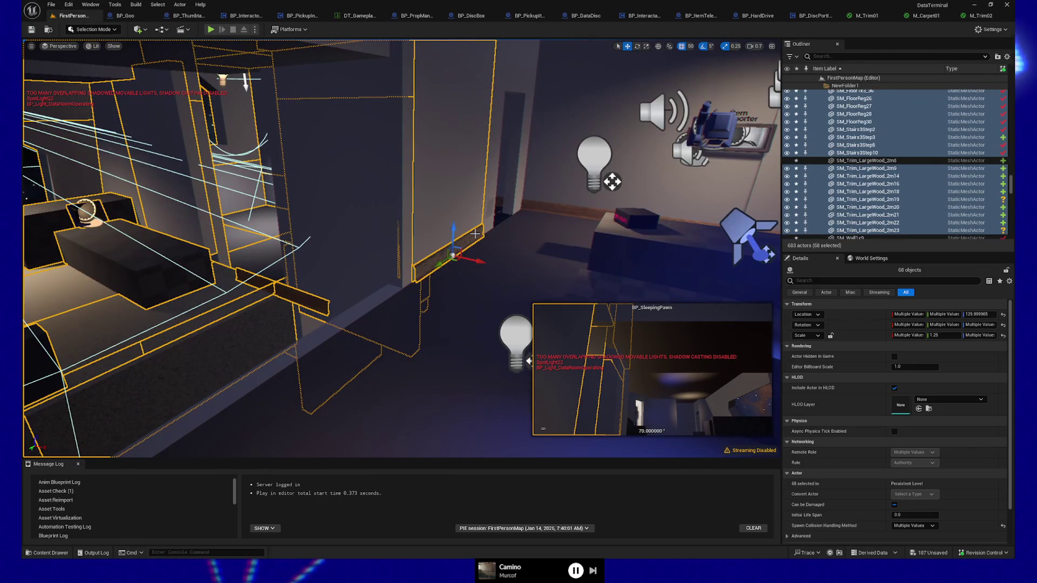
left_click(476, 232, "ctrl")
left_click(469, 205, "ctrl")
left_click_drag(396, 75, 397, 108)
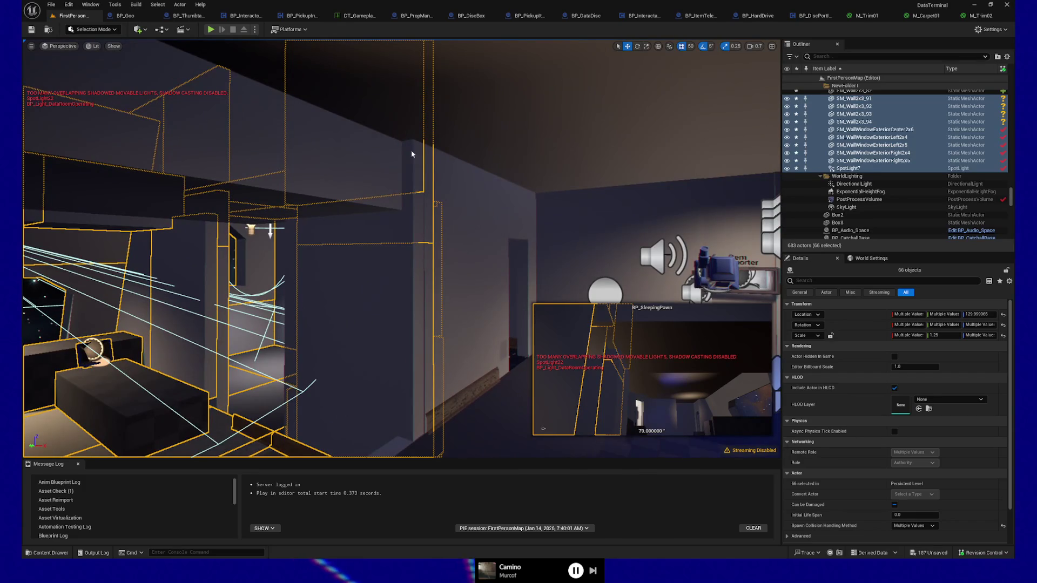
left_click(422, 262, "ctrl")
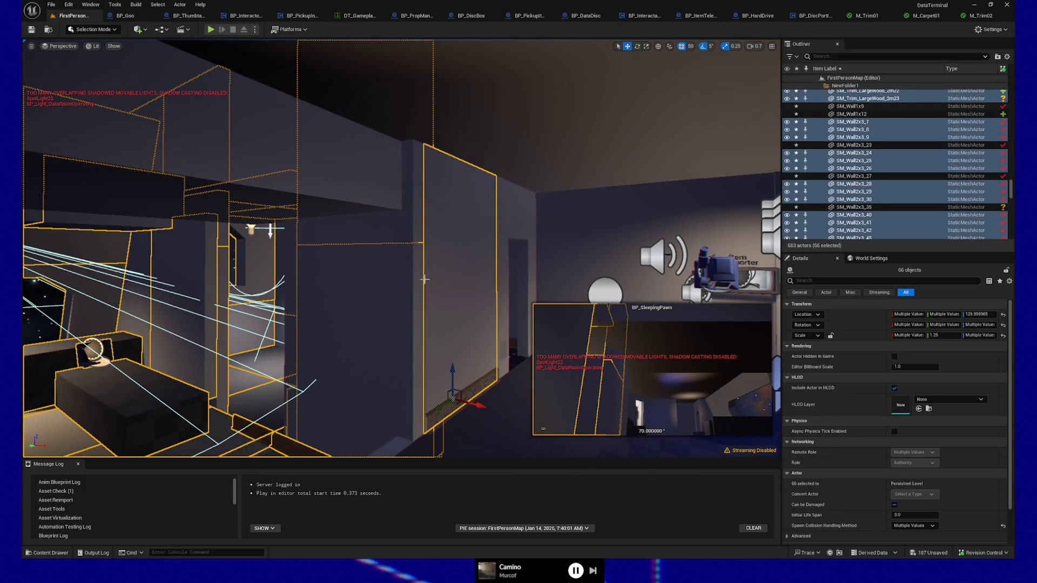
mouse_move(396, 317)
left_mouse_down()
mouse_move(396, 302)
mouse_move(396, 317)
mouse_move(341, 312)
mouse_move(350, 303)
left_mouse_up()
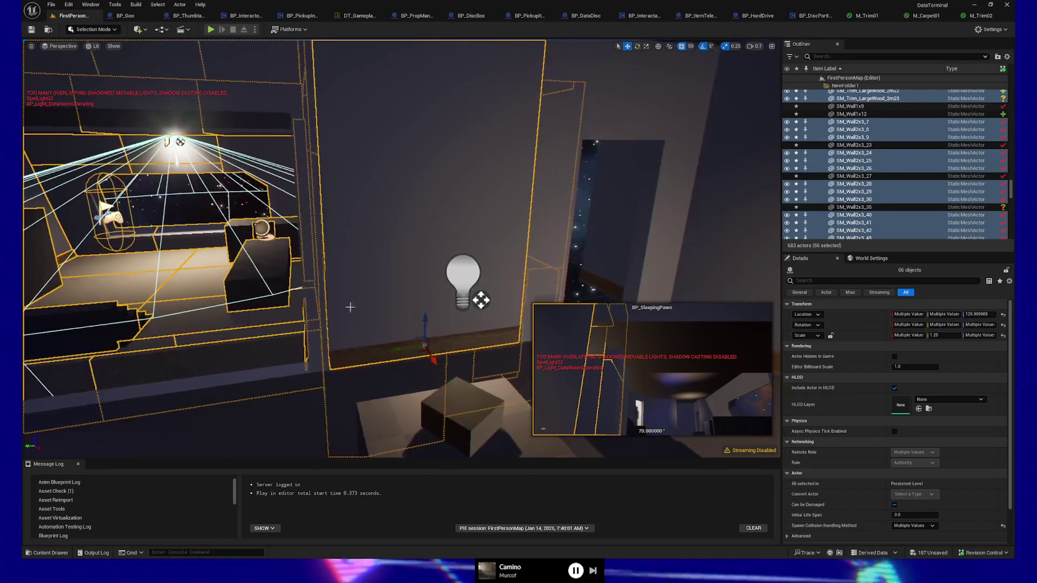
left_click(491, 215, "ctrl")
Keep the large wall panel out of the selection and review the lit room.
mouse_move(495, 215)
left_mouse_down()
mouse_move(529, 216)
mouse_move(493, 215)
left_mouse_up()
mouse_move(465, 179)
left_mouse_down()
mouse_move(448, 182)
mouse_move(465, 179)
left_mouse_up()
left_click(390, 196, "ctrl")
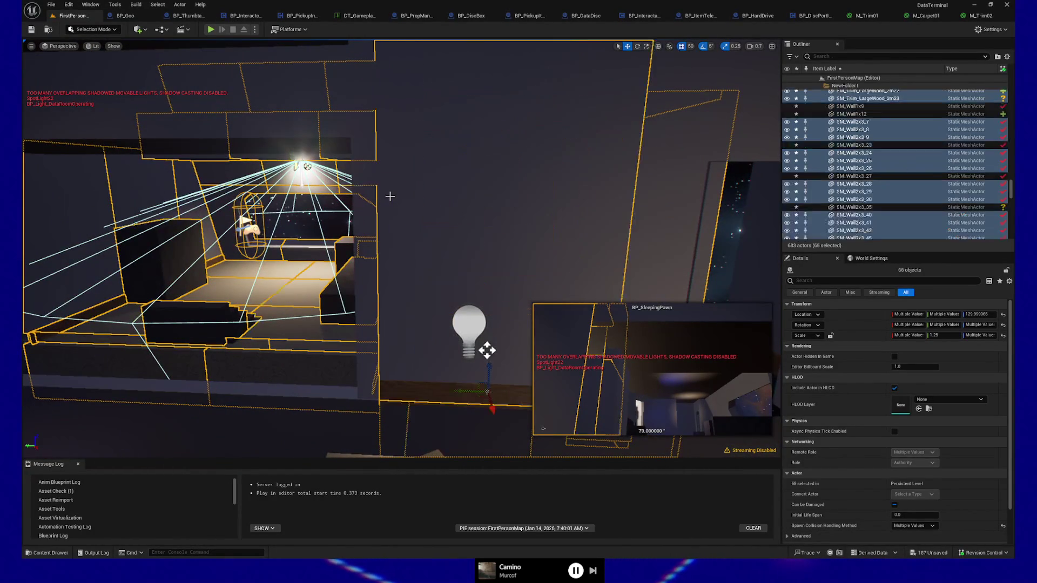
left_click(430, 195, "ctrl")
mouse_move(430, 194)
left_mouse_down()
mouse_move(513, 285)
mouse_move(479, 275)
left_mouse_up()
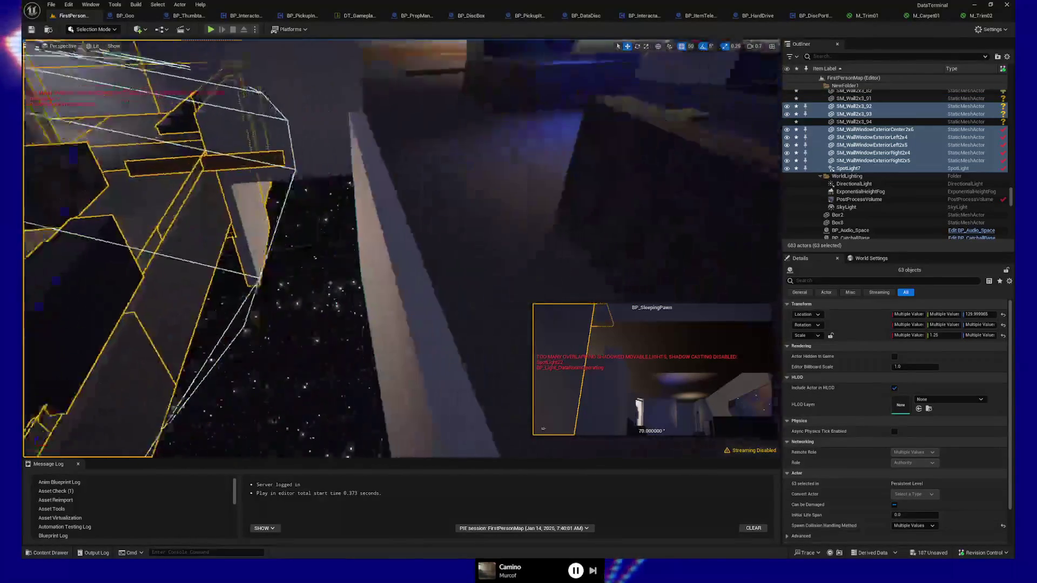
mouse_move(479, 275)
left_mouse_down()
mouse_move(457, 318)
mouse_move(518, 281)
mouse_move(454, 291)
left_mouse_up()
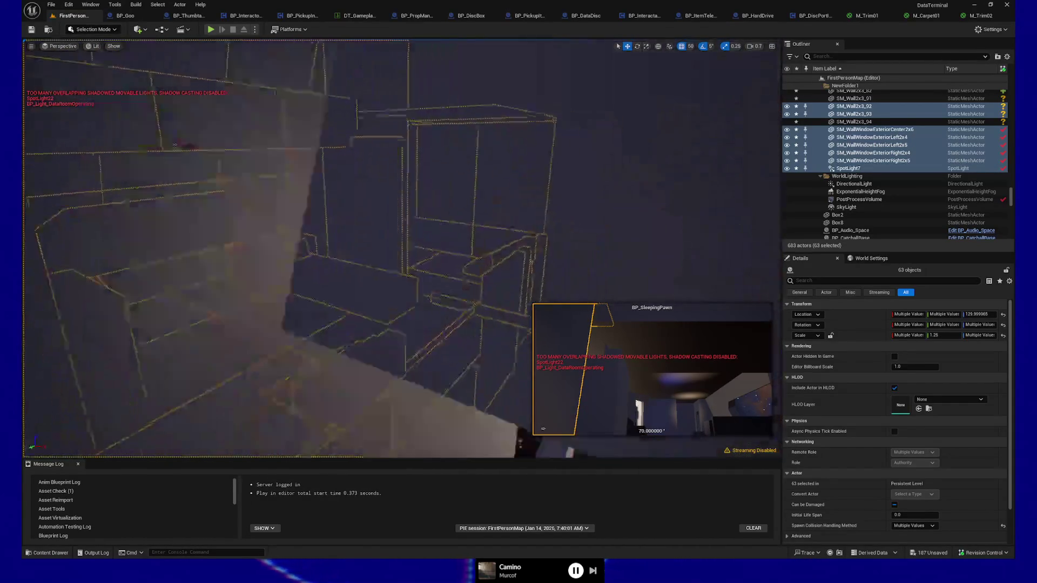
left_click_drag(454, 292, 416, 300)
left_click_drag(180, 122, 266, 135)
Play from the rec wing floor, walk through the doorway and down to the space window, then quit.
right_click(421, 421)
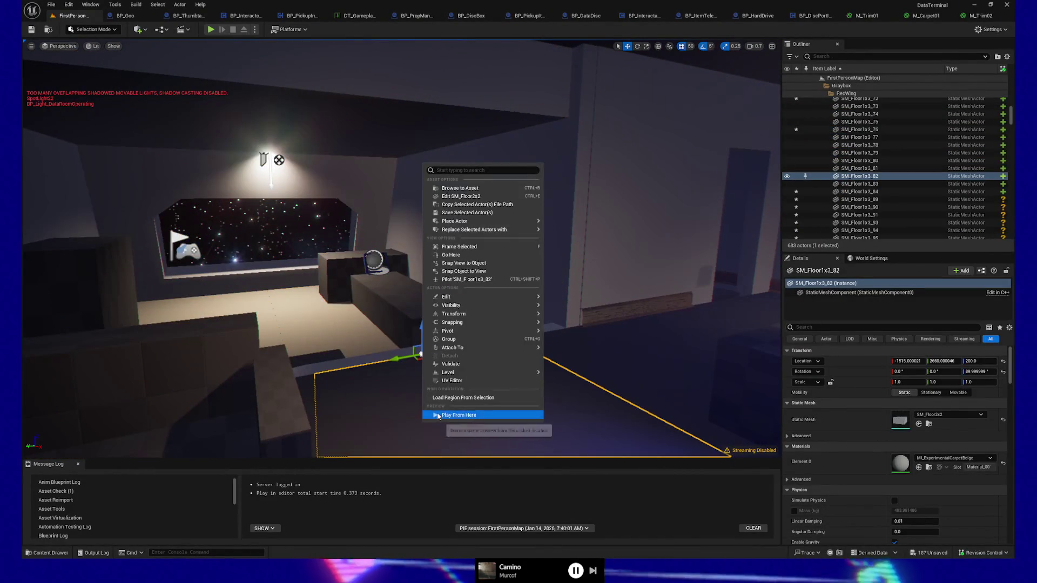
left_click(437, 413)
left_click(436, 397)
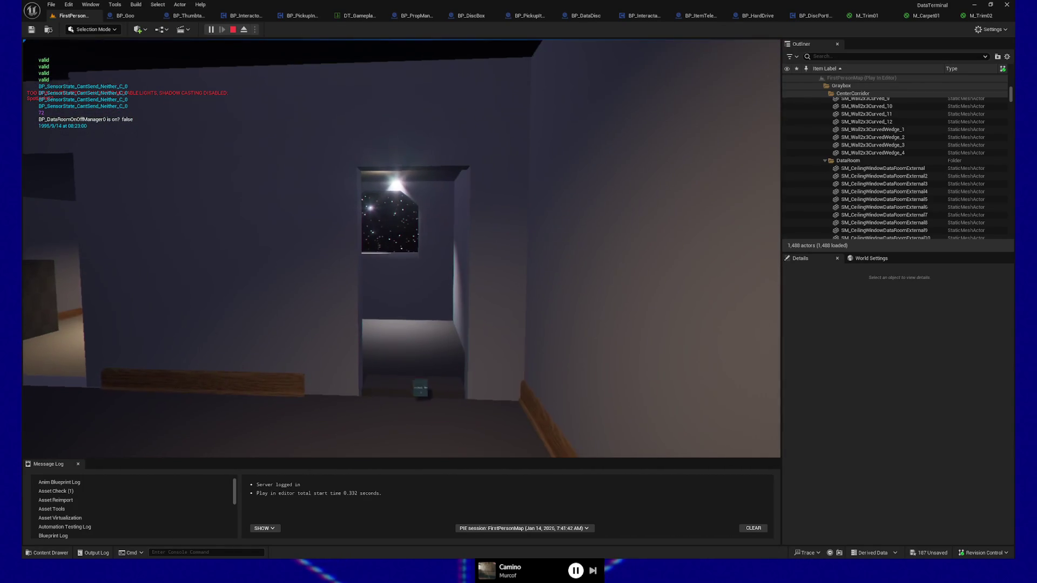
key("w")
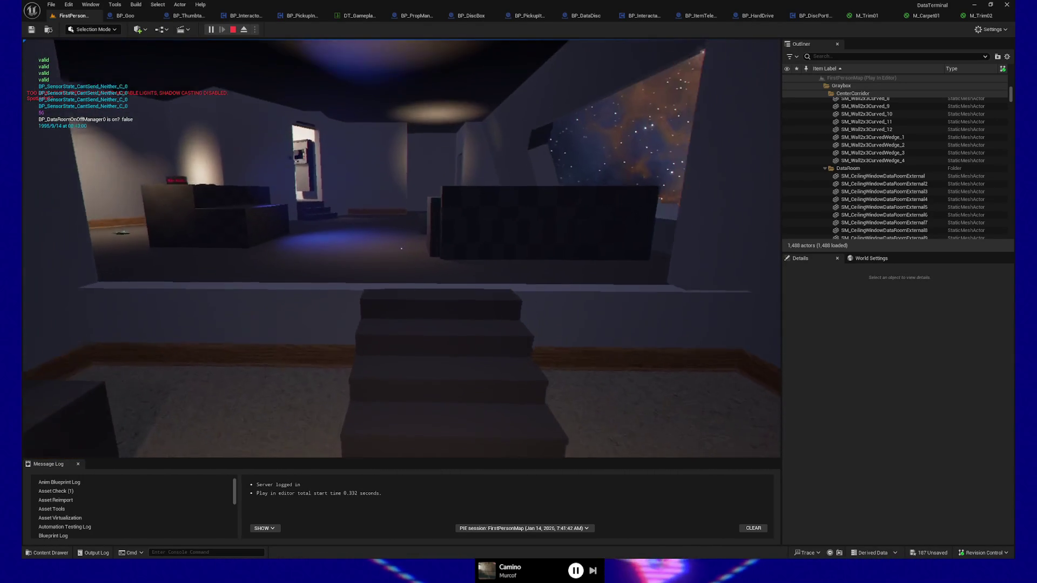
key("w")
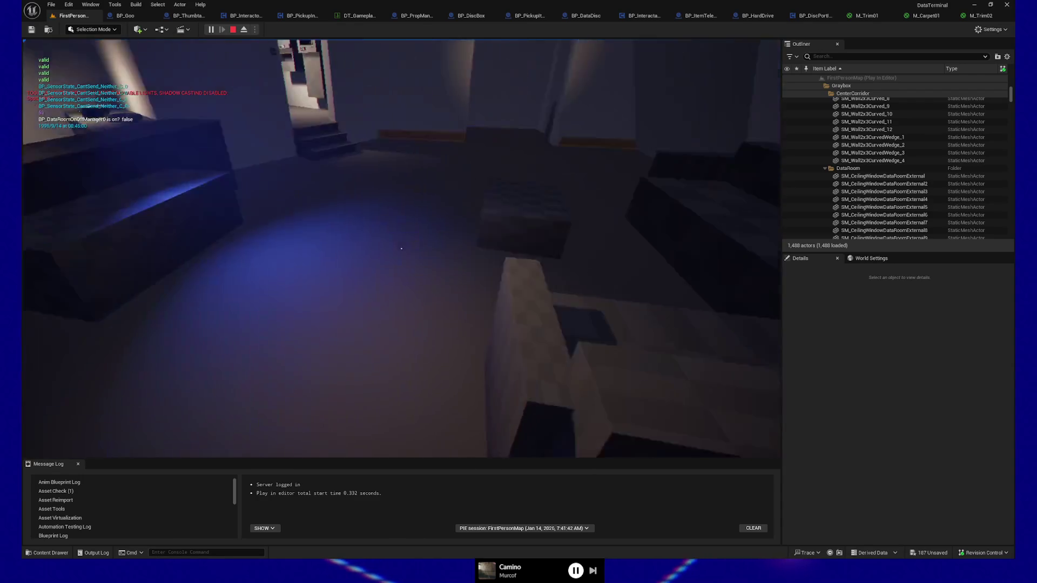
key("w")
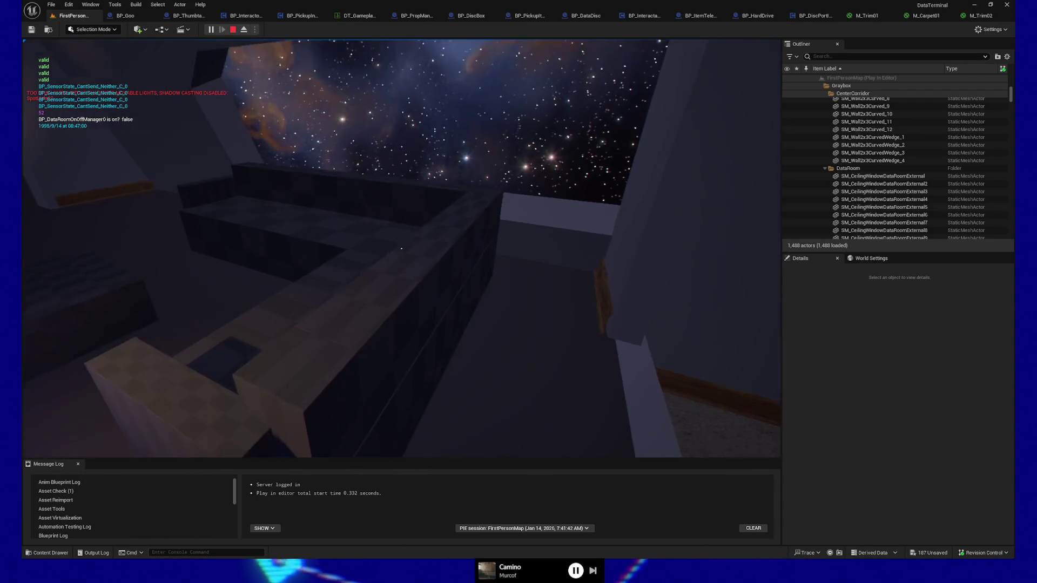
key("Escape")
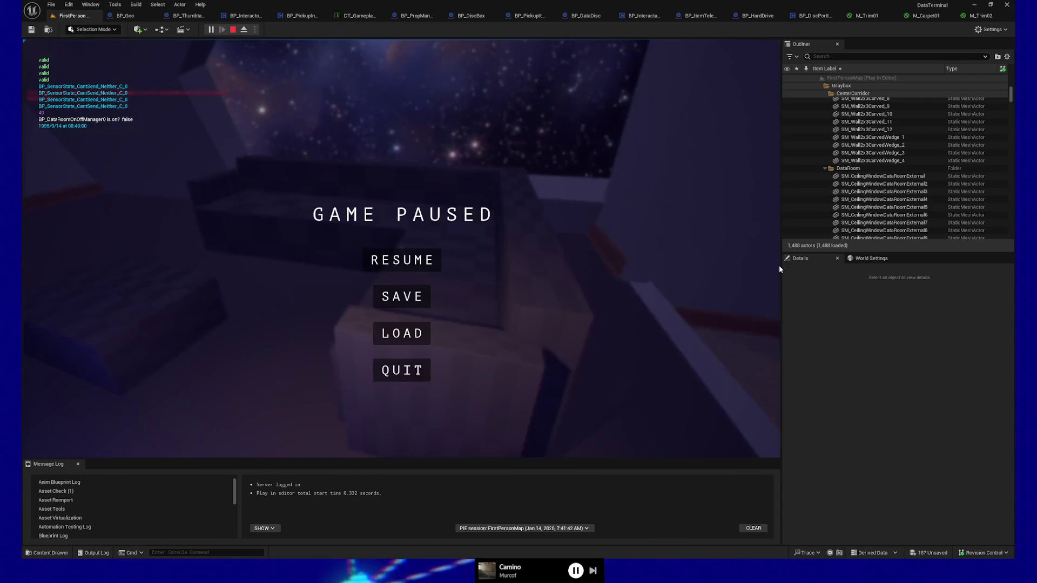
left_click(384, 371)
Select the couch and the box in front of it, then view the window wall.
left_click_drag(621, 268, 609, 264)
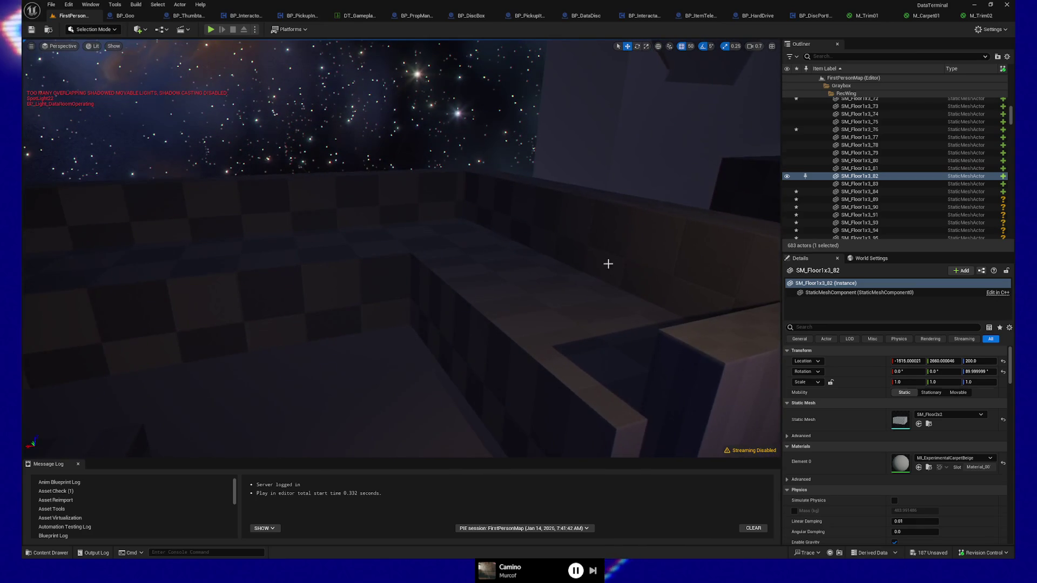
left_click(608, 264)
key("f")
left_click(261, 353, "ctrl")
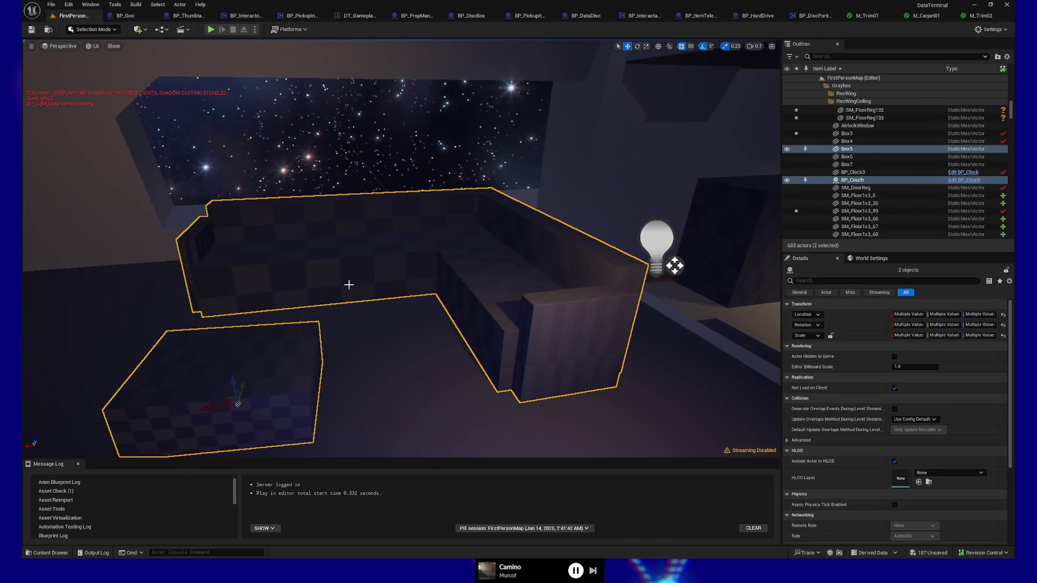
key("Right")
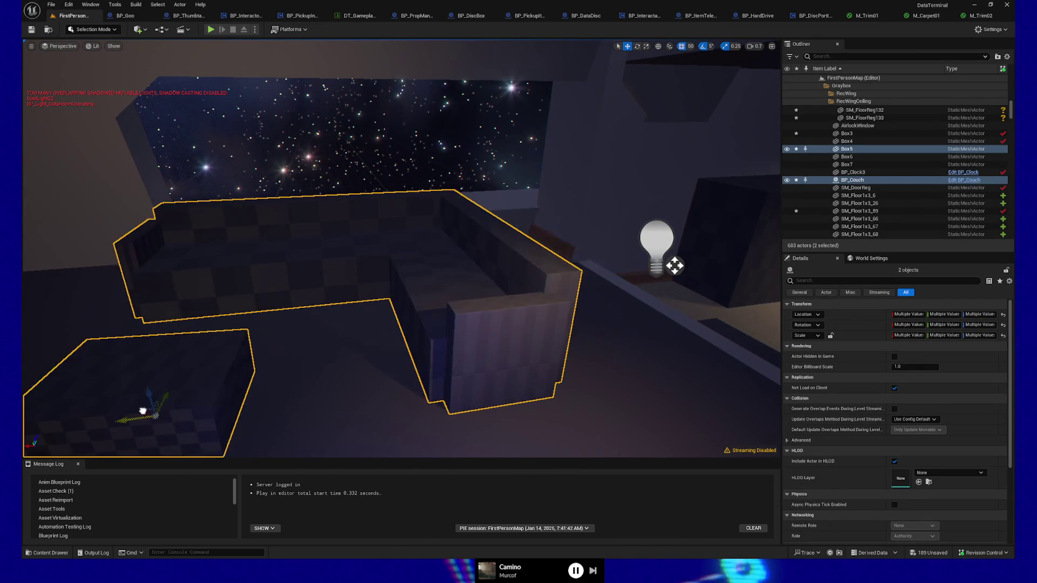
key("Page_Up")
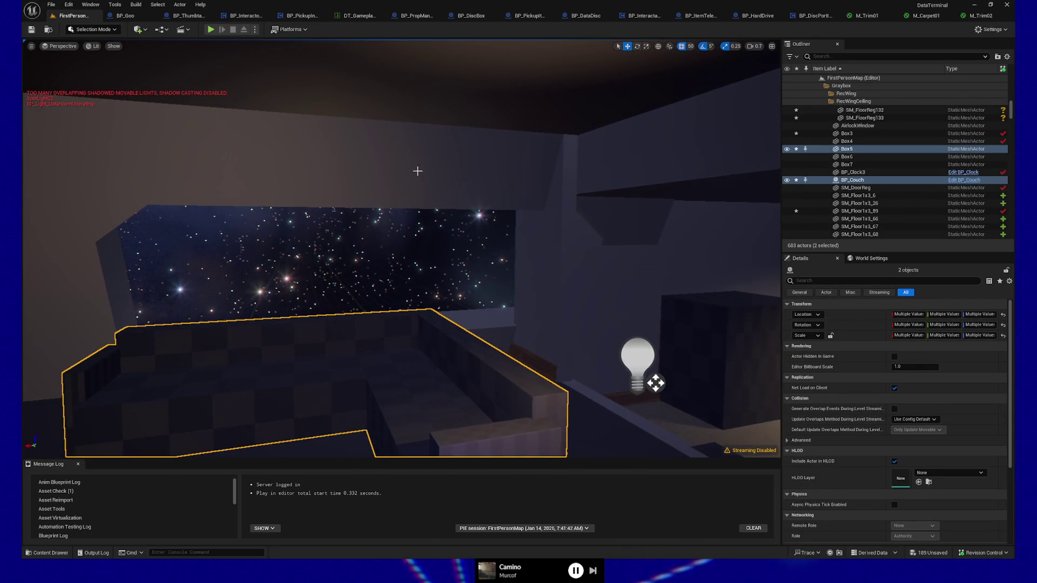
key("Left")
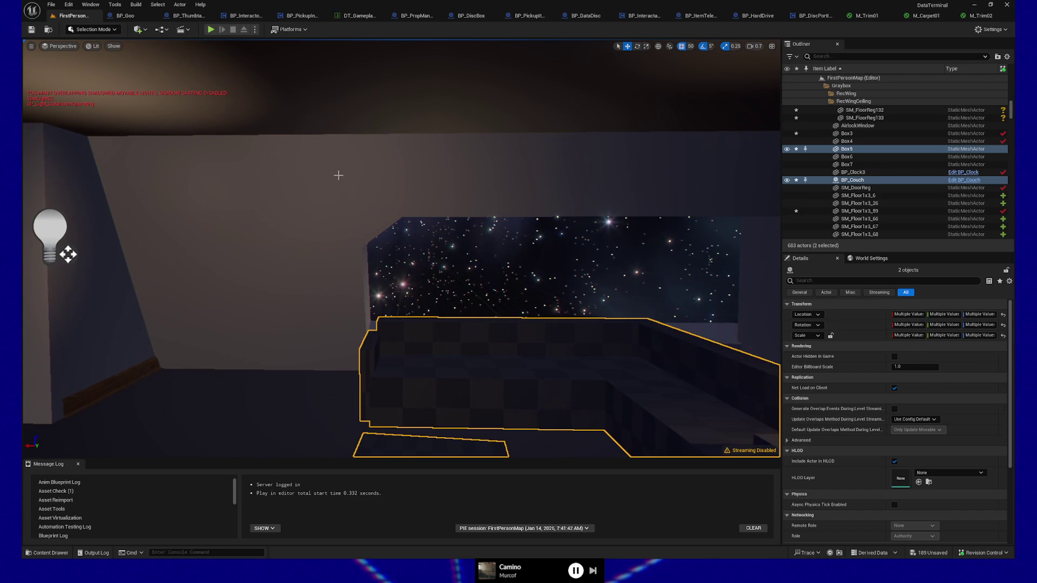
Delete the plain wall panel to the left of the space window.
left_click(338, 176)
left_click(322, 265, "ctrl")
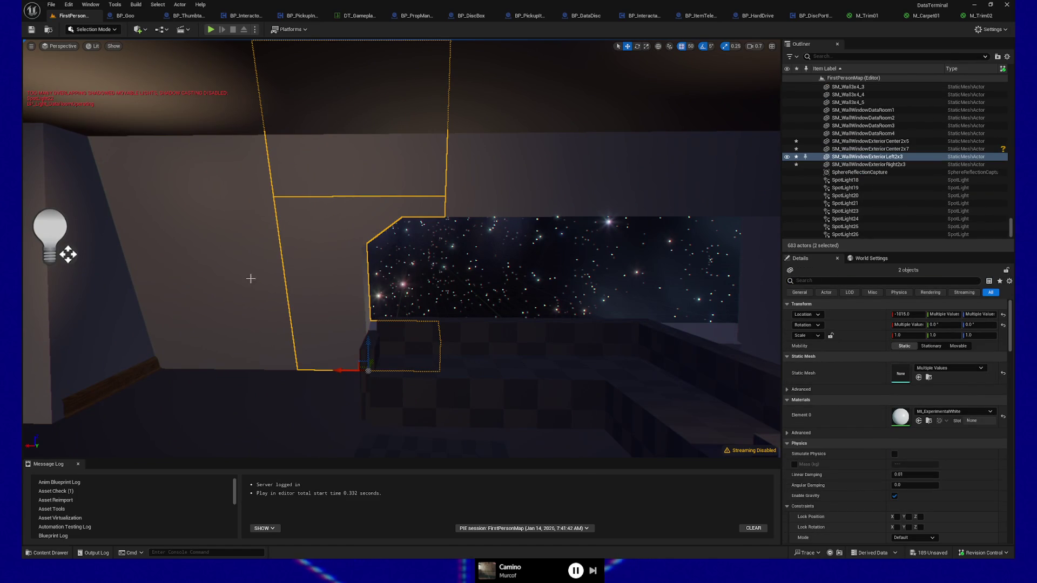
left_click(211, 181)
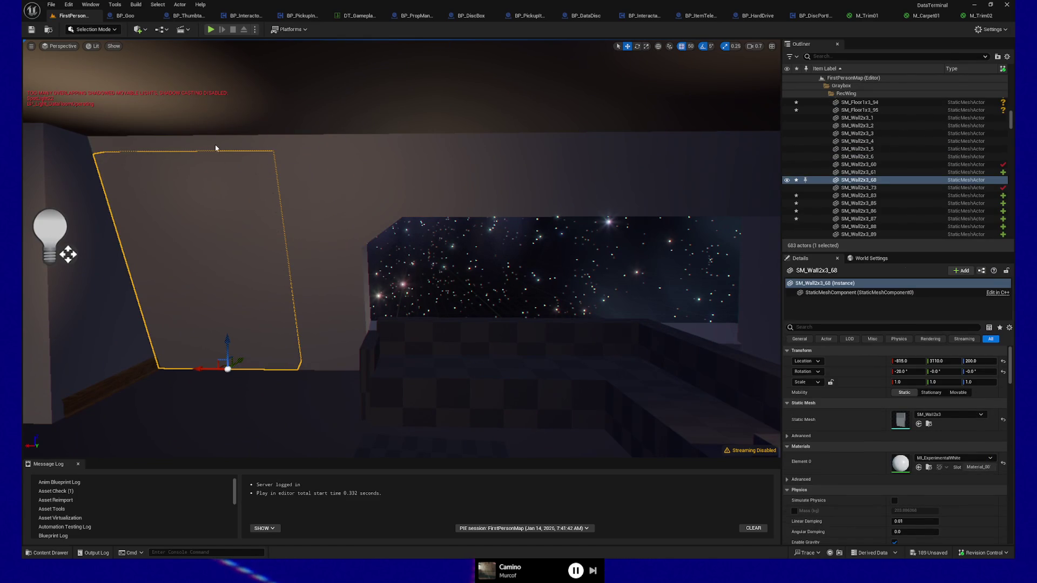
key("Delete")
Select the wall pieces framing the space window, including the large window-frame wall.
left_click(314, 231)
left_click(327, 169, "ctrl")
left_click(473, 187, "ctrl")
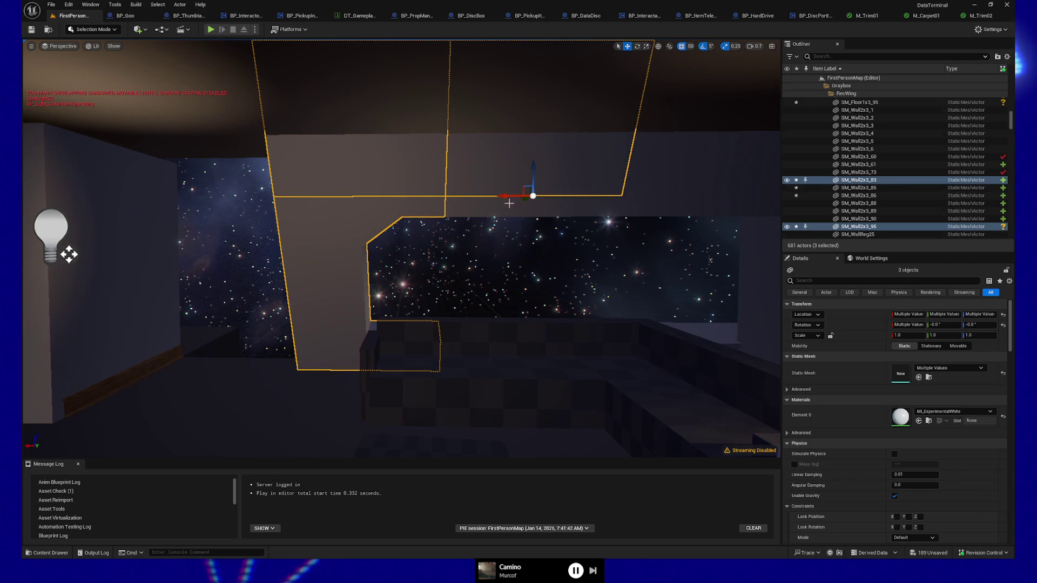
left_click(683, 200, "ctrl")
left_click(707, 178, "ctrl")
scroll(610, 251, "up", 3)
left_click_drag(610, 250, 570, 223)
left_click_drag(344, 272, 345, 272)
left_click(351, 185, "ctrl")
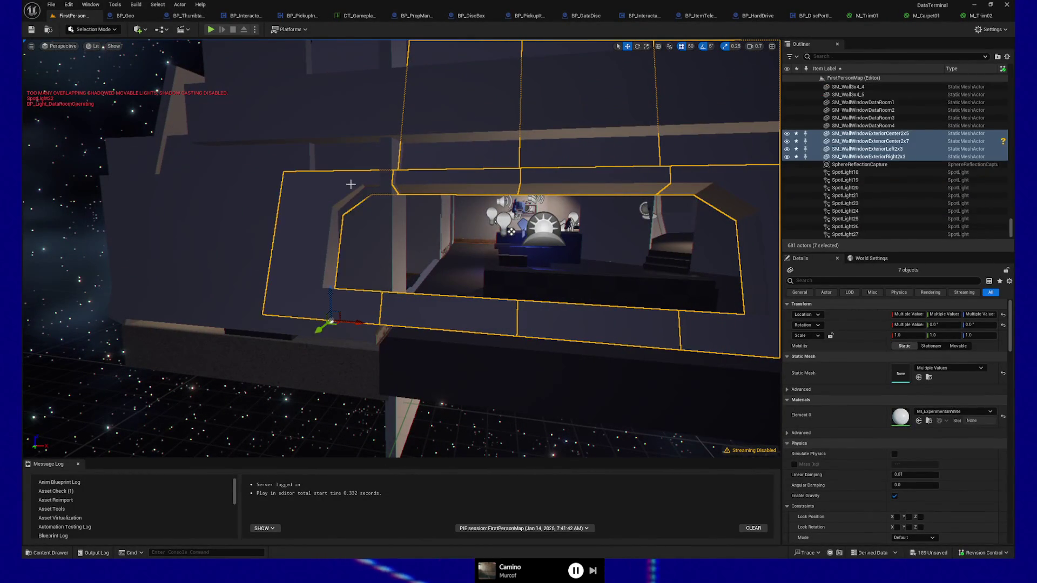